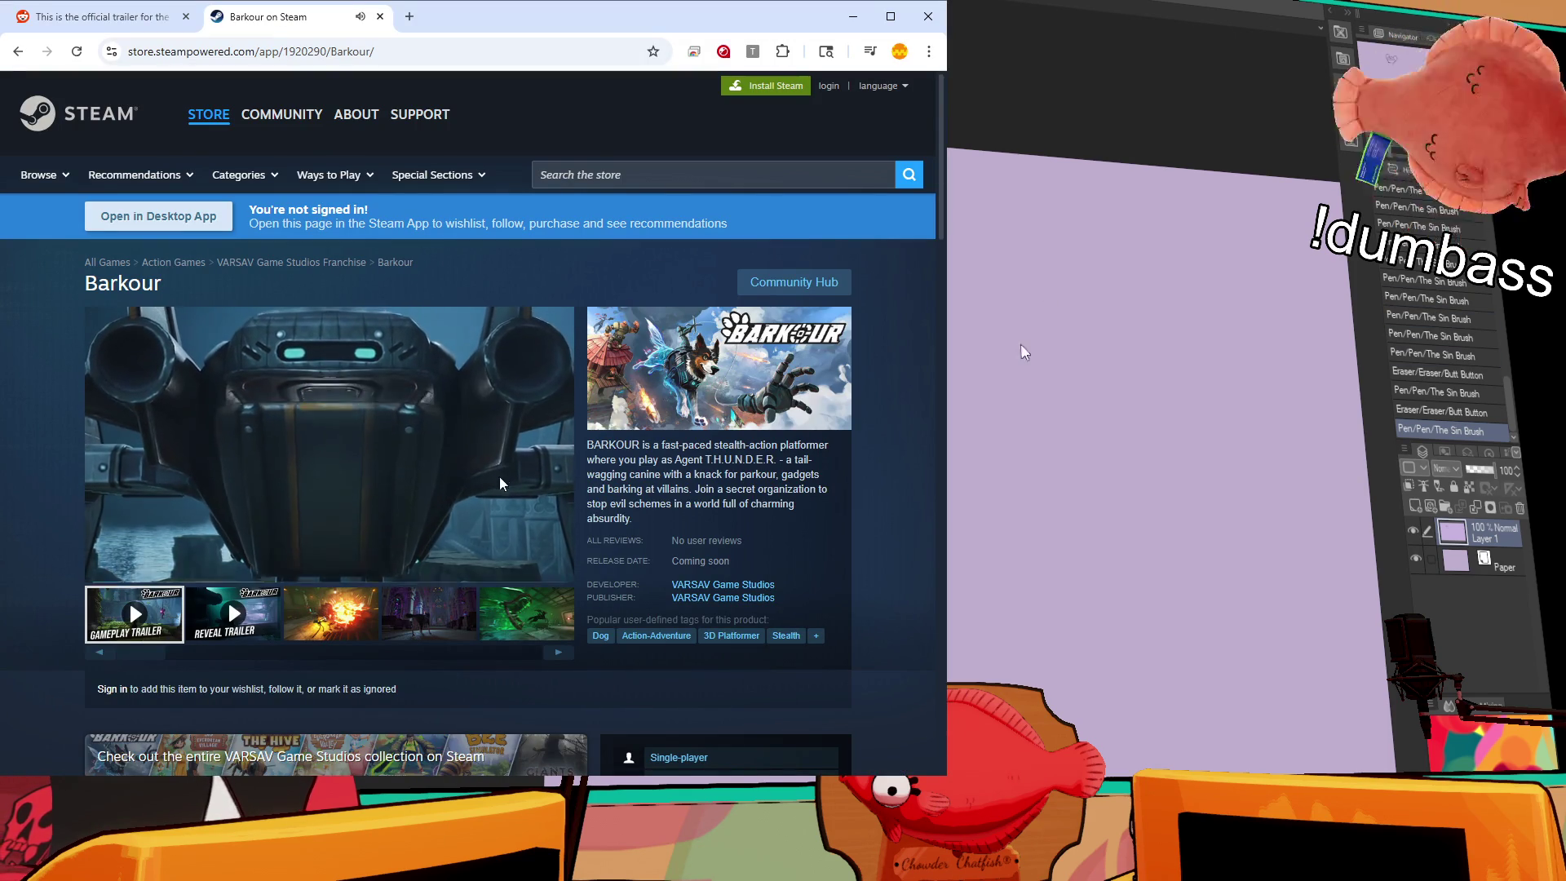
Step: Widen the Chrome window, watch the Barkour trailer, and exit fullscreen back to its Steam page
{"action": "mouse_move", "coordinate": [173, 575]}
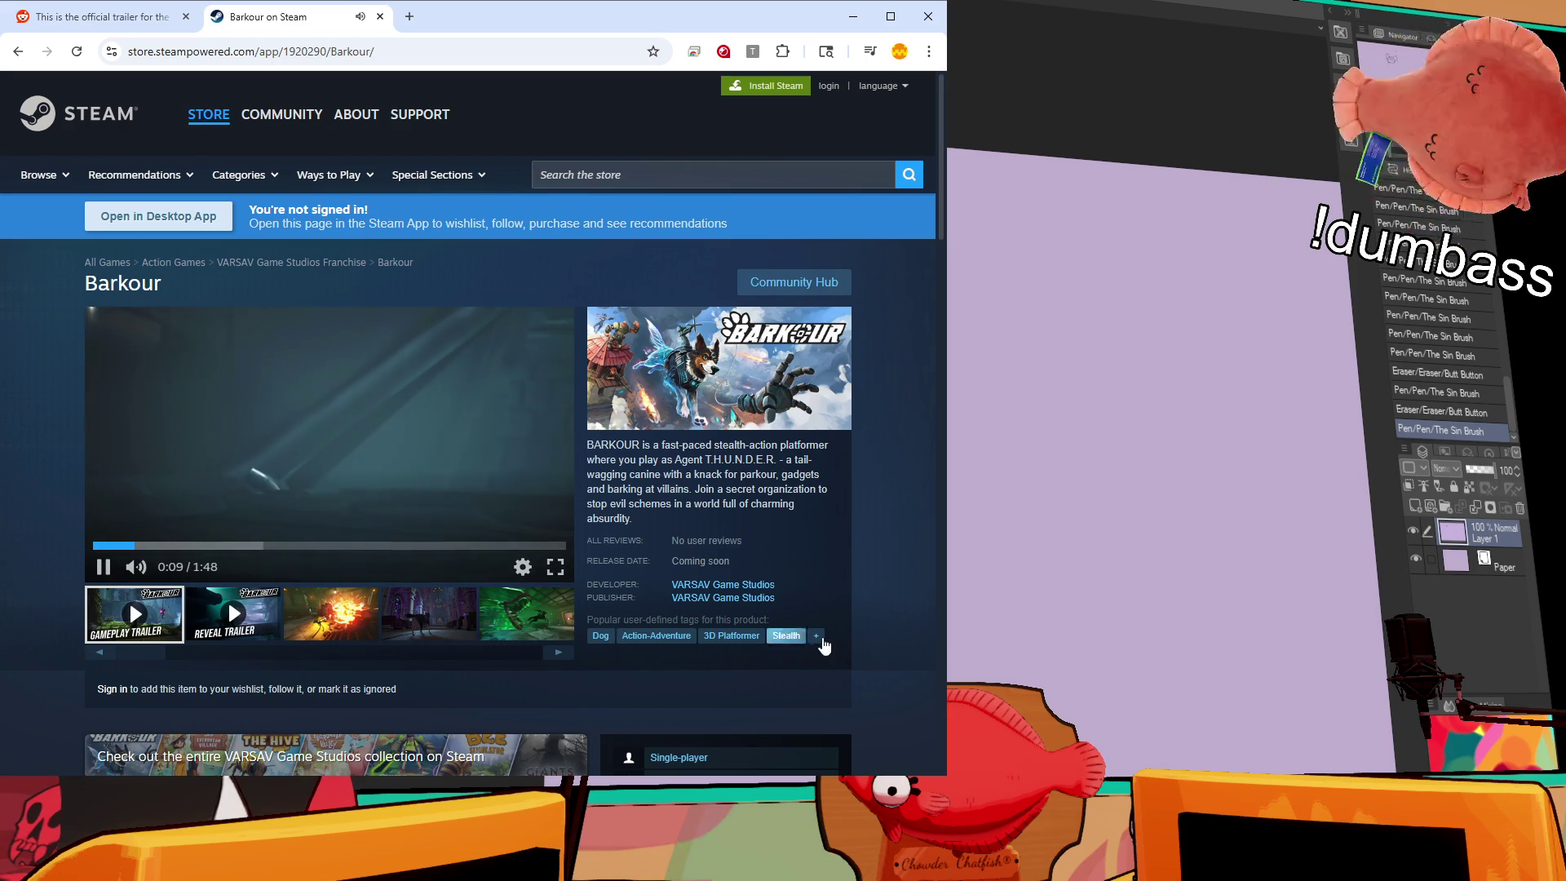
{"action": "mouse_move", "coordinate": [946, 318]}
{"action": "left_mouse_down"}
{"action": "mouse_move", "coordinate": [1113, 301]}
{"action": "mouse_move", "coordinate": [1097, 301]}
{"action": "left_mouse_up"}
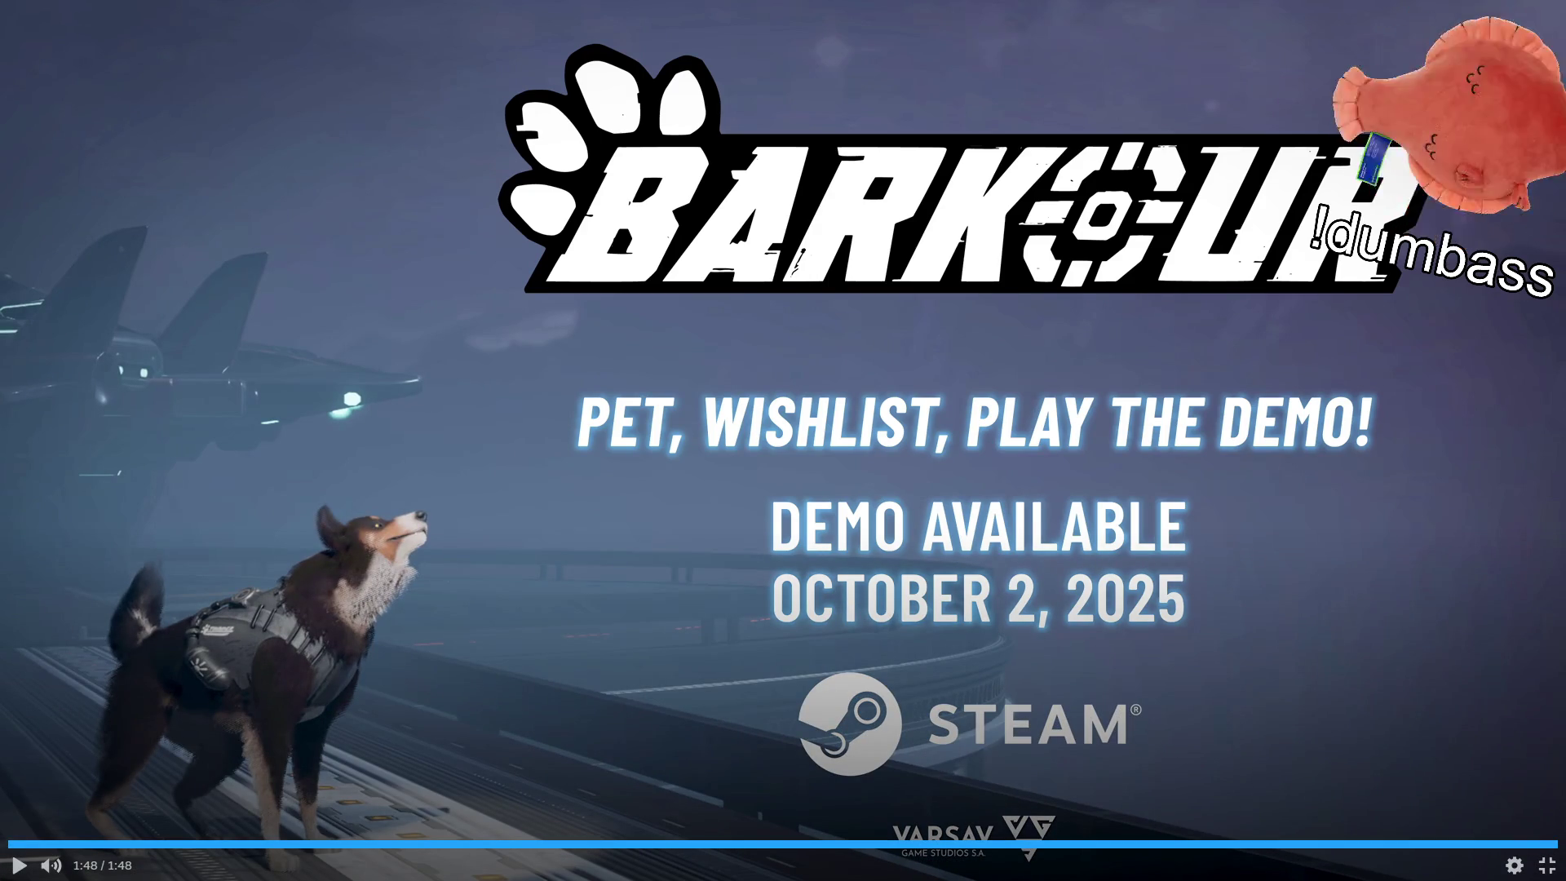
{"action": "key", "text": "Escape"}
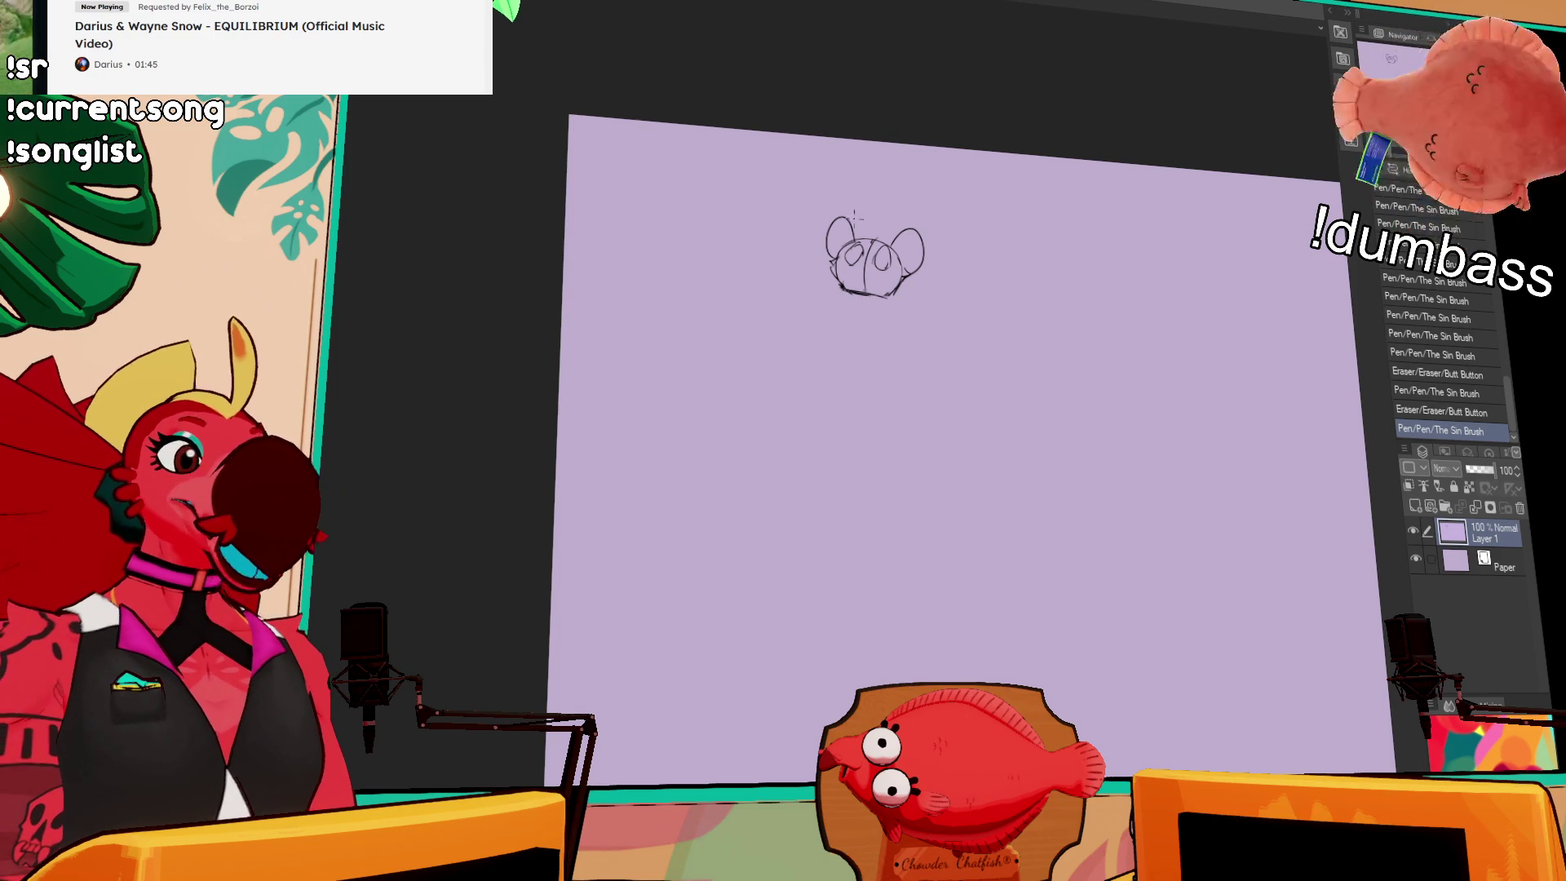
Step: Sketch and redraw the left and right neck lines below the mouse-eared head
{"action": "mouse_move", "coordinate": [889, 286]}
{"action": "left_mouse_down"}
{"action": "mouse_move", "coordinate": [883, 335]}
{"action": "mouse_move", "coordinate": [839, 305]}
{"action": "mouse_move", "coordinate": [840, 330]}
{"action": "mouse_move", "coordinate": [841, 315]}
{"action": "left_mouse_up"}
{"action": "left_click_drag", "start_coordinate": [843, 292], "coordinate": [841, 307]}
{"action": "mouse_move", "coordinate": [842, 292]}
{"action": "left_mouse_down"}
{"action": "mouse_move", "coordinate": [830, 326]}
{"action": "mouse_move", "coordinate": [884, 316]}
{"action": "mouse_move", "coordinate": [888, 330]}
{"action": "mouse_move", "coordinate": [894, 299]}
{"action": "mouse_move", "coordinate": [887, 329]}
{"action": "mouse_move", "coordinate": [840, 319]}
{"action": "mouse_move", "coordinate": [886, 335]}
{"action": "left_mouse_up"}
{"action": "mouse_move", "coordinate": [894, 281]}
{"action": "left_mouse_down"}
{"action": "mouse_move", "coordinate": [891, 325]}
{"action": "mouse_move", "coordinate": [842, 332]}
{"action": "mouse_move", "coordinate": [843, 314]}
{"action": "mouse_move", "coordinate": [814, 332]}
{"action": "left_mouse_up"}
{"action": "left_click_drag", "start_coordinate": [894, 322], "coordinate": [911, 348]}
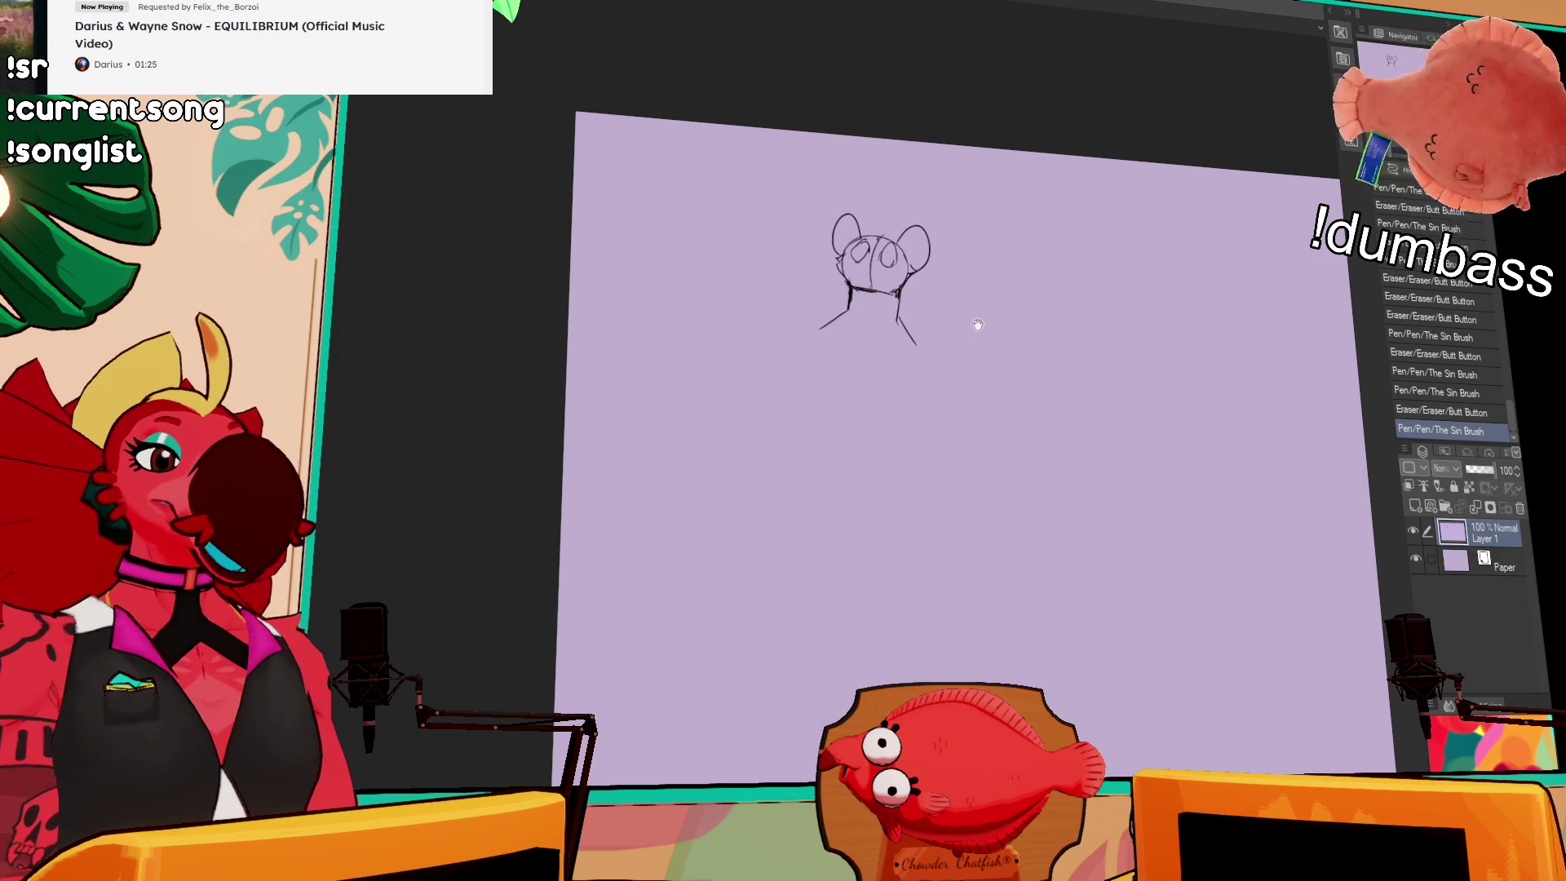
Step: Add small face strokes, undo one, and add small strokes atop the head
{"action": "mouse_move", "coordinate": [881, 245]}
{"action": "left_mouse_down"}
{"action": "mouse_move", "coordinate": [885, 274]}
{"action": "mouse_move", "coordinate": [858, 260]}
{"action": "mouse_move", "coordinate": [895, 256]}
{"action": "mouse_move", "coordinate": [867, 261]}
{"action": "mouse_move", "coordinate": [881, 258]}
{"action": "mouse_move", "coordinate": [901, 296]}
{"action": "mouse_move", "coordinate": [871, 298]}
{"action": "mouse_move", "coordinate": [873, 267]}
{"action": "mouse_move", "coordinate": [872, 295]}
{"action": "left_mouse_up"}
{"action": "key", "text": "ctrl+z"}
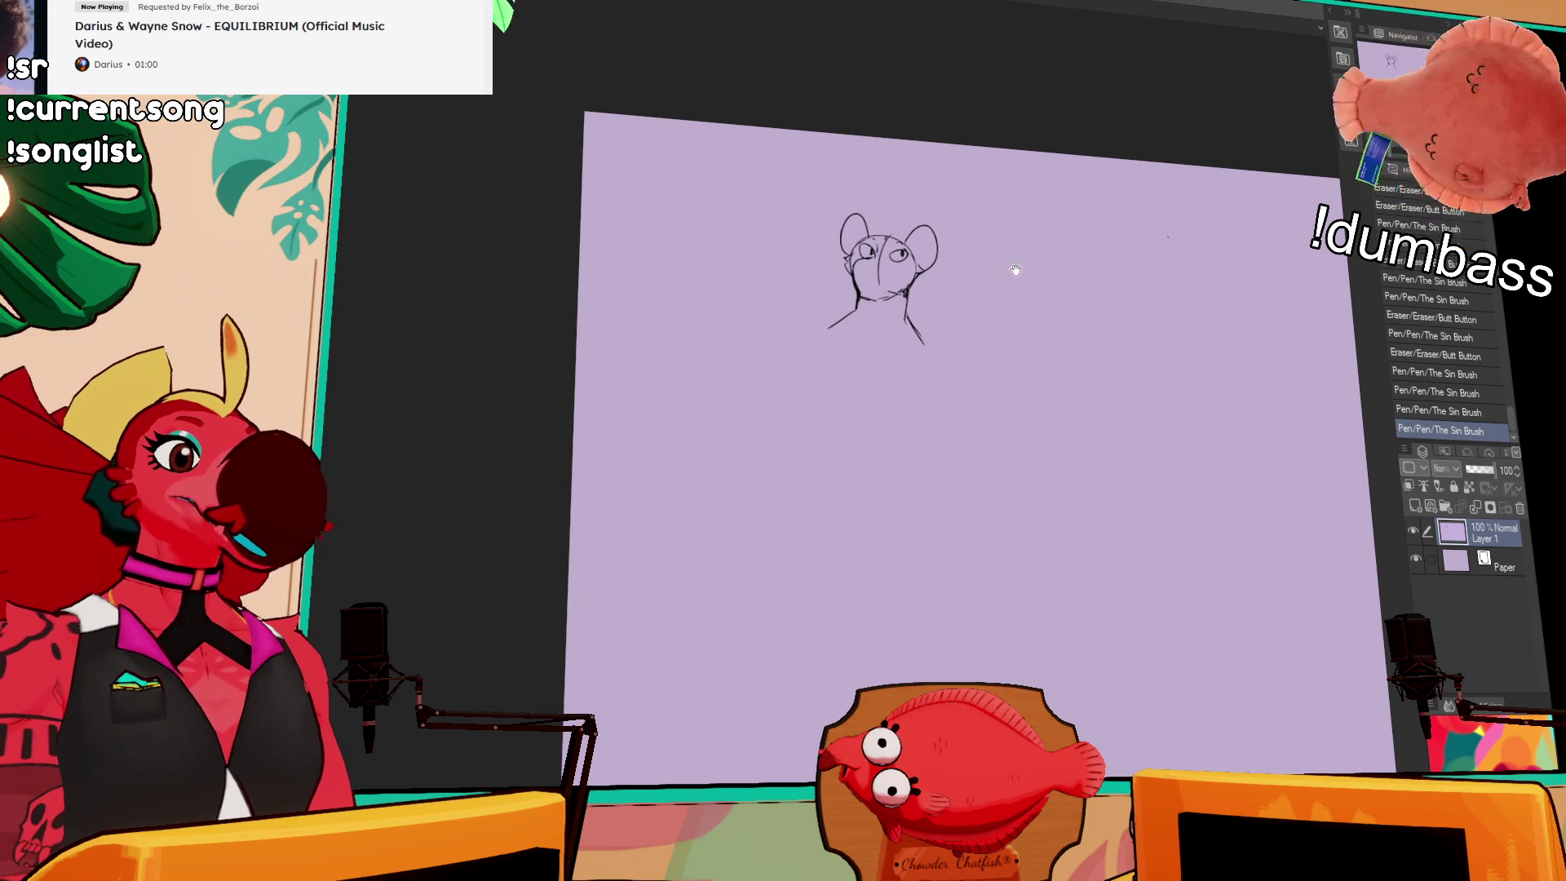
{"action": "left_click_drag", "start_coordinate": [870, 250], "coordinate": [915, 232]}
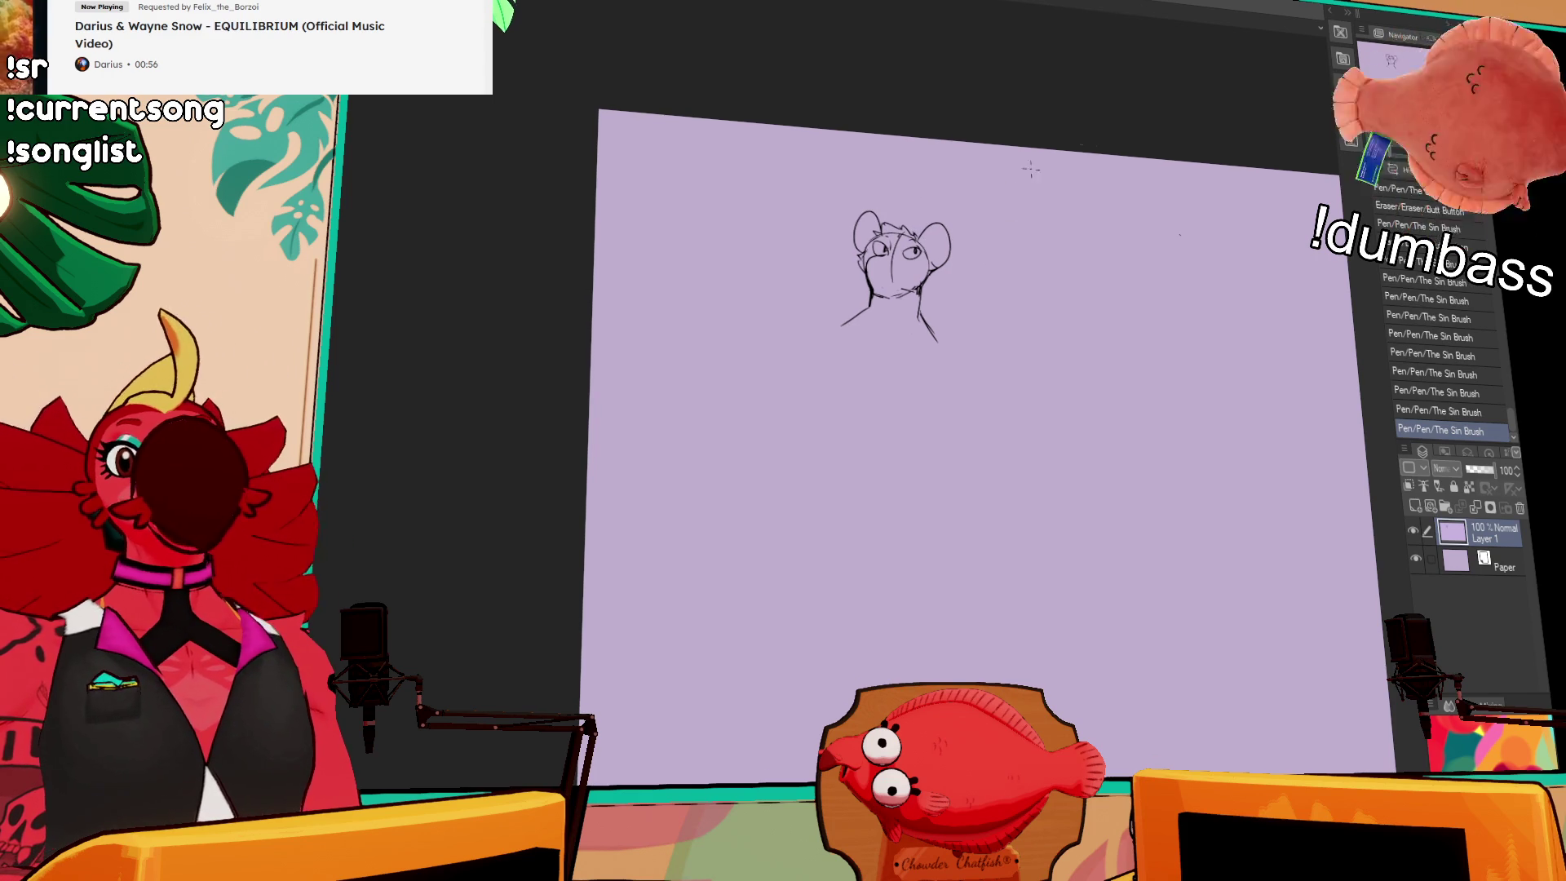
Step: Trim the left cheek and rework both neck lines, extending the right one downward
{"action": "mouse_move", "coordinate": [865, 304]}
{"action": "left_mouse_down"}
{"action": "mouse_move", "coordinate": [879, 305]}
{"action": "mouse_move", "coordinate": [834, 333]}
{"action": "left_mouse_up"}
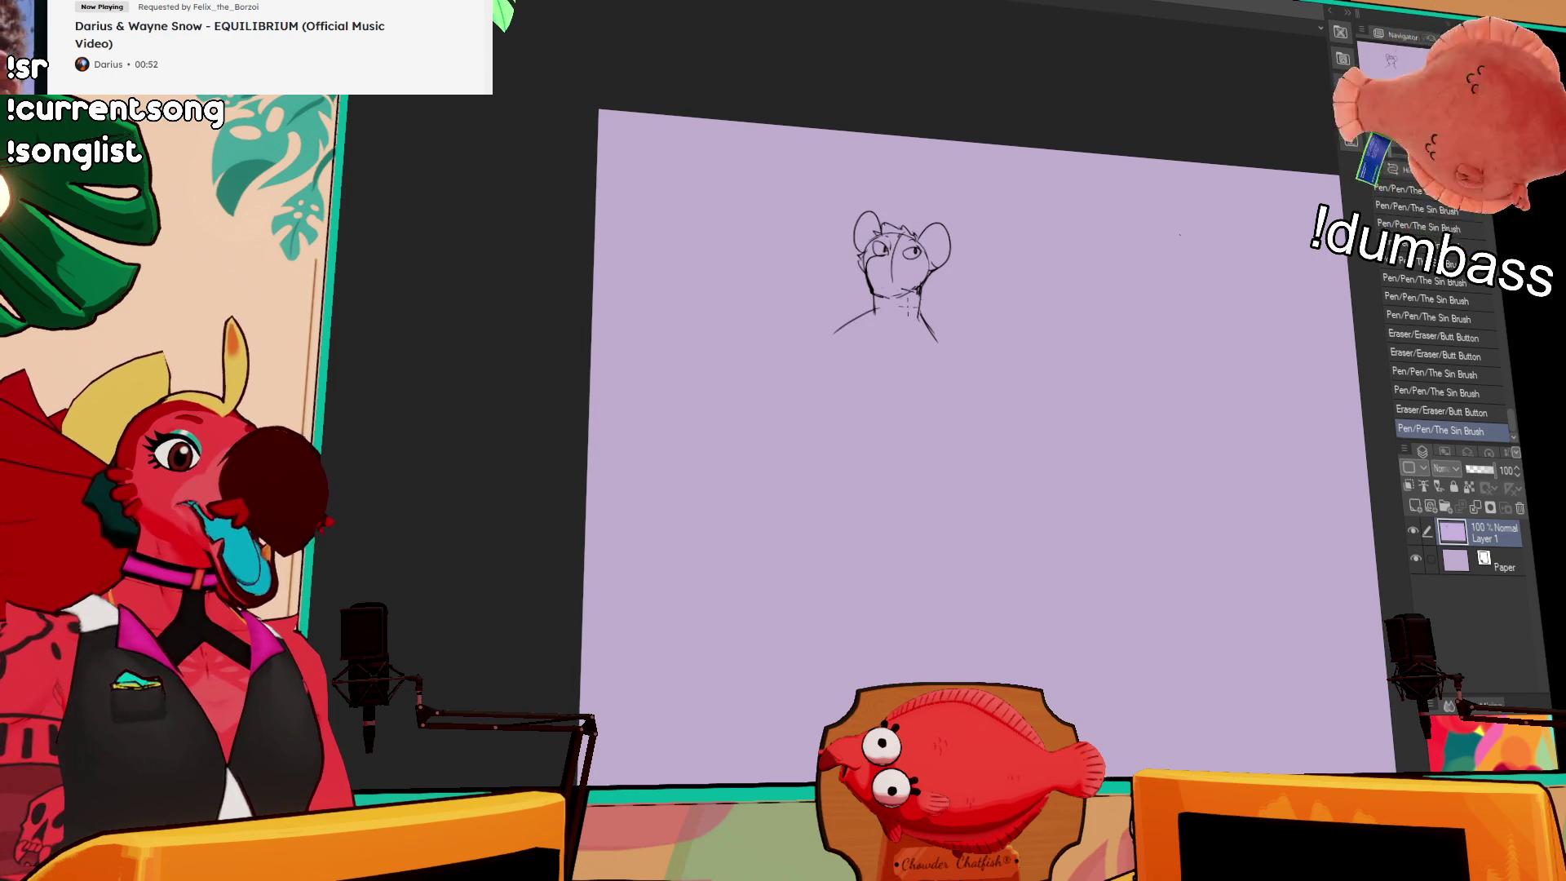
{"action": "mouse_move", "coordinate": [922, 286]}
{"action": "left_mouse_down"}
{"action": "mouse_move", "coordinate": [932, 331]}
{"action": "mouse_move", "coordinate": [930, 288]}
{"action": "mouse_move", "coordinate": [930, 326]}
{"action": "mouse_move", "coordinate": [986, 295]}
{"action": "left_mouse_up"}
{"action": "left_click_drag", "start_coordinate": [868, 317], "coordinate": [874, 324]}
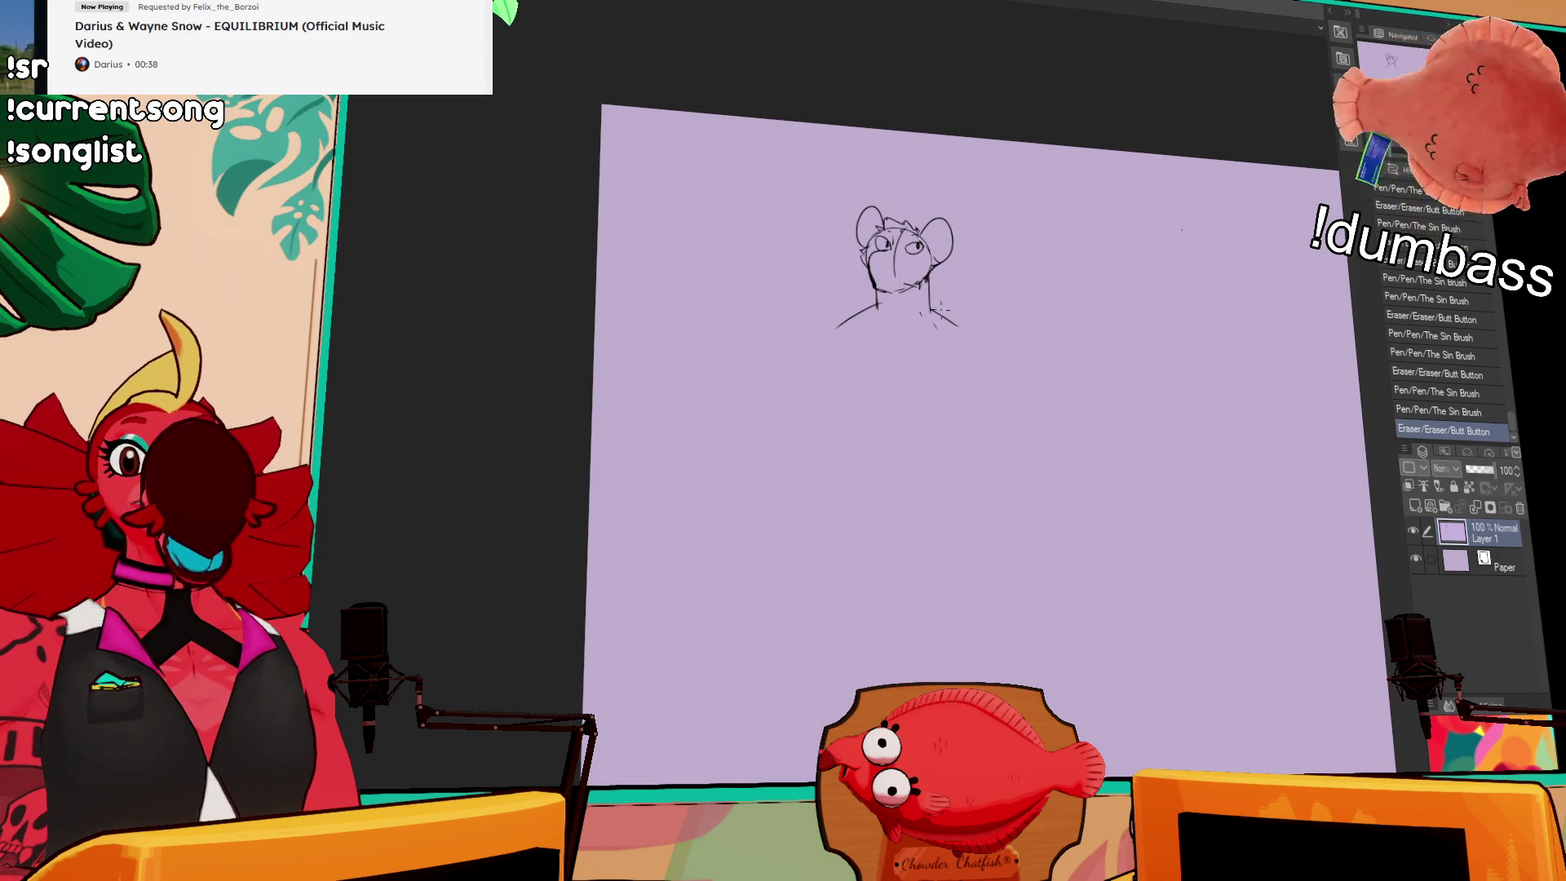
{"action": "mouse_move", "coordinate": [930, 319]}
{"action": "left_mouse_down"}
{"action": "mouse_move", "coordinate": [841, 331]}
{"action": "mouse_move", "coordinate": [943, 336]}
{"action": "left_mouse_up"}
{"action": "mouse_move", "coordinate": [875, 295]}
{"action": "left_mouse_down"}
{"action": "mouse_move", "coordinate": [878, 322]}
{"action": "mouse_move", "coordinate": [832, 337]}
{"action": "left_mouse_up"}
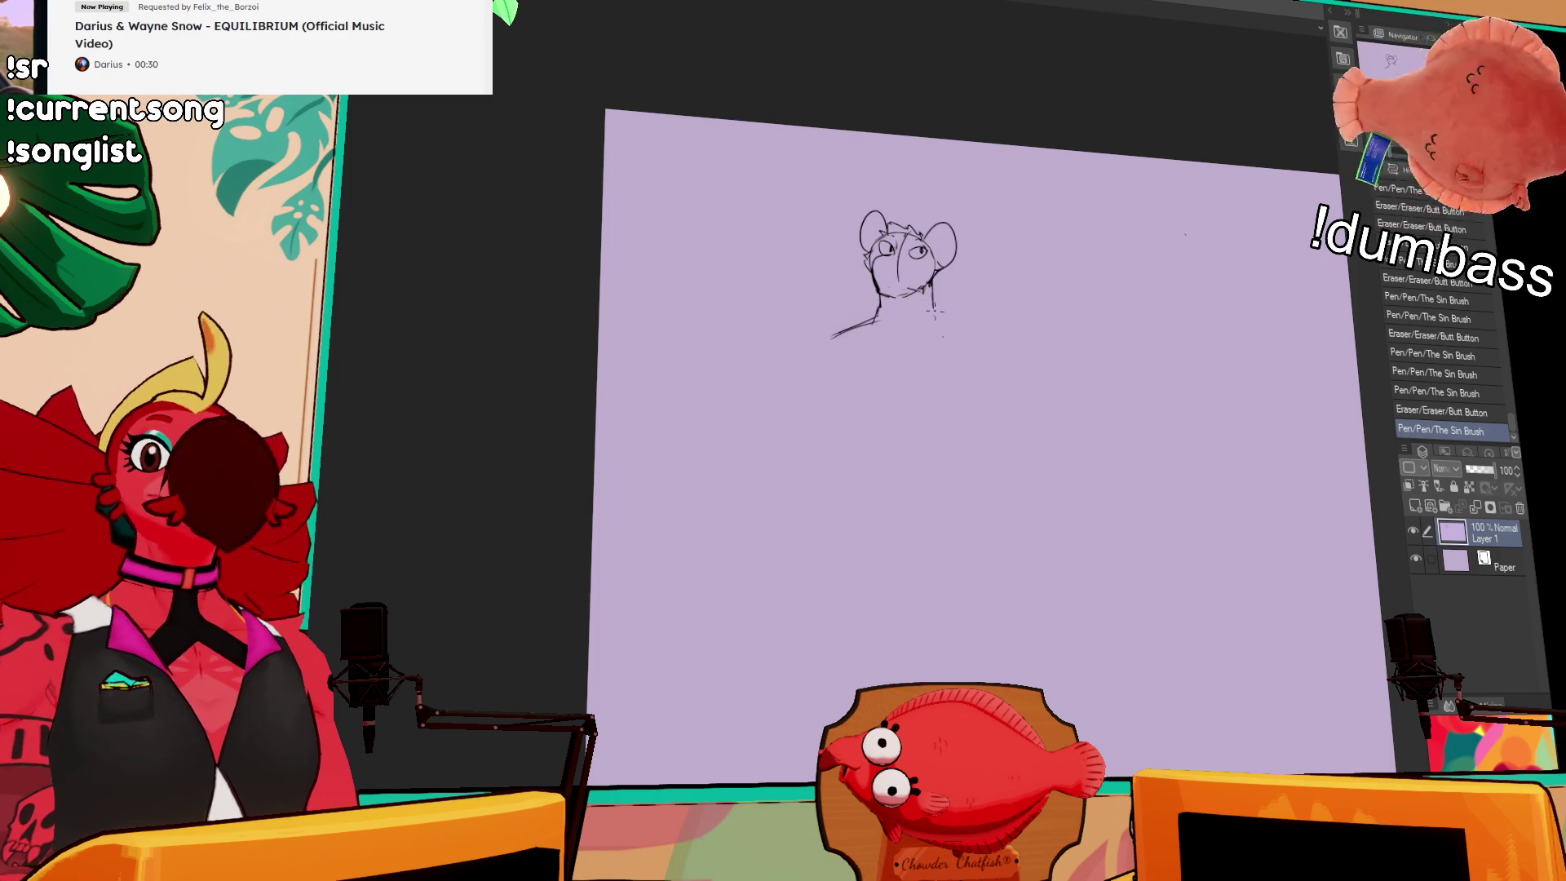
{"action": "mouse_move", "coordinate": [931, 284]}
{"action": "left_mouse_down"}
{"action": "mouse_move", "coordinate": [935, 328]}
{"action": "mouse_move", "coordinate": [973, 330]}
{"action": "mouse_move", "coordinate": [967, 291]}
{"action": "mouse_move", "coordinate": [974, 303]}
{"action": "mouse_move", "coordinate": [931, 325]}
{"action": "mouse_move", "coordinate": [830, 333]}
{"action": "mouse_move", "coordinate": [843, 325]}
{"action": "mouse_move", "coordinate": [791, 353]}
{"action": "mouse_move", "coordinate": [798, 338]}
{"action": "left_mouse_up"}
Step: Extend the neck into broad shoulder lines and draw belly curves on both torso sides
{"action": "mouse_move", "coordinate": [937, 314]}
{"action": "left_mouse_down"}
{"action": "mouse_move", "coordinate": [1007, 325]}
{"action": "mouse_move", "coordinate": [971, 323]}
{"action": "left_mouse_up"}
{"action": "left_click_drag", "start_coordinate": [950, 322], "coordinate": [1003, 326]}
{"action": "left_click_drag", "start_coordinate": [969, 274], "coordinate": [1025, 259]}
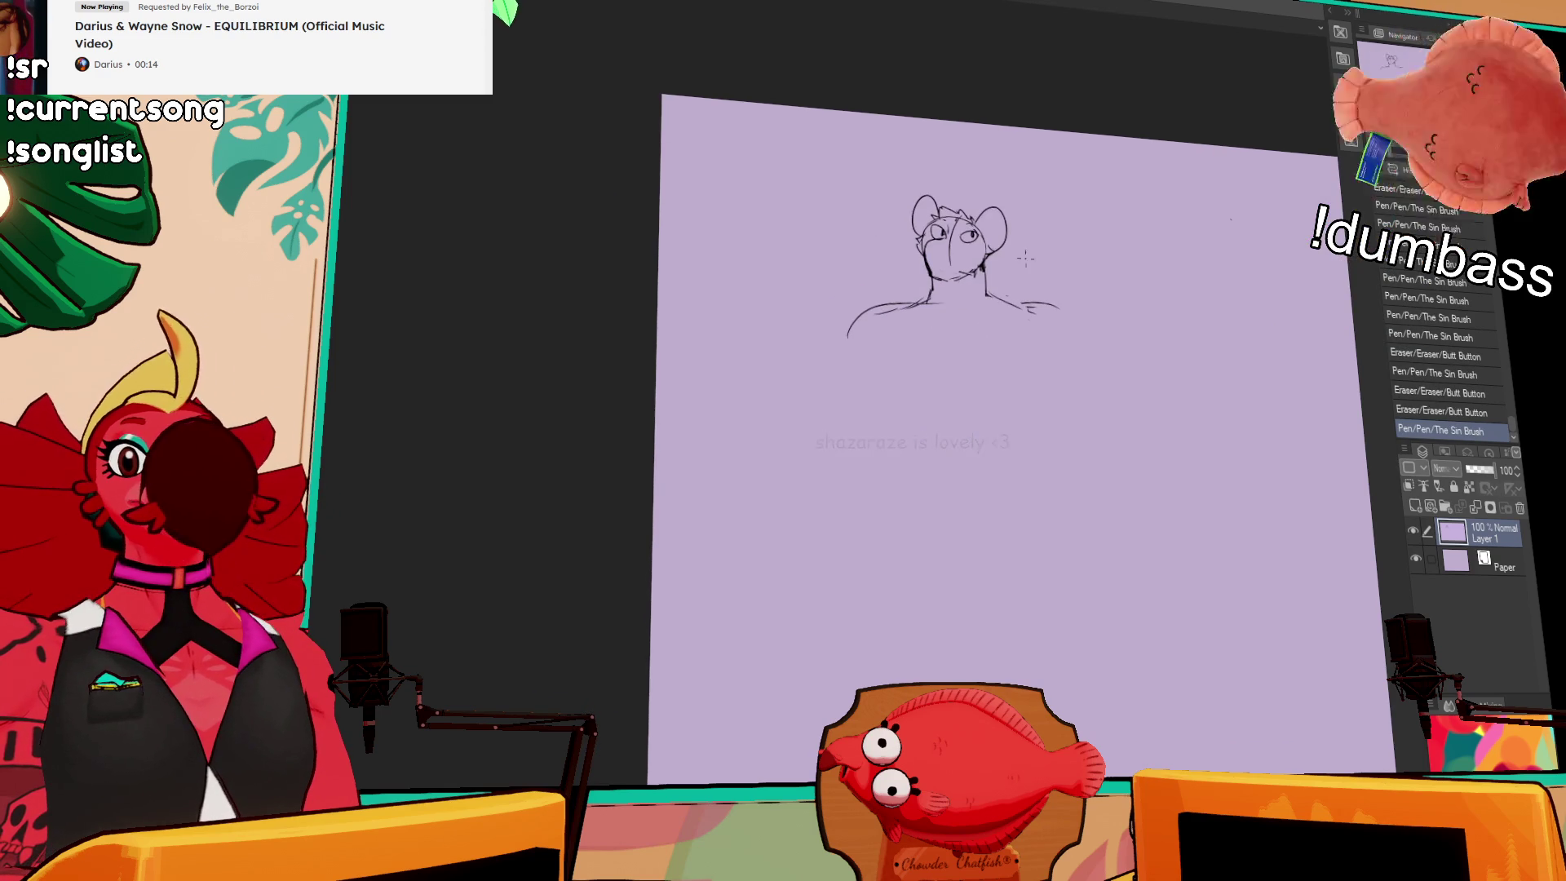
{"action": "mouse_move", "coordinate": [913, 302]}
{"action": "left_mouse_down"}
{"action": "mouse_move", "coordinate": [1019, 306]}
{"action": "mouse_move", "coordinate": [1006, 303]}
{"action": "left_mouse_up"}
{"action": "mouse_move", "coordinate": [1012, 306]}
{"action": "left_mouse_down"}
{"action": "mouse_move", "coordinate": [1056, 308]}
{"action": "mouse_move", "coordinate": [1033, 312]}
{"action": "mouse_move", "coordinate": [1049, 380]}
{"action": "left_mouse_up"}
{"action": "mouse_move", "coordinate": [886, 323]}
{"action": "left_mouse_down"}
{"action": "mouse_move", "coordinate": [871, 341]}
{"action": "mouse_move", "coordinate": [898, 437]}
{"action": "left_mouse_up"}
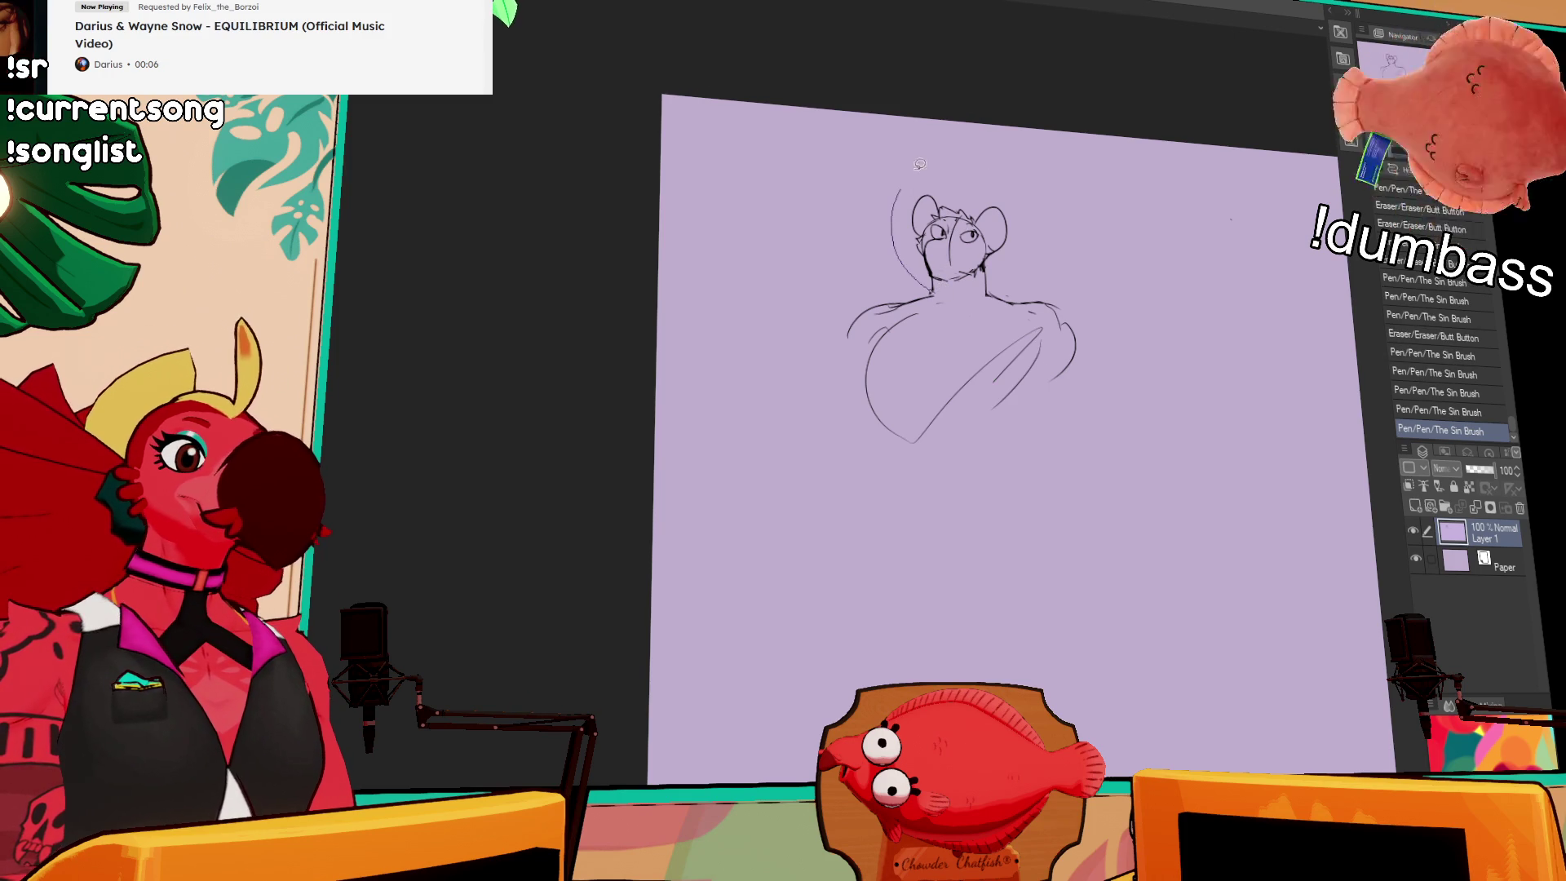
Step: Lasso-select the mouse head and rotate it slightly
{"action": "left_click_drag", "start_coordinate": [902, 187], "coordinate": [978, 299]}
{"action": "left_click", "coordinate": [978, 332]}
{"action": "left_click_drag", "start_coordinate": [1047, 245], "coordinate": [994, 285]}
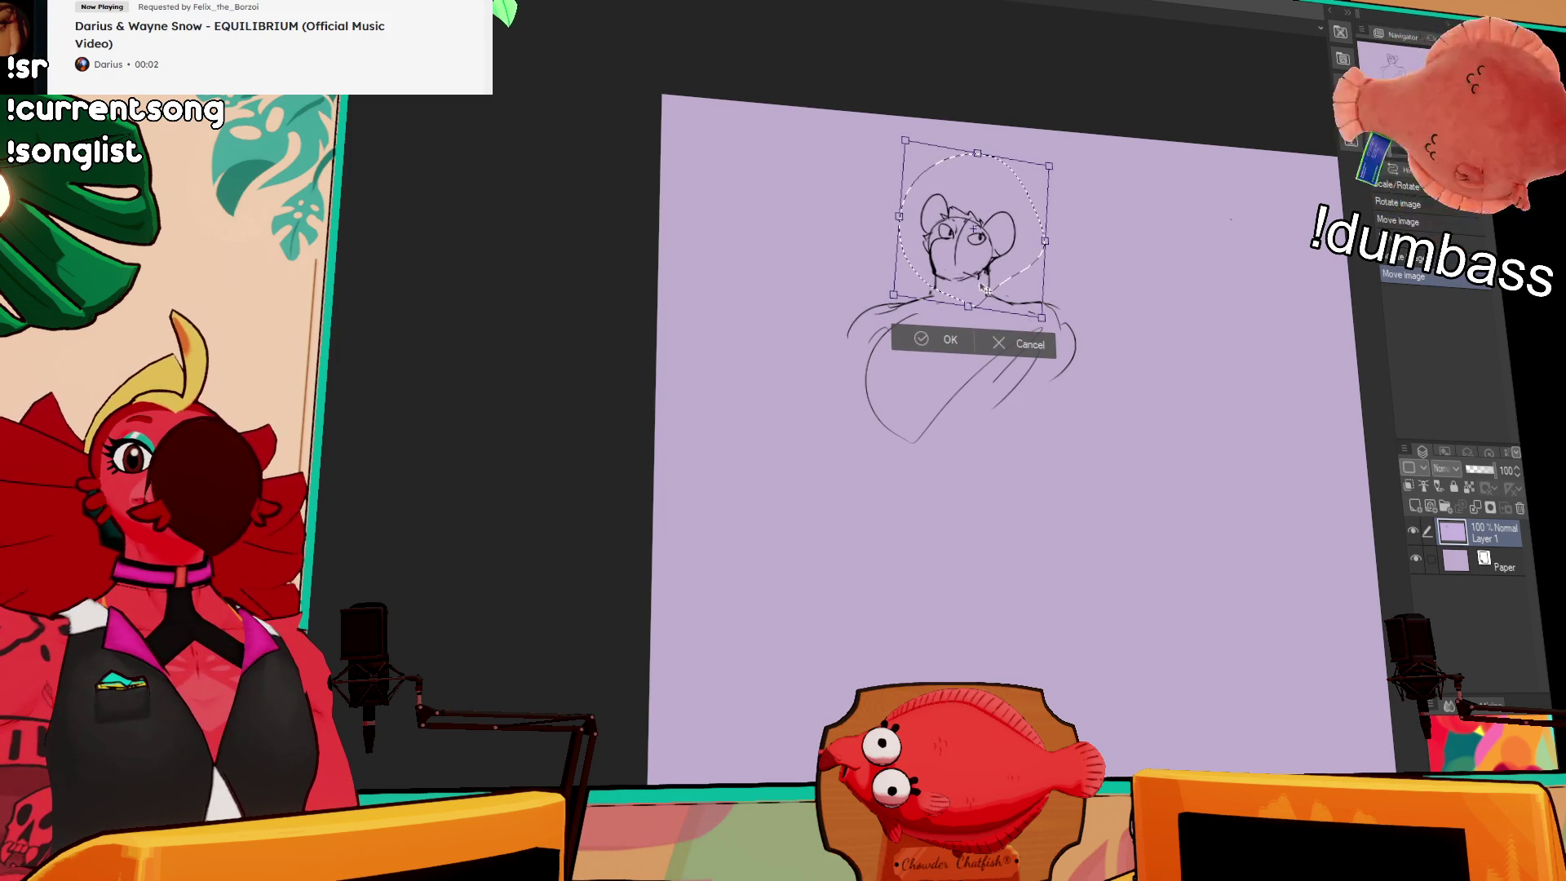
Step: Commit the head tilt, deselect, and add lines beside the chest
{"action": "key", "text": "Return"}
{"action": "key", "text": "ctrl+d"}
{"action": "mouse_move", "coordinate": [974, 365]}
{"action": "left_mouse_down"}
{"action": "mouse_move", "coordinate": [1050, 330]}
{"action": "mouse_move", "coordinate": [999, 390]}
{"action": "left_mouse_up"}
{"action": "mouse_move", "coordinate": [1057, 341]}
{"action": "left_mouse_down"}
{"action": "mouse_move", "coordinate": [1002, 441]}
{"action": "mouse_move", "coordinate": [1052, 359]}
{"action": "left_mouse_up"}
Step: Draw and refine the lower-left and lower-right body lines toward the waist
{"action": "left_click_drag", "start_coordinate": [885, 406], "coordinate": [918, 488]}
{"action": "left_click_drag", "start_coordinate": [891, 412], "coordinate": [920, 495]}
{"action": "left_click_drag", "start_coordinate": [1009, 415], "coordinate": [1015, 471]}
{"action": "left_click_drag", "start_coordinate": [893, 416], "coordinate": [904, 453]}
{"action": "left_click_drag", "start_coordinate": [1010, 416], "coordinate": [1016, 472]}
{"action": "mouse_move", "coordinate": [1016, 392]}
{"action": "left_mouse_down"}
{"action": "mouse_move", "coordinate": [1017, 444]}
{"action": "mouse_move", "coordinate": [1041, 402]}
{"action": "mouse_move", "coordinate": [1014, 400]}
{"action": "mouse_move", "coordinate": [1021, 469]}
{"action": "left_mouse_up"}
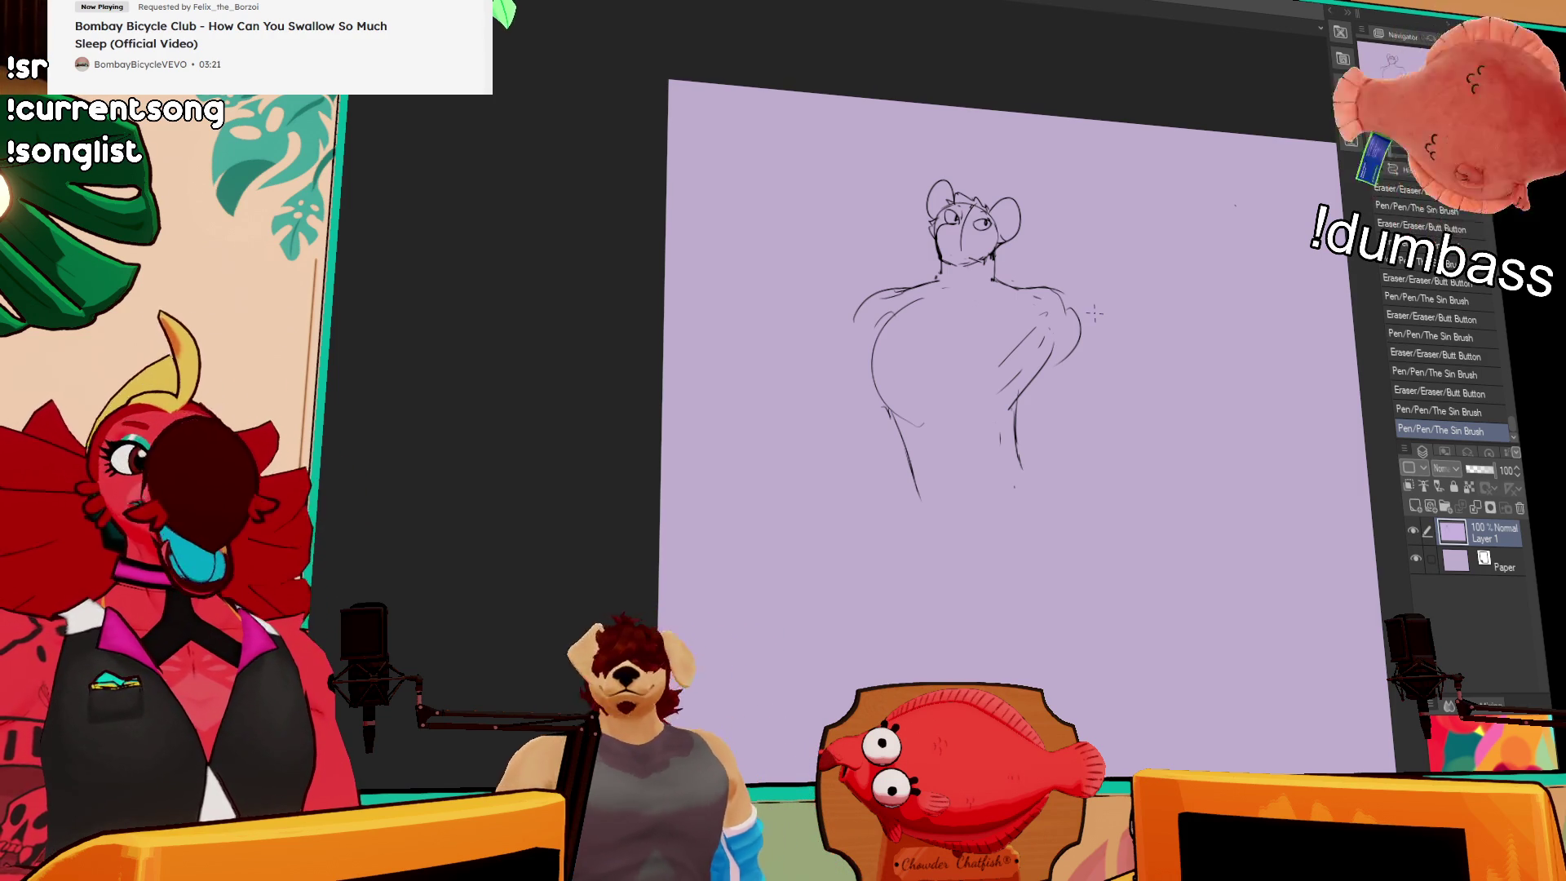
Step: Erase stray marks, nudge the head position slightly, and deselect
{"action": "left_click", "coordinate": [1152, 301]}
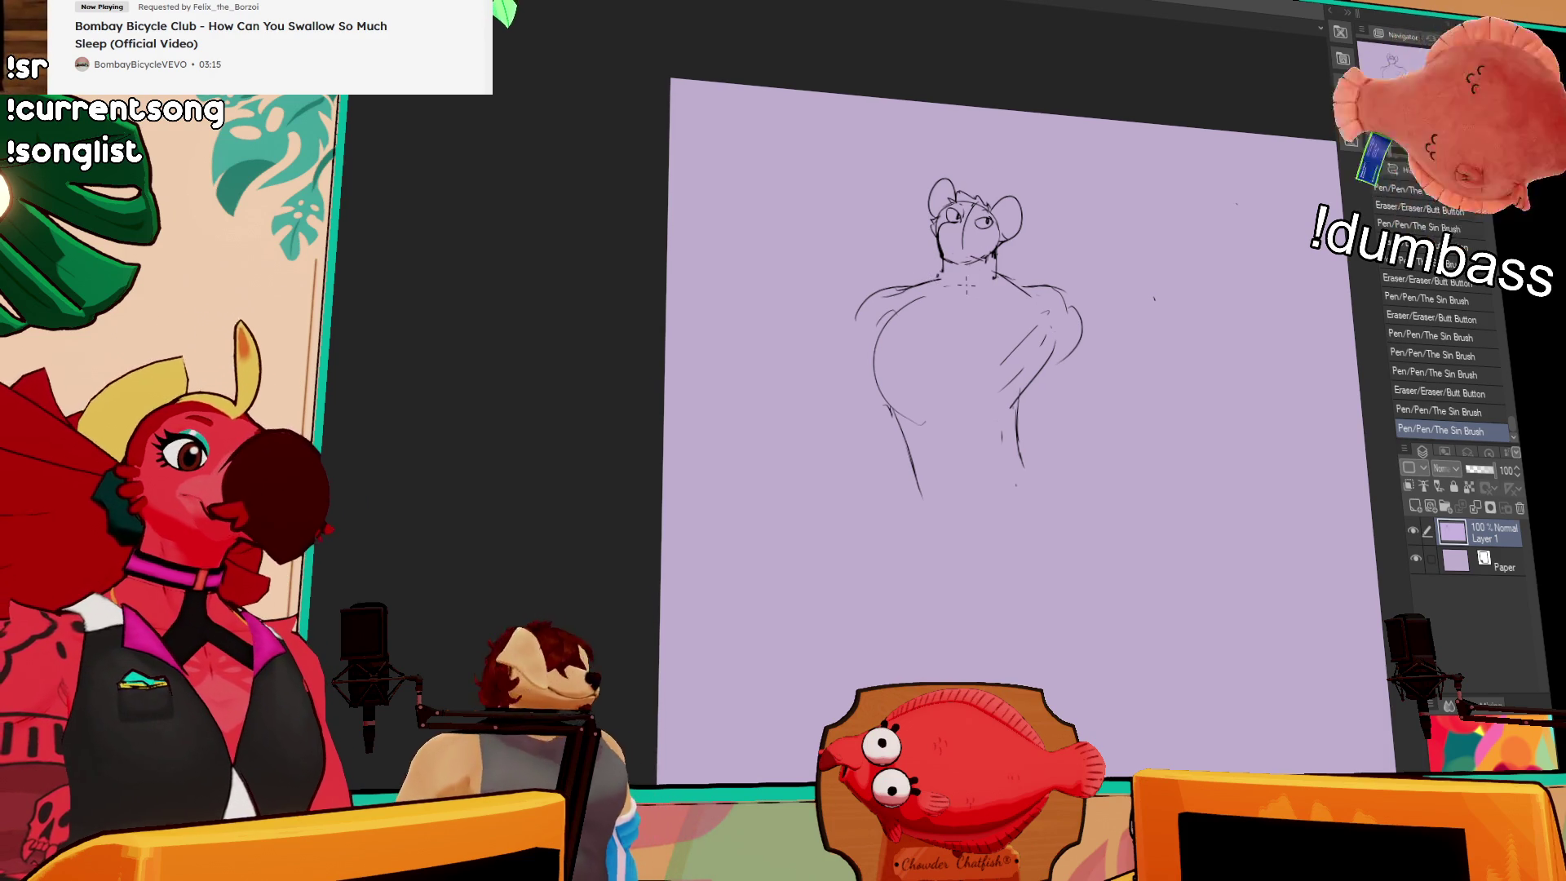
{"action": "left_click_drag", "start_coordinate": [946, 212], "coordinate": [958, 220]}
{"action": "left_click_drag", "start_coordinate": [951, 224], "coordinate": [971, 225]}
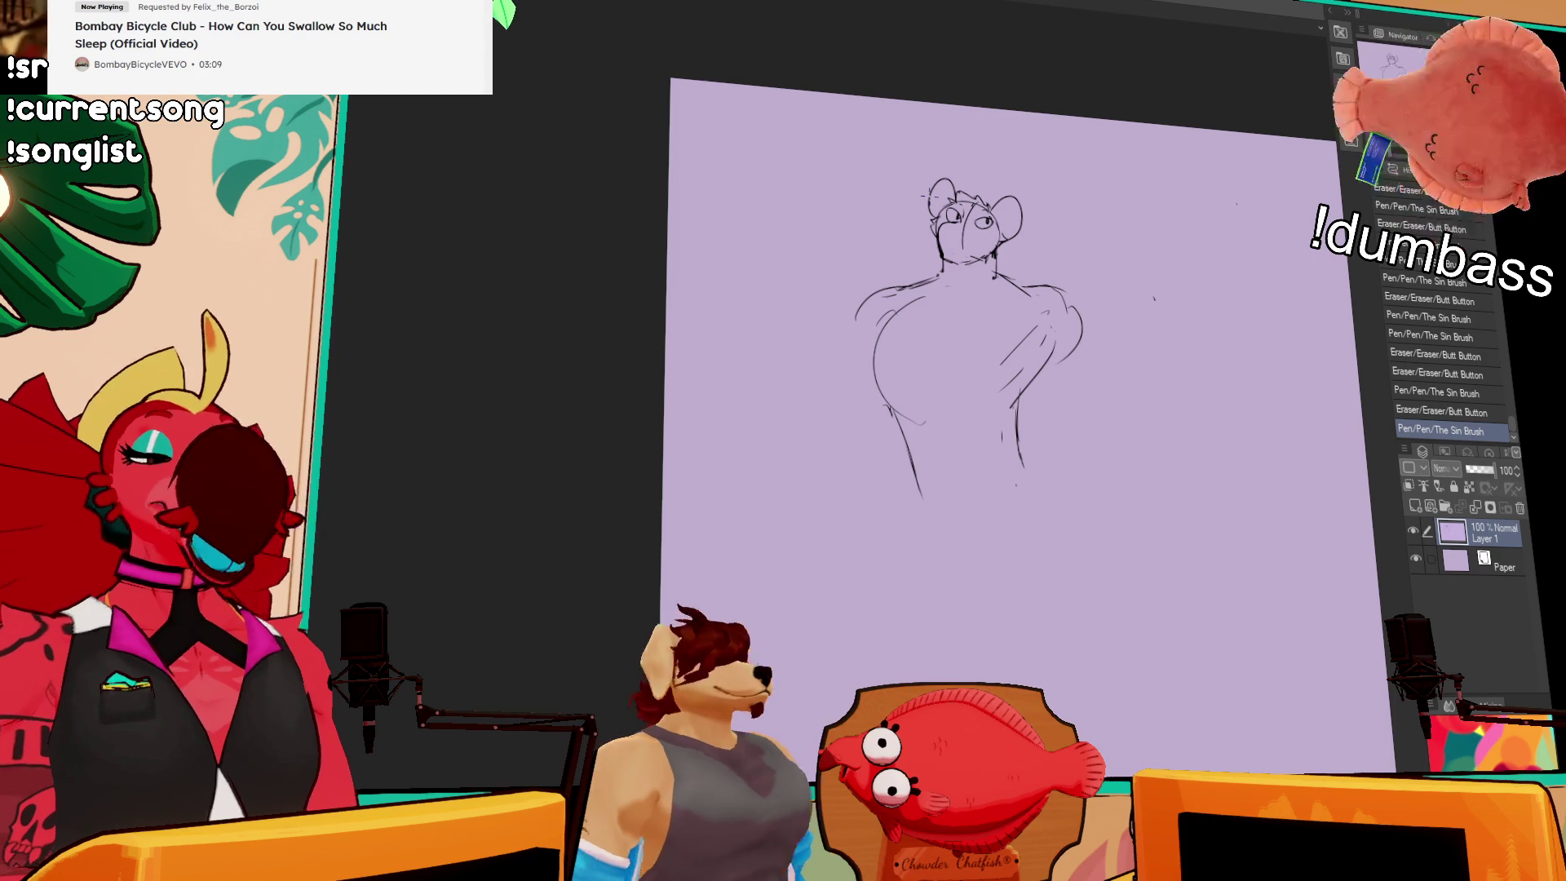
{"action": "left_click_drag", "start_coordinate": [1011, 253], "coordinate": [1030, 234]}
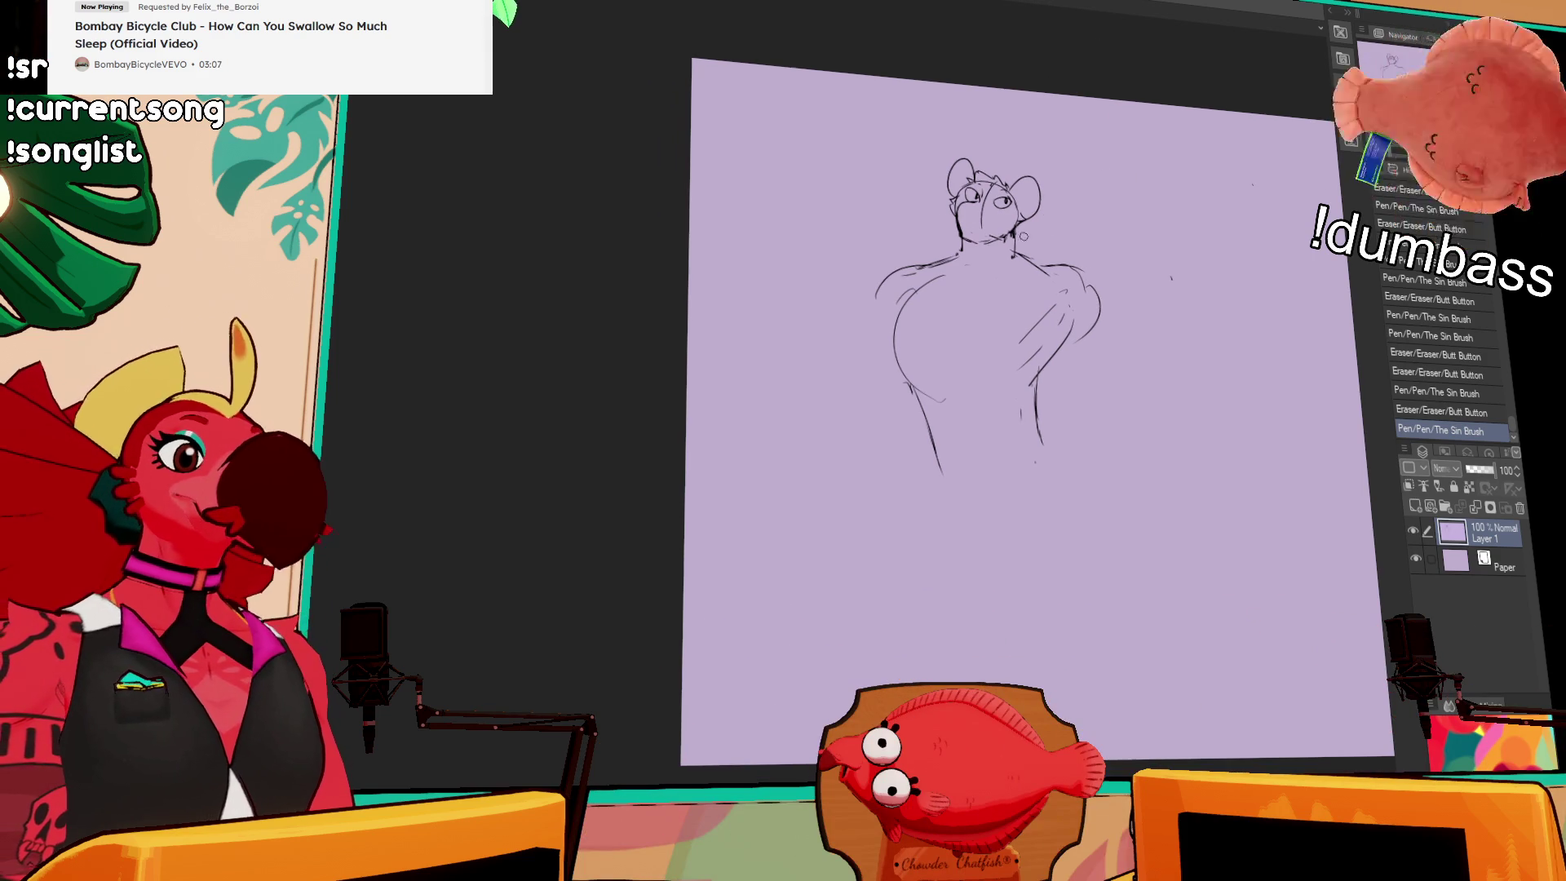
{"action": "mouse_move", "coordinate": [1061, 155]}
{"action": "left_mouse_down"}
{"action": "mouse_move", "coordinate": [1035, 249]}
{"action": "mouse_move", "coordinate": [948, 264]}
{"action": "mouse_move", "coordinate": [995, 238]}
{"action": "mouse_move", "coordinate": [972, 244]}
{"action": "left_mouse_up"}
{"action": "key", "text": "ctrl+d"}
Step: Redraw the left torso line and curved chest lines across the upper torso
{"action": "left_click_drag", "start_coordinate": [960, 236], "coordinate": [971, 238]}
{"action": "left_click_drag", "start_coordinate": [905, 302], "coordinate": [890, 353]}
{"action": "left_click_drag", "start_coordinate": [954, 269], "coordinate": [967, 266]}
{"action": "left_click_drag", "start_coordinate": [959, 278], "coordinate": [964, 336]}
{"action": "mouse_move", "coordinate": [962, 322]}
{"action": "left_mouse_down"}
{"action": "mouse_move", "coordinate": [979, 346]}
{"action": "mouse_move", "coordinate": [1020, 339]}
{"action": "left_mouse_up"}
{"action": "mouse_move", "coordinate": [1026, 324]}
{"action": "left_mouse_down"}
{"action": "mouse_move", "coordinate": [1017, 342]}
{"action": "mouse_move", "coordinate": [1042, 323]}
{"action": "left_mouse_up"}
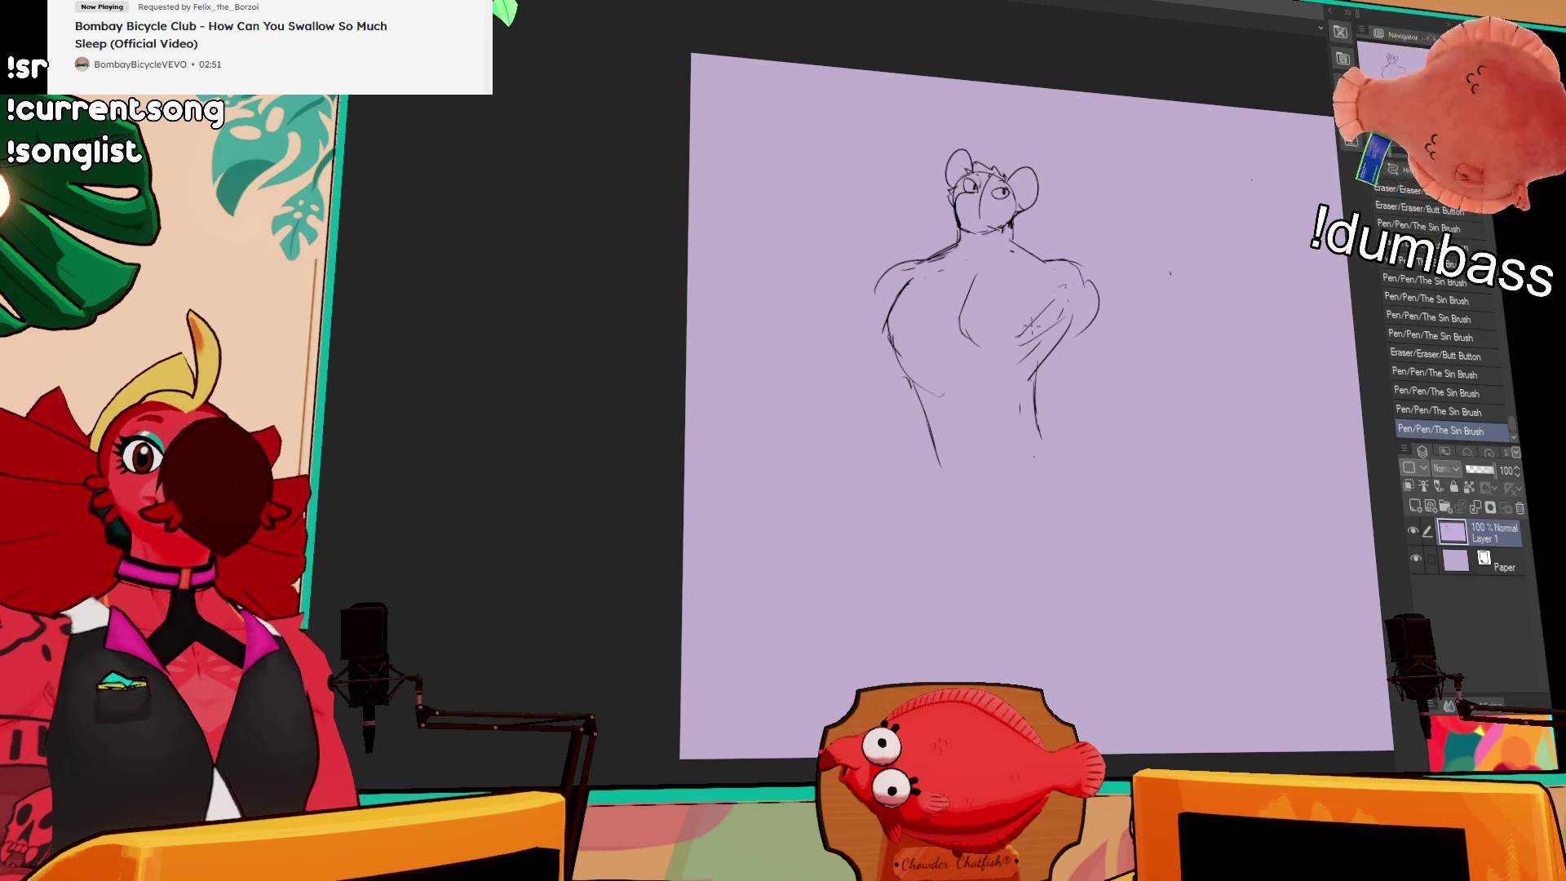
{"action": "mouse_move", "coordinate": [975, 278]}
{"action": "left_mouse_down"}
{"action": "mouse_move", "coordinate": [966, 286]}
{"action": "mouse_move", "coordinate": [1049, 261]}
{"action": "left_mouse_up"}
{"action": "left_click_drag", "start_coordinate": [969, 284], "coordinate": [962, 330]}
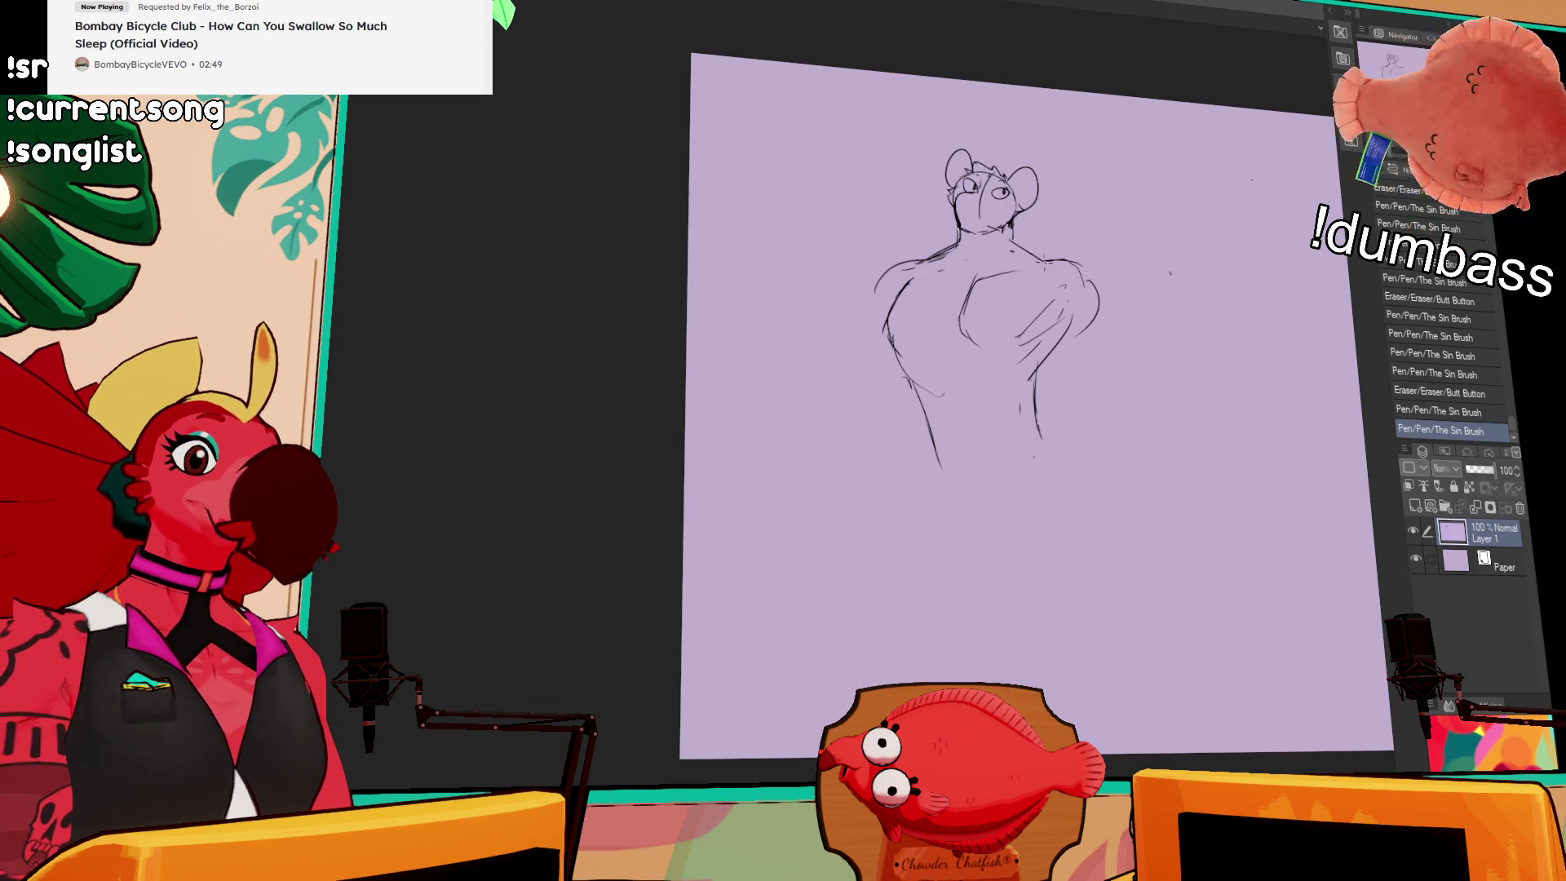
Step: Clean up the chest and right arm lines, then paste the copied meme image onto a new layer
{"action": "left_click_drag", "start_coordinate": [1020, 270], "coordinate": [1030, 274]}
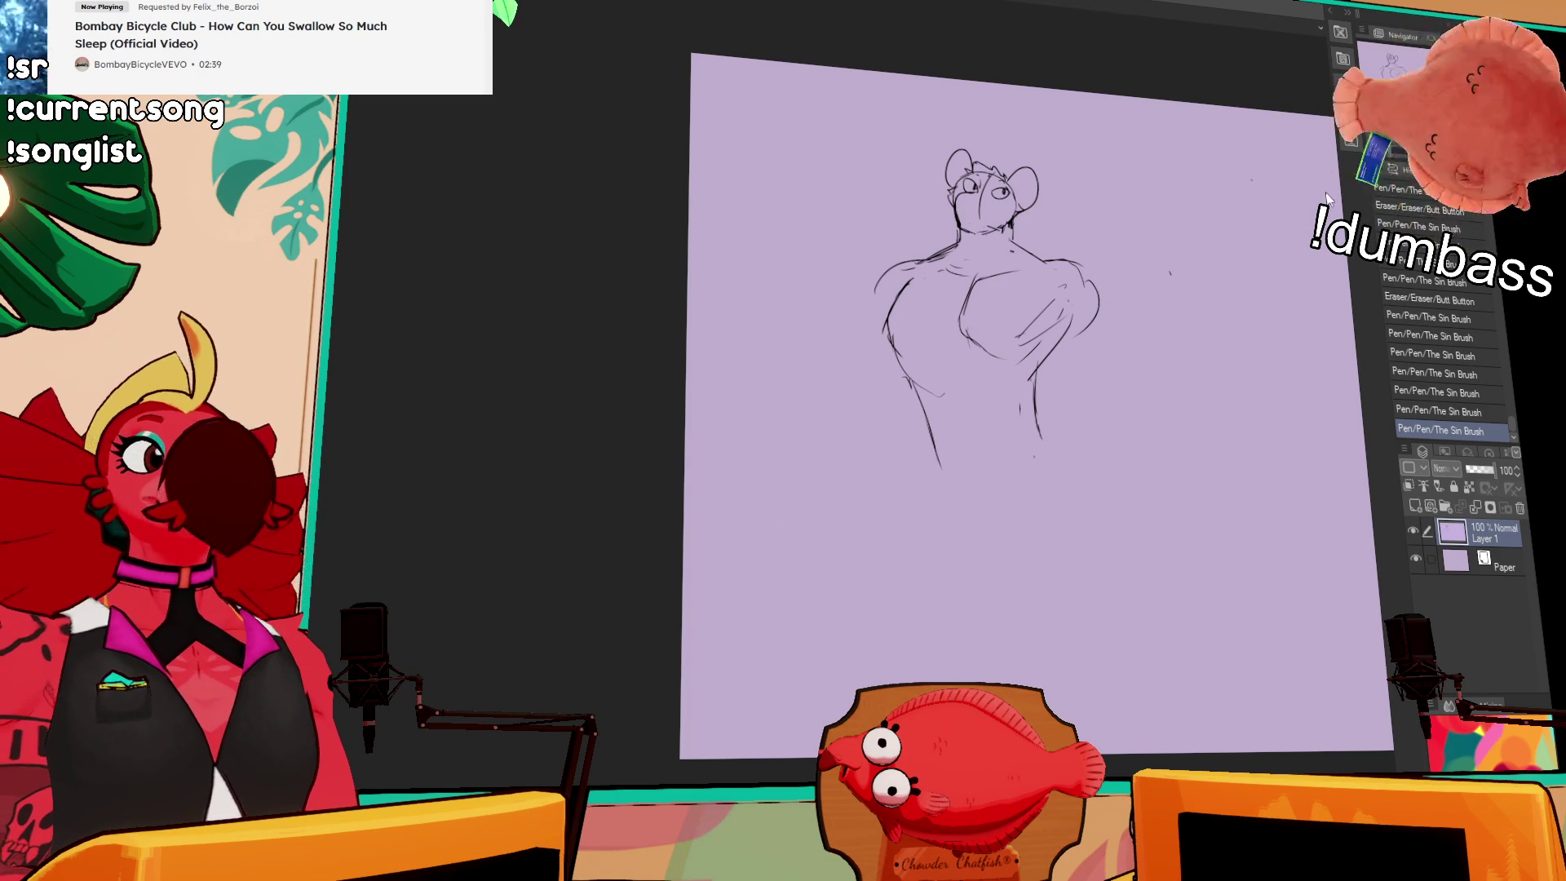
{"action": "left_click", "coordinate": [1263, 412]}
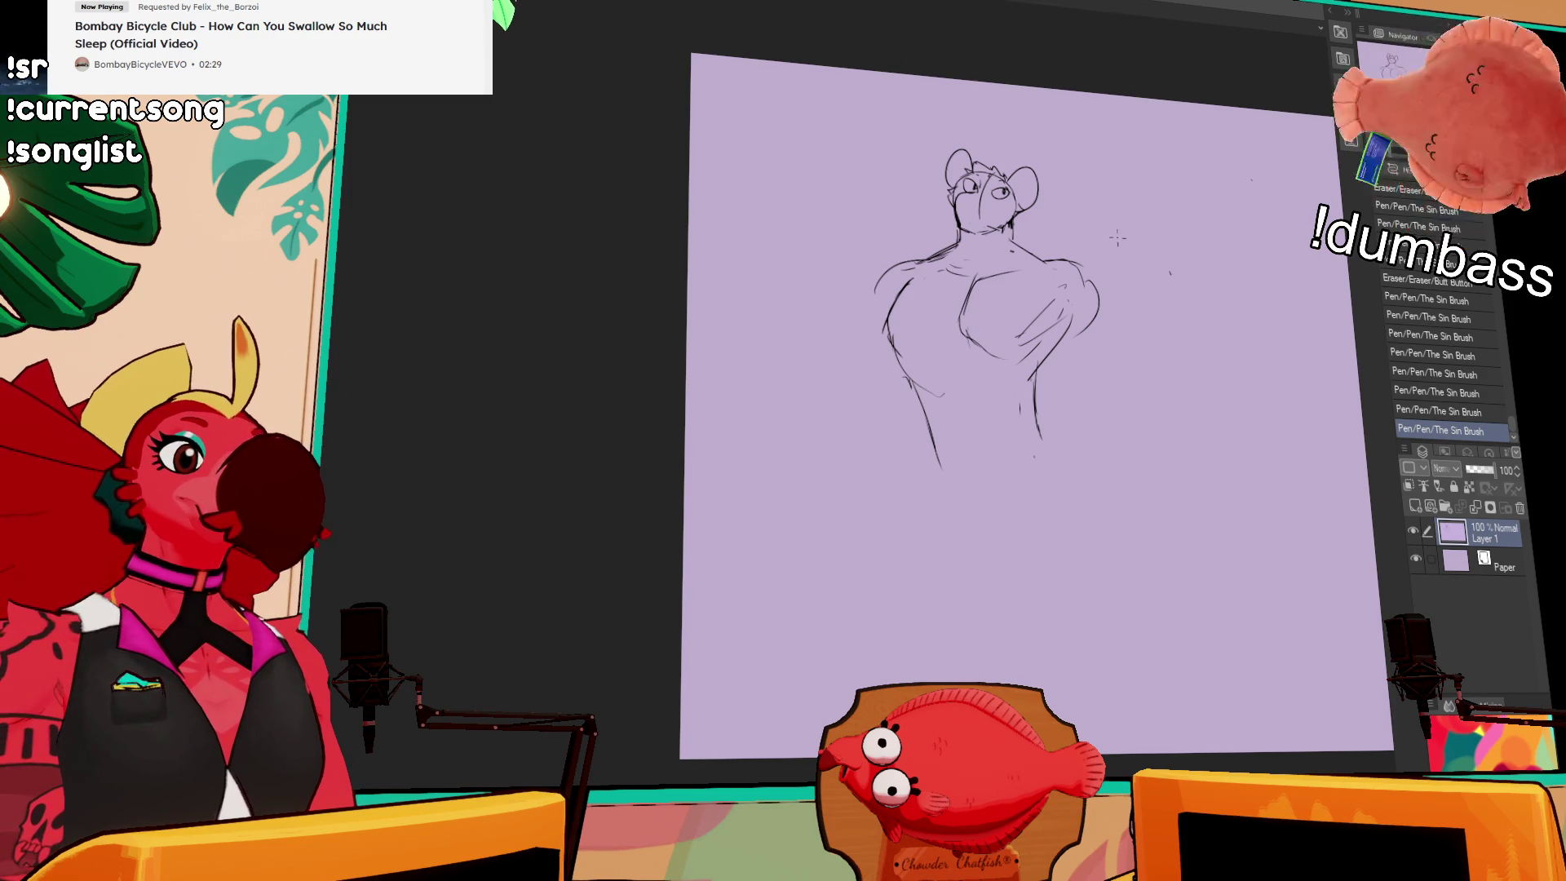
{"action": "left_click_drag", "start_coordinate": [1031, 395], "coordinate": [1043, 443]}
{"action": "mouse_move", "coordinate": [1037, 343]}
{"action": "left_mouse_down"}
{"action": "mouse_move", "coordinate": [974, 306]}
{"action": "mouse_move", "coordinate": [964, 327]}
{"action": "mouse_move", "coordinate": [973, 278]}
{"action": "mouse_move", "coordinate": [969, 294]}
{"action": "left_mouse_up"}
{"action": "left_click_drag", "start_coordinate": [975, 273], "coordinate": [968, 297]}
{"action": "mouse_move", "coordinate": [1060, 330]}
{"action": "left_mouse_down"}
{"action": "mouse_move", "coordinate": [1067, 345]}
{"action": "mouse_move", "coordinate": [974, 338]}
{"action": "mouse_move", "coordinate": [1006, 367]}
{"action": "mouse_move", "coordinate": [1038, 329]}
{"action": "mouse_move", "coordinate": [910, 374]}
{"action": "left_mouse_up"}
{"action": "left_click_drag", "start_coordinate": [888, 320], "coordinate": [904, 376]}
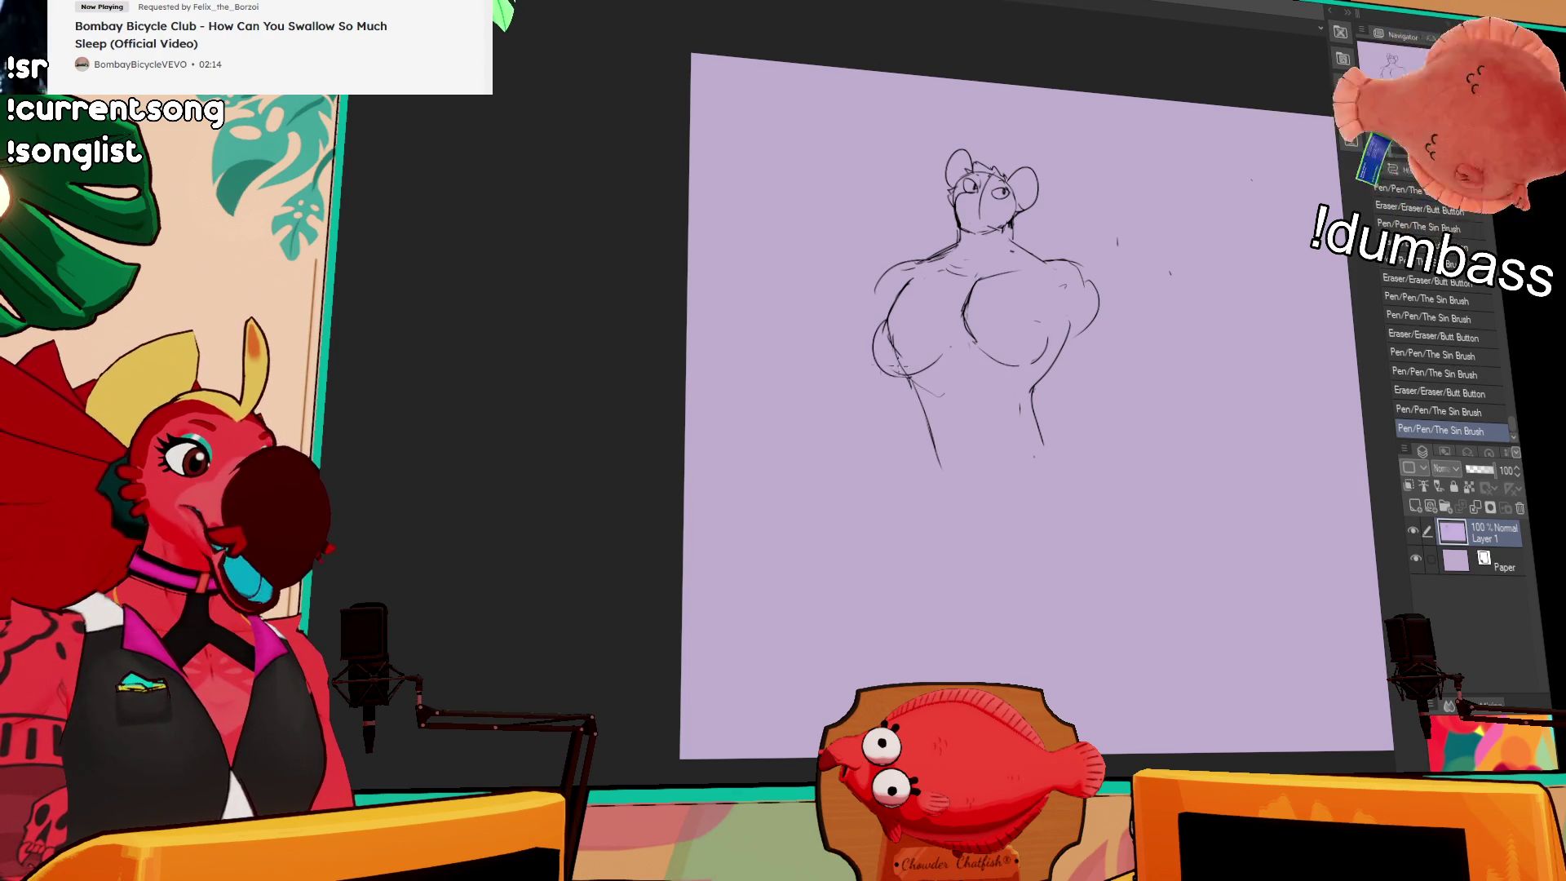
{"action": "key", "text": "ctrl+z"}
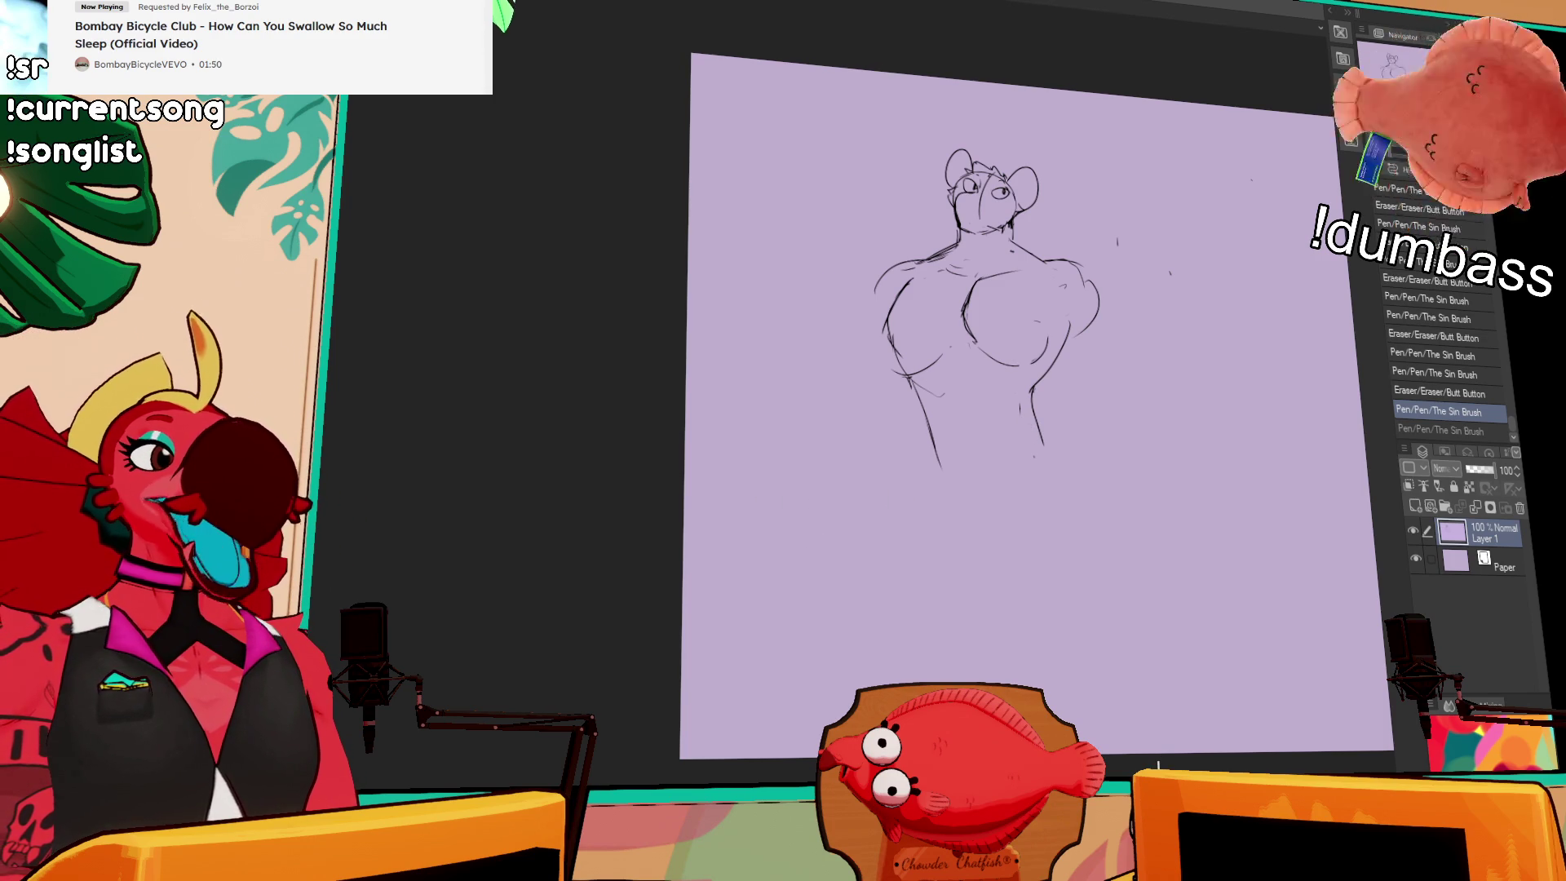
{"action": "key", "text": "ctrl+v"}
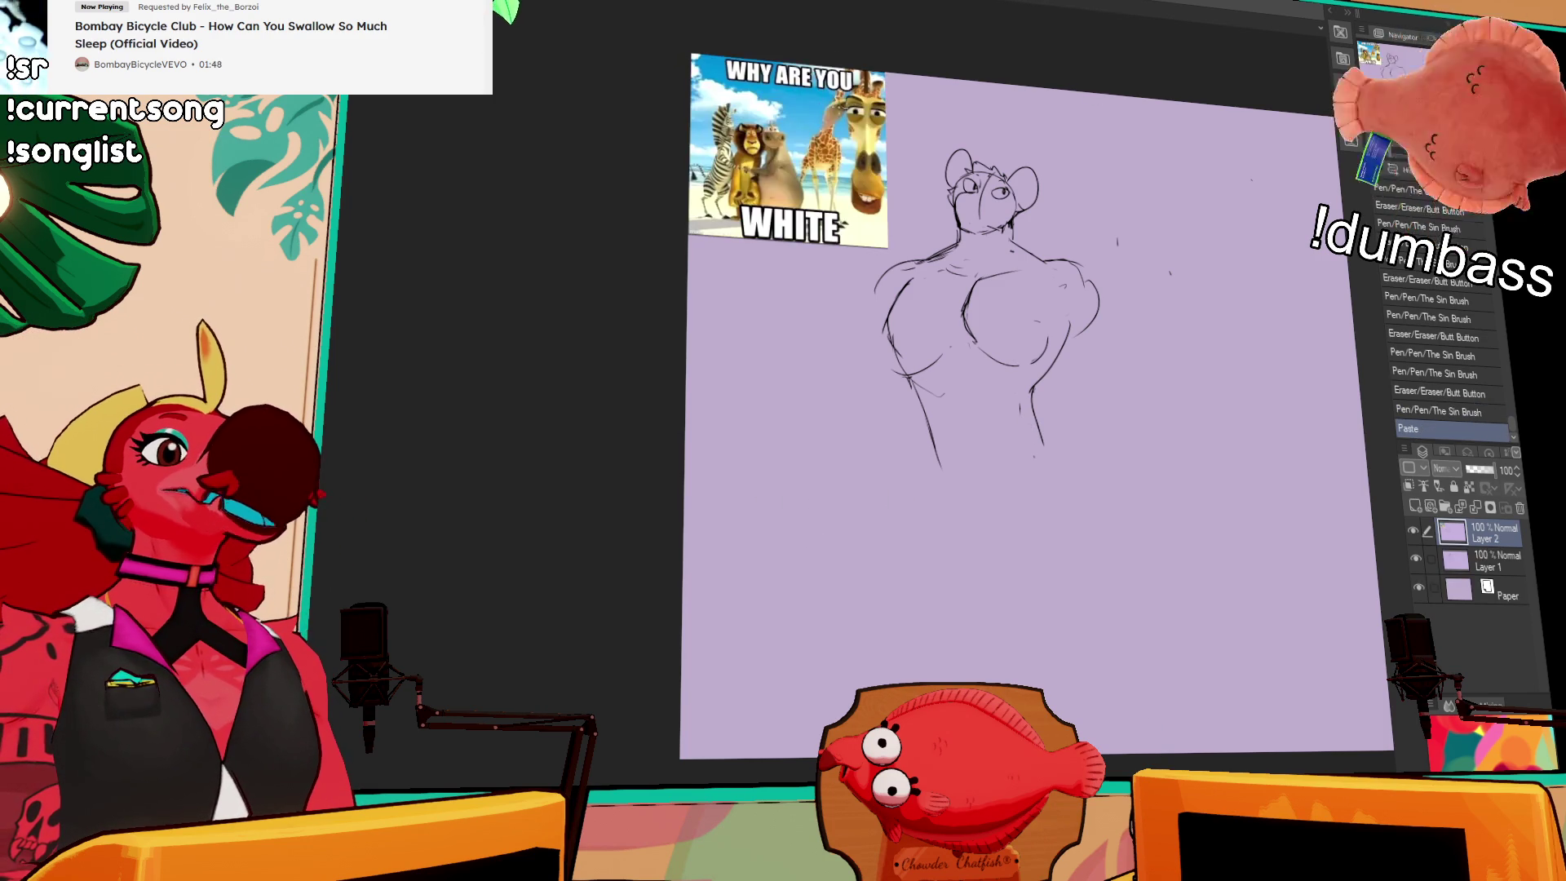
Step: Delete Layer 2 holding the meme and zoom back to frame the mouse sketch
{"action": "scroll", "coordinate": [852, 202], "scroll_direction": "up", "scroll_amount": 5}
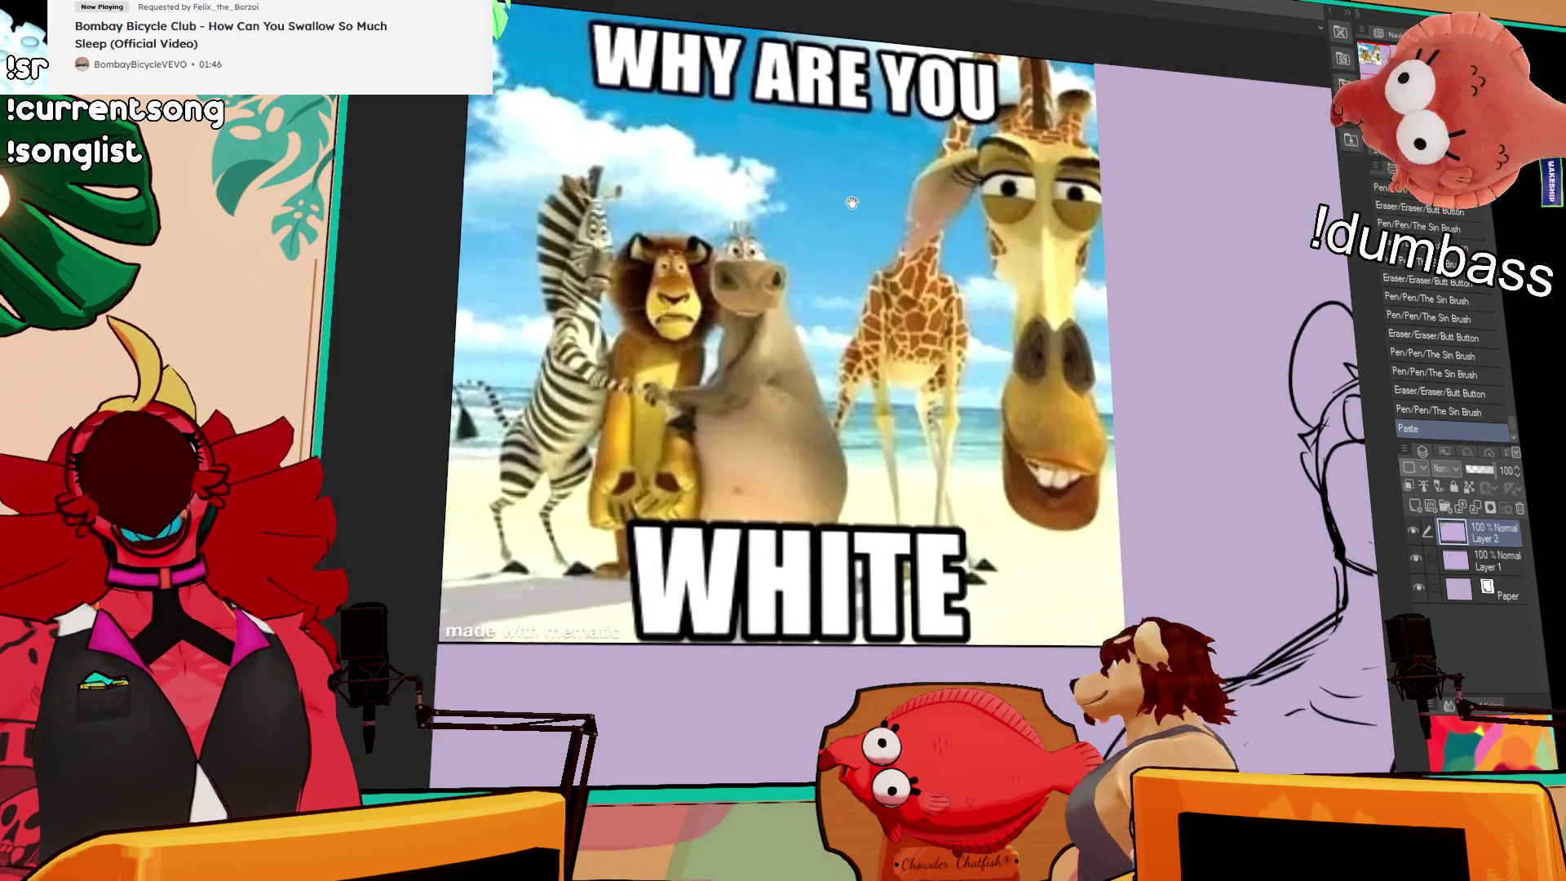
{"action": "left_click_drag", "start_coordinate": [852, 202], "coordinate": [915, 239]}
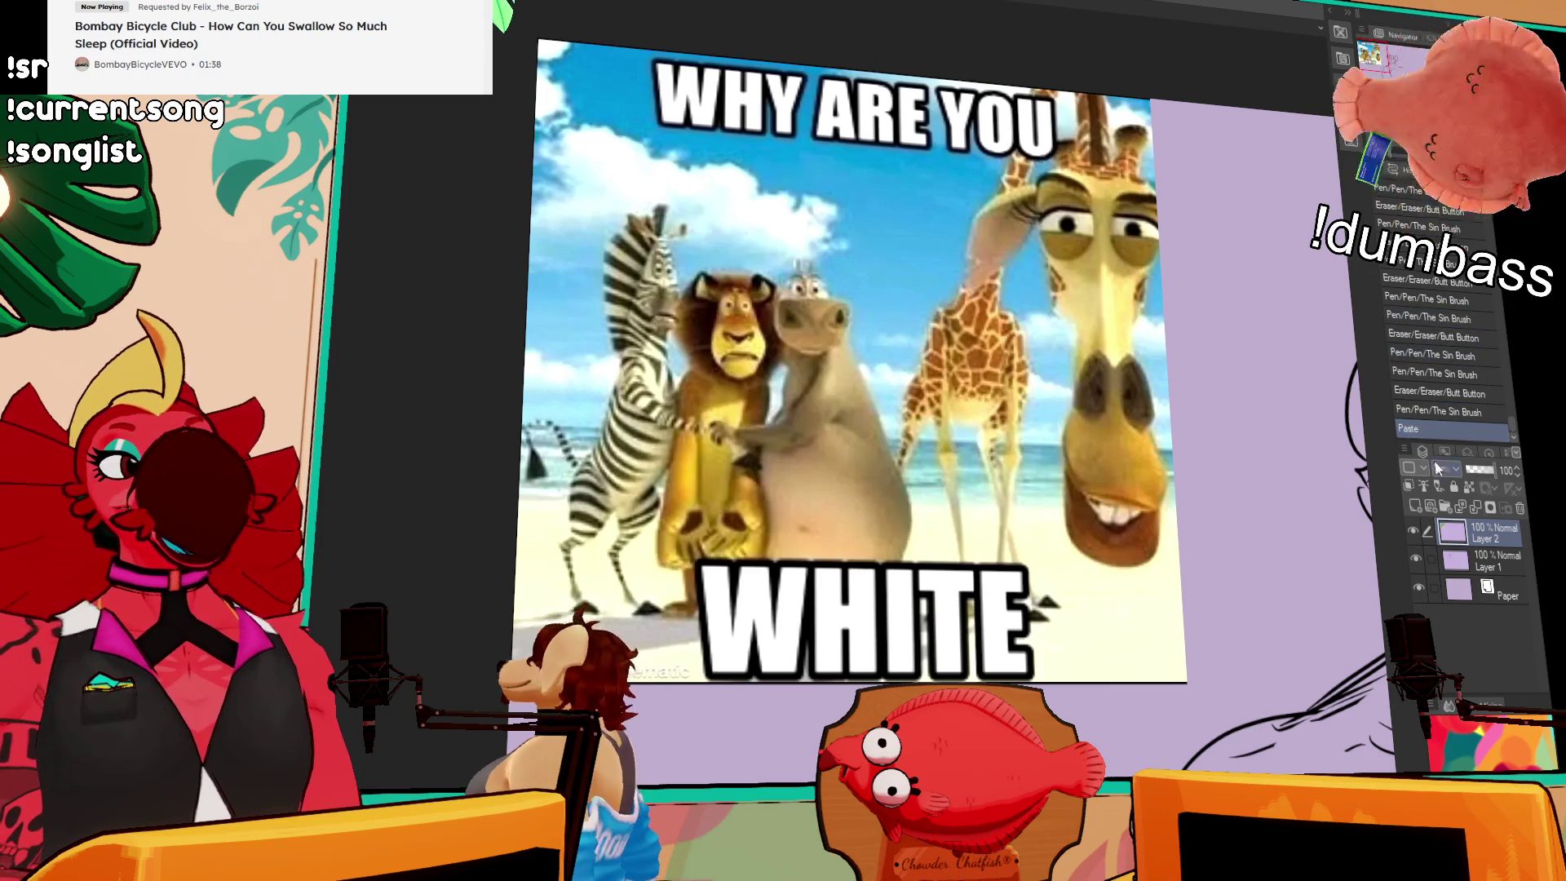
{"action": "left_click", "coordinate": [1521, 509]}
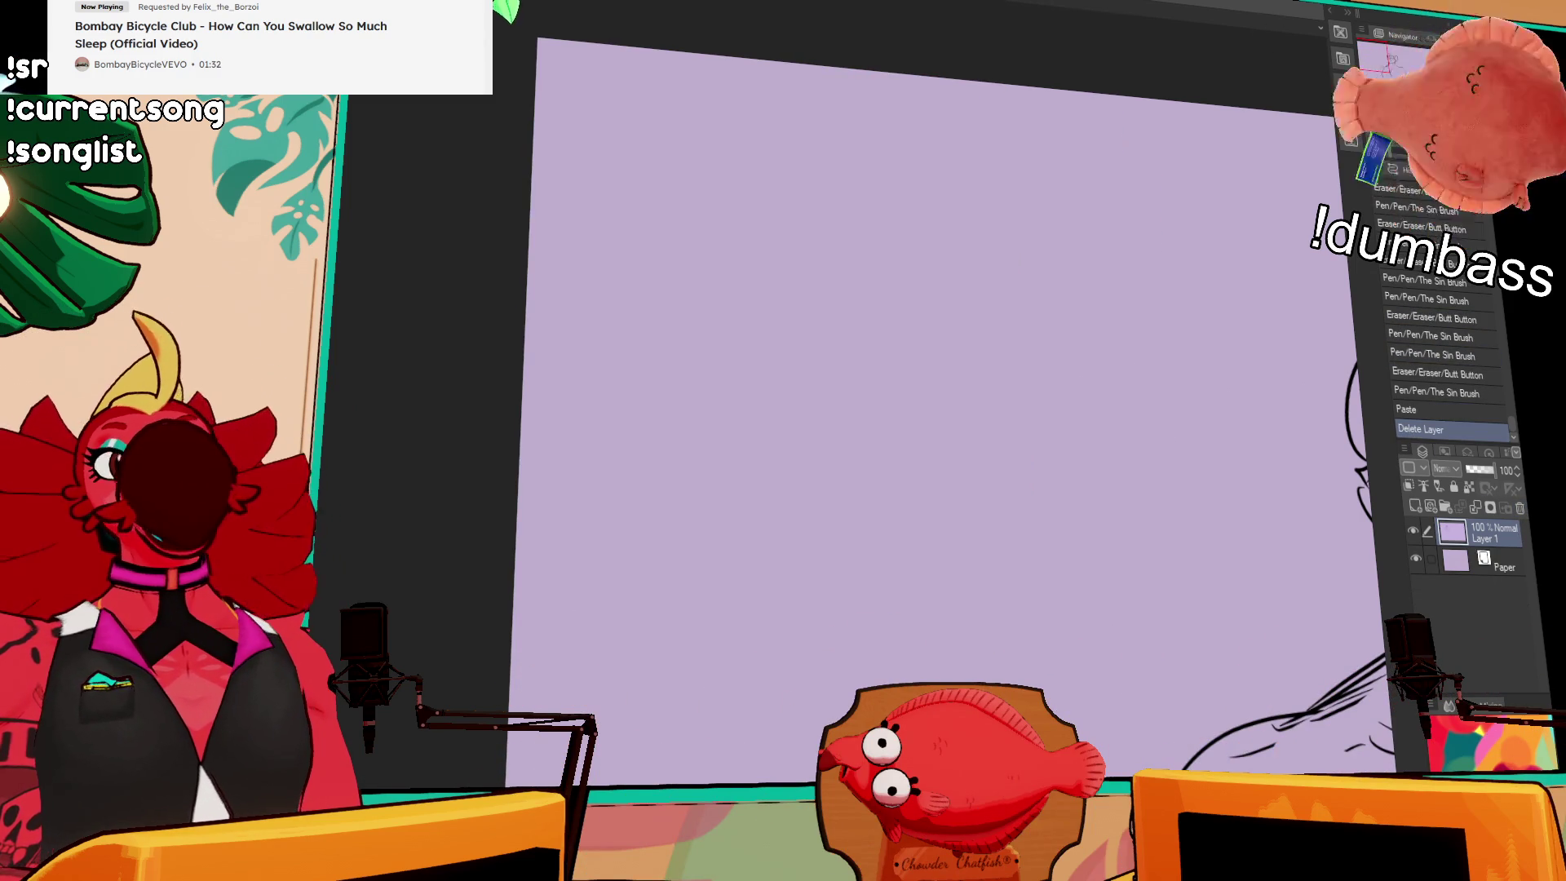
{"action": "key", "text": "ctrl+0"}
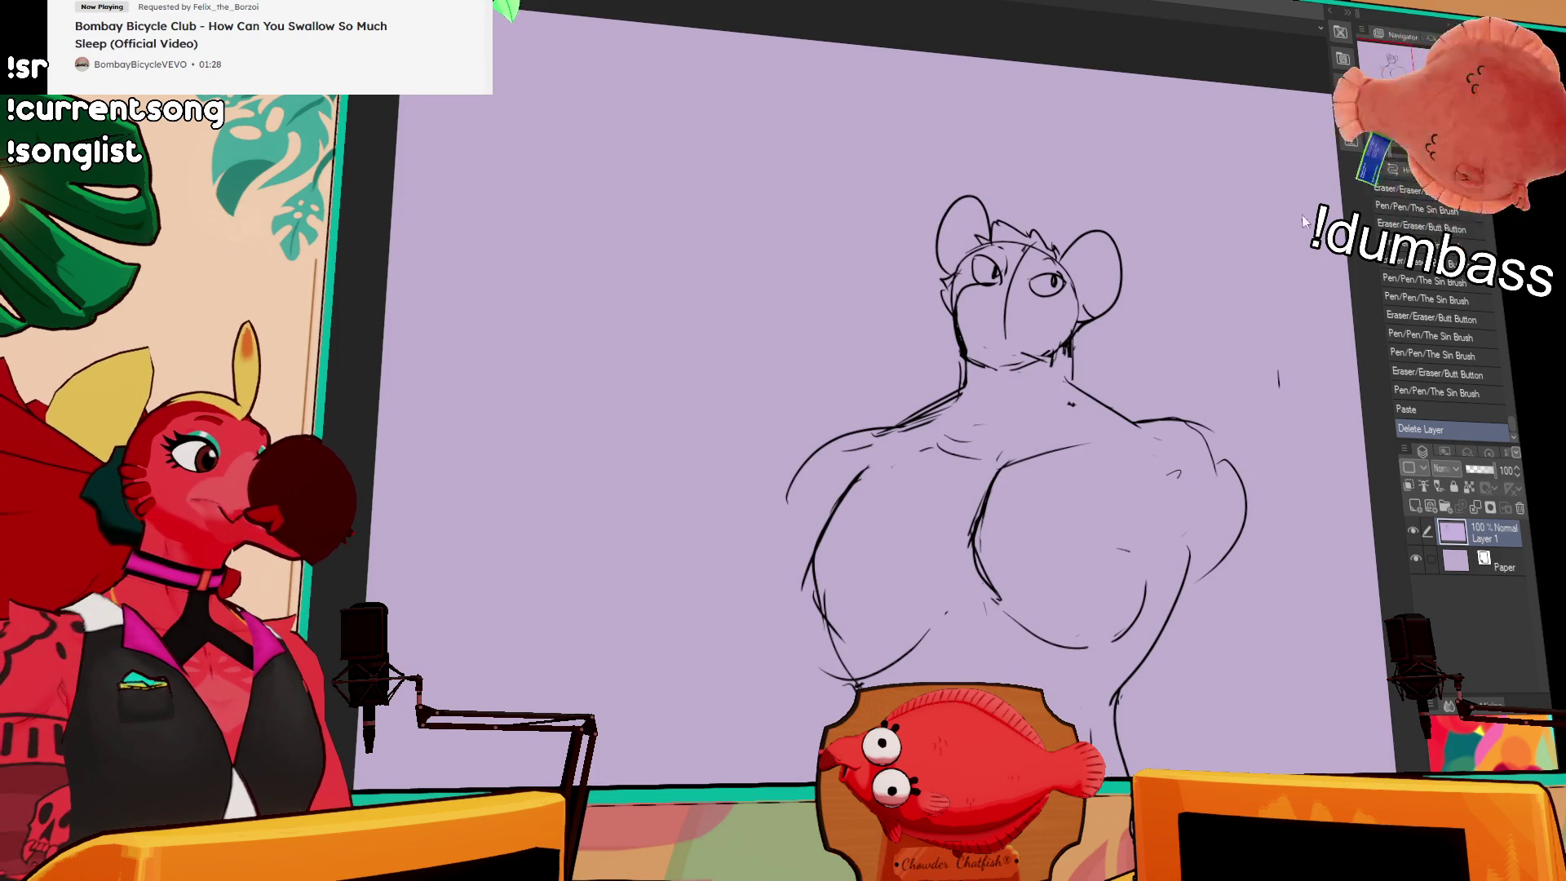
{"action": "left_click", "coordinate": [1218, 218]}
{"action": "key", "text": "ctrl+minus"}
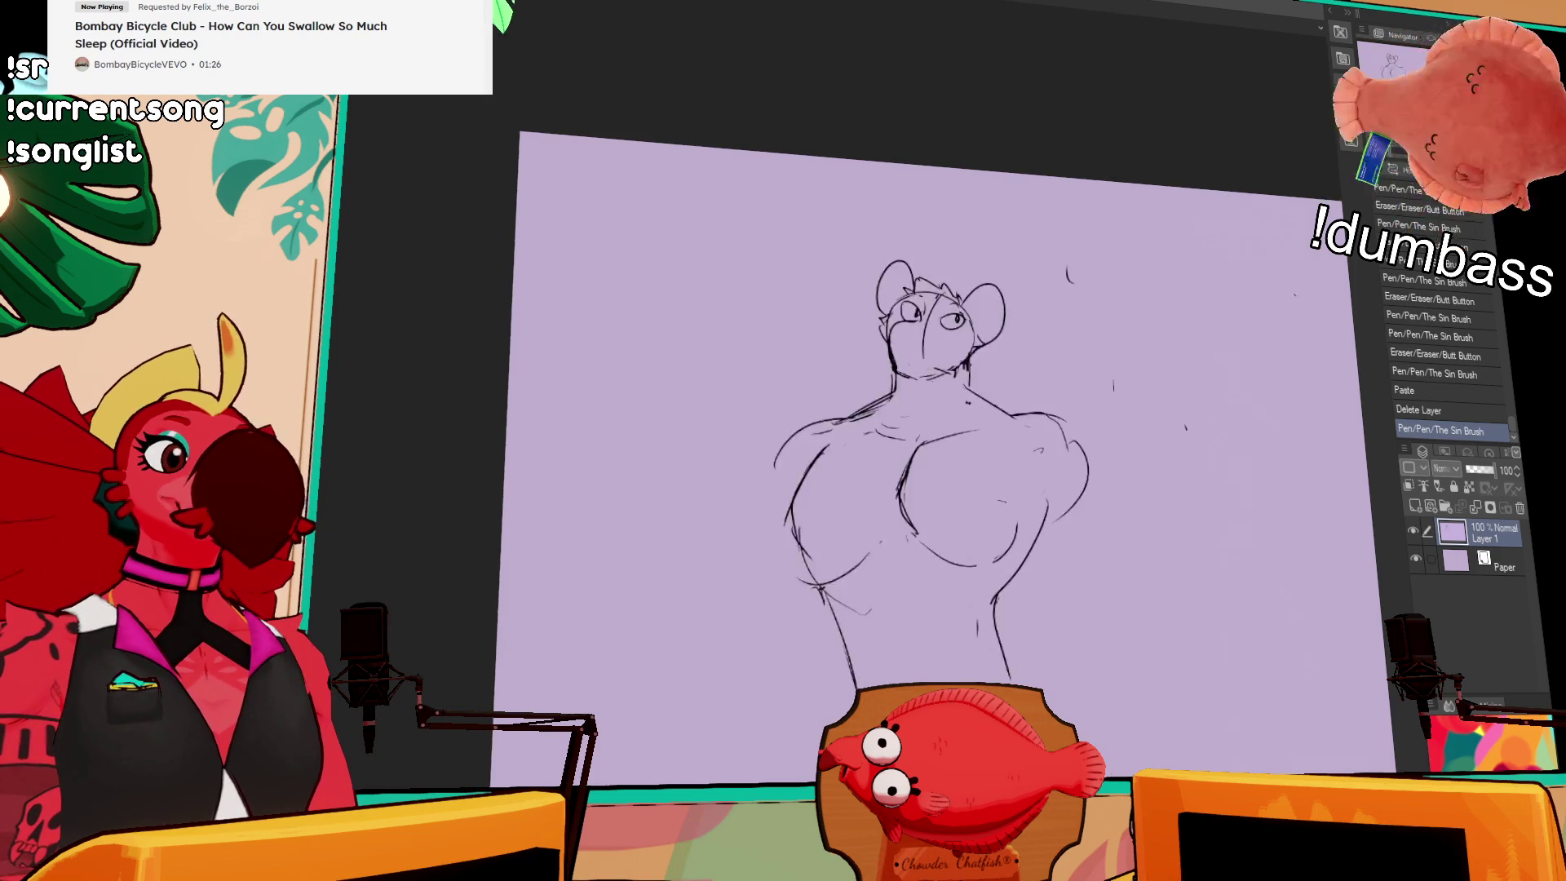
{"action": "key", "text": "ctrl+plus"}
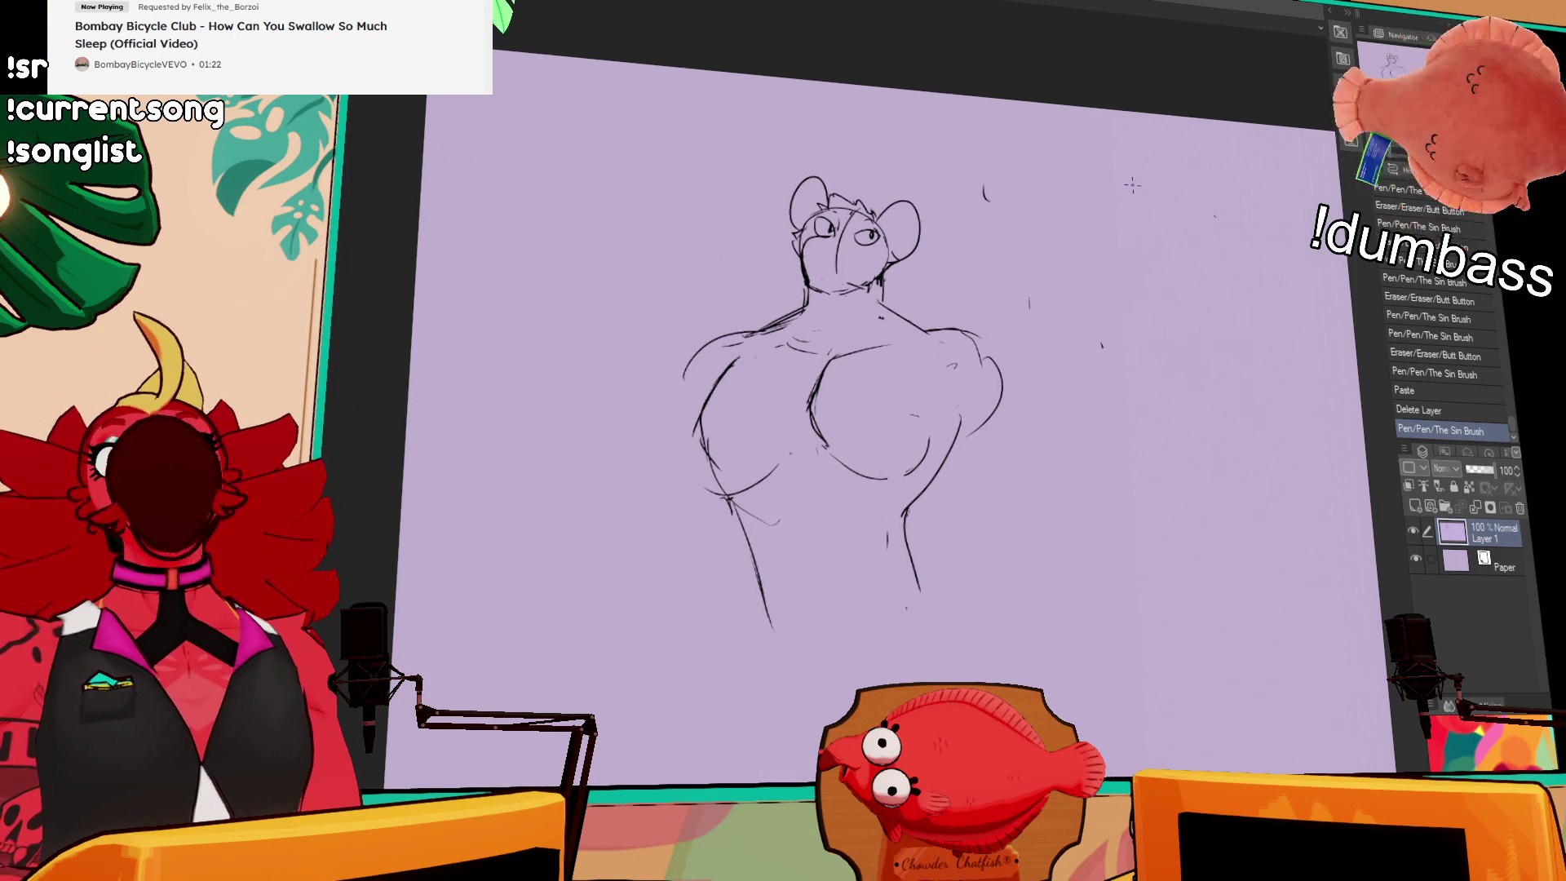
Step: Lasso the whole sketch, move it higher on the canvas, and deselect
{"action": "mouse_move", "coordinate": [1063, 266]}
{"action": "left_mouse_down"}
{"action": "mouse_move", "coordinate": [1061, 571]}
{"action": "mouse_move", "coordinate": [938, 147]}
{"action": "mouse_move", "coordinate": [1060, 269]}
{"action": "left_mouse_up"}
{"action": "left_click_drag", "start_coordinate": [1011, 306], "coordinate": [1022, 253]}
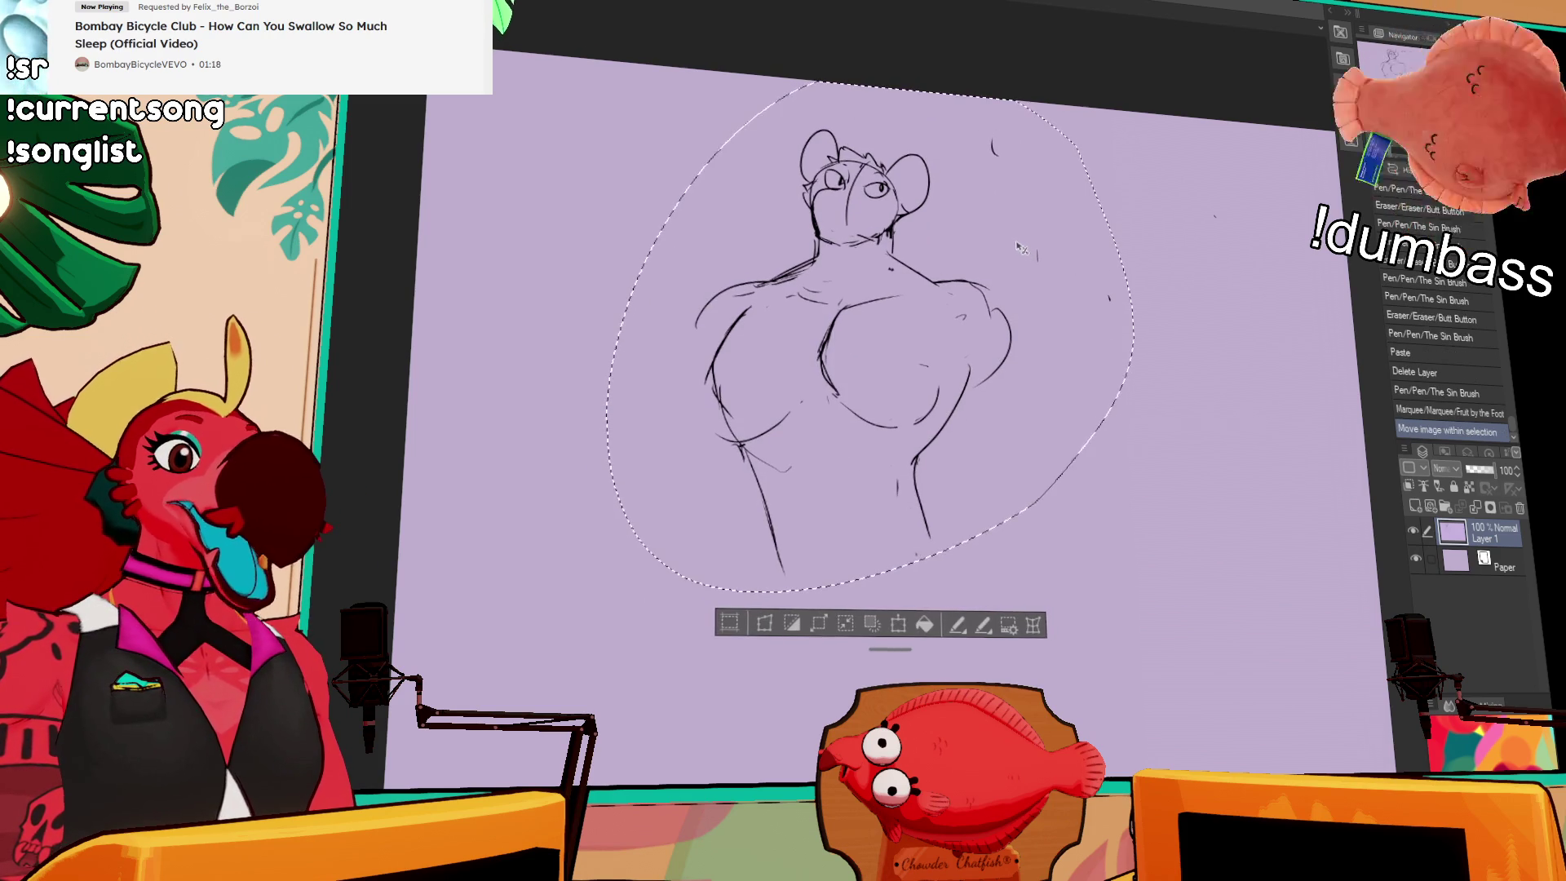
{"action": "key", "text": "ctrl+d"}
Step: Erase stray specks around the sketch and near the right shoulder
{"action": "left_click", "coordinate": [993, 149]}
{"action": "left_click", "coordinate": [1036, 254]}
{"action": "left_click", "coordinate": [1109, 298]}
{"action": "left_click", "coordinate": [1003, 283]}
{"action": "left_click", "coordinate": [991, 290]}
{"action": "left_click", "coordinate": [981, 295]}
Step: Redraw the right shoulder line, extending it further down
{"action": "left_click_drag", "start_coordinate": [1012, 322], "coordinate": [927, 283]}
{"action": "left_click", "coordinate": [969, 292]}
{"action": "left_click", "coordinate": [1014, 337]}
{"action": "left_click_drag", "start_coordinate": [1014, 337], "coordinate": [1012, 391]}
{"action": "left_click_drag", "start_coordinate": [1008, 309], "coordinate": [1012, 408]}
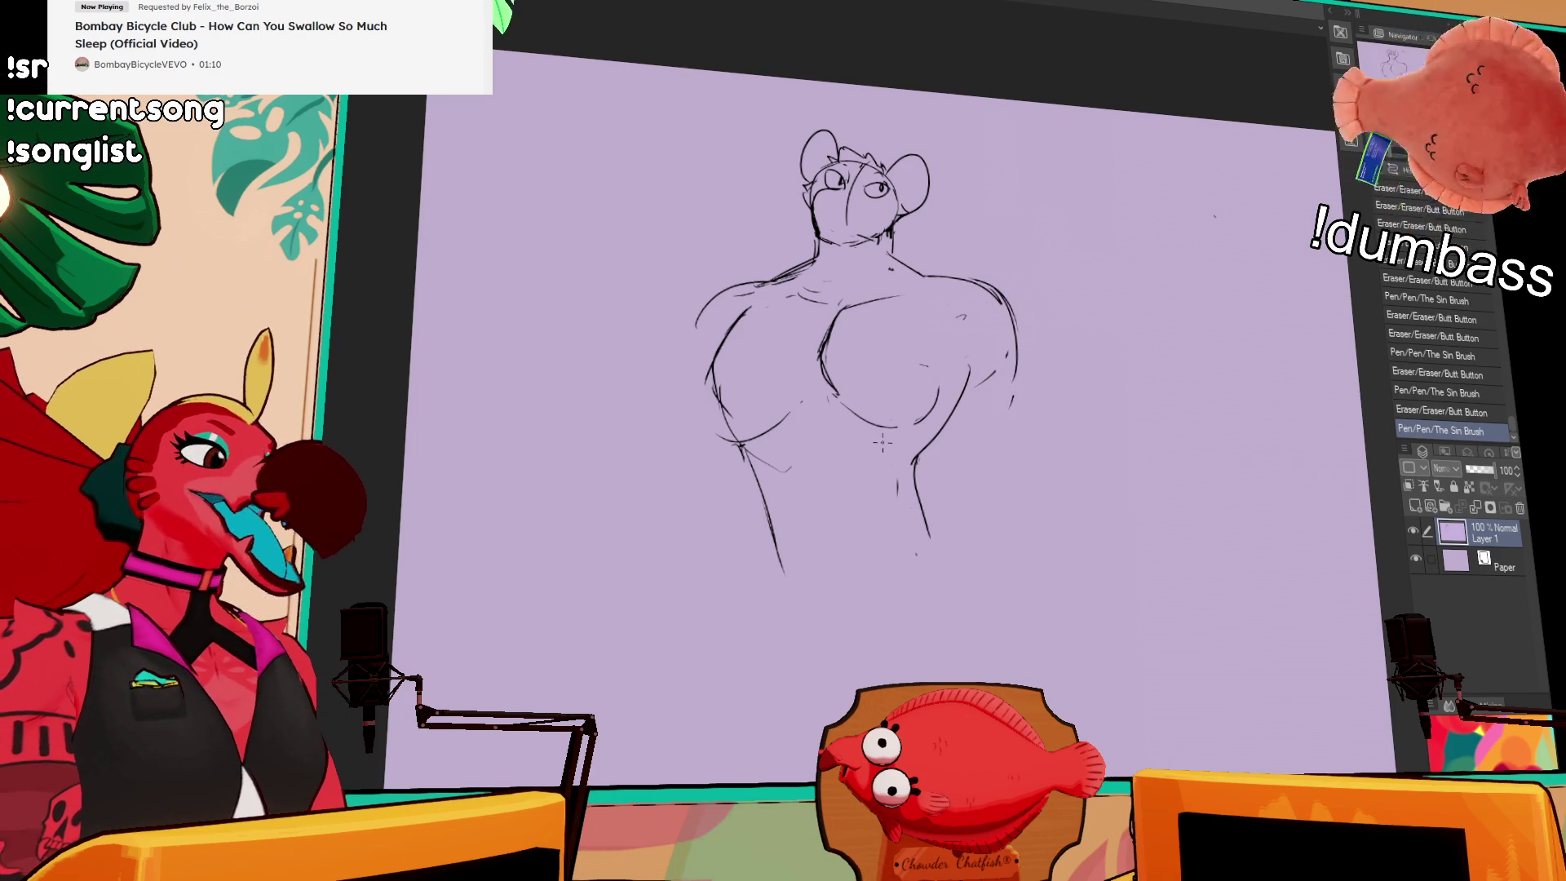
Step: Draw the outer curve of the left shoulder and a diagonal line across the right chest
{"action": "left_click_drag", "start_coordinate": [1022, 196], "coordinate": [1034, 181]}
{"action": "mouse_move", "coordinate": [712, 303]}
{"action": "left_mouse_down"}
{"action": "mouse_move", "coordinate": [690, 330]}
{"action": "mouse_move", "coordinate": [708, 377]}
{"action": "left_mouse_up"}
{"action": "left_click_drag", "start_coordinate": [966, 342], "coordinate": [956, 356]}
{"action": "left_click_drag", "start_coordinate": [979, 303], "coordinate": [953, 352]}
{"action": "left_click_drag", "start_coordinate": [746, 395], "coordinate": [750, 401]}
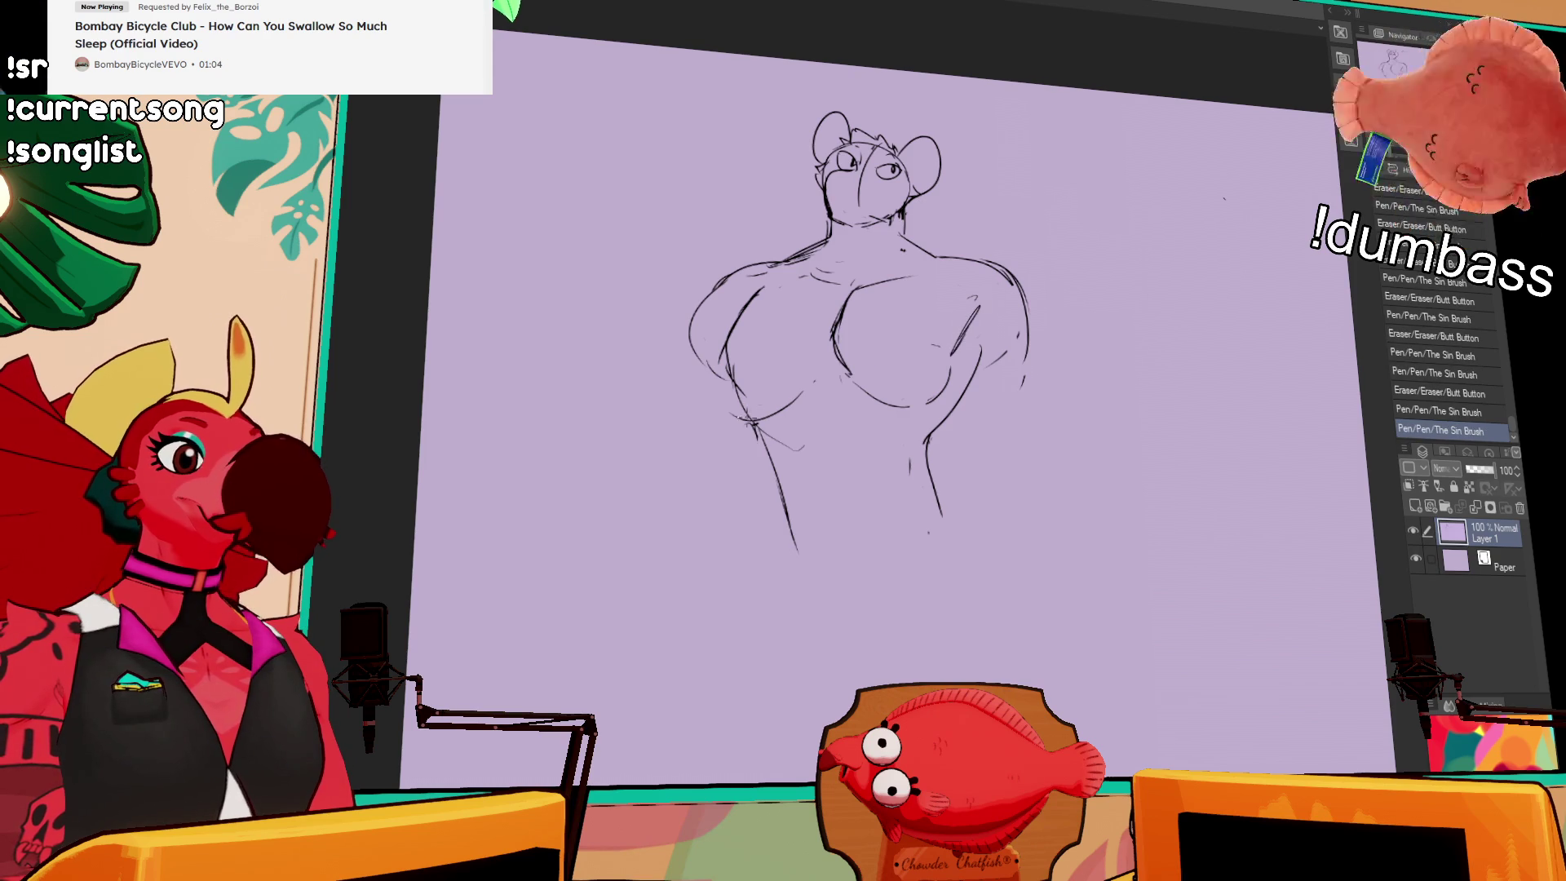
Step: Extend and rework the lower torso lines downward and redraw the right hip curve
{"action": "left_click_drag", "start_coordinate": [784, 499], "coordinate": [804, 575]}
{"action": "left_click_drag", "start_coordinate": [928, 469], "coordinate": [935, 491]}
{"action": "left_click_drag", "start_coordinate": [963, 406], "coordinate": [929, 506]}
{"action": "left_click_drag", "start_coordinate": [770, 506], "coordinate": [877, 620]}
{"action": "left_click_drag", "start_coordinate": [938, 481], "coordinate": [979, 562]}
{"action": "mouse_move", "coordinate": [910, 600]}
{"action": "left_mouse_down"}
{"action": "mouse_move", "coordinate": [937, 543]}
{"action": "mouse_move", "coordinate": [909, 604]}
{"action": "left_mouse_up"}
{"action": "left_click_drag", "start_coordinate": [787, 531], "coordinate": [774, 632]}
{"action": "left_click_drag", "start_coordinate": [938, 522], "coordinate": [940, 547]}
{"action": "mouse_move", "coordinate": [907, 612]}
{"action": "left_mouse_down"}
{"action": "mouse_move", "coordinate": [942, 538]}
{"action": "mouse_move", "coordinate": [991, 604]}
{"action": "left_mouse_up"}
{"action": "left_click_drag", "start_coordinate": [926, 555], "coordinate": [889, 632]}
Step: Draw the right arm bent onto the hip and a long line down the figure's left side
{"action": "left_click_drag", "start_coordinate": [766, 570], "coordinate": [775, 608]}
{"action": "left_click_drag", "start_coordinate": [971, 429], "coordinate": [984, 438]}
{"action": "left_click_drag", "start_coordinate": [994, 301], "coordinate": [1097, 396]}
{"action": "left_click_drag", "start_coordinate": [1097, 404], "coordinate": [970, 547]}
{"action": "left_click_drag", "start_coordinate": [670, 442], "coordinate": [706, 440]}
{"action": "left_click_drag", "start_coordinate": [695, 334], "coordinate": [730, 755]}
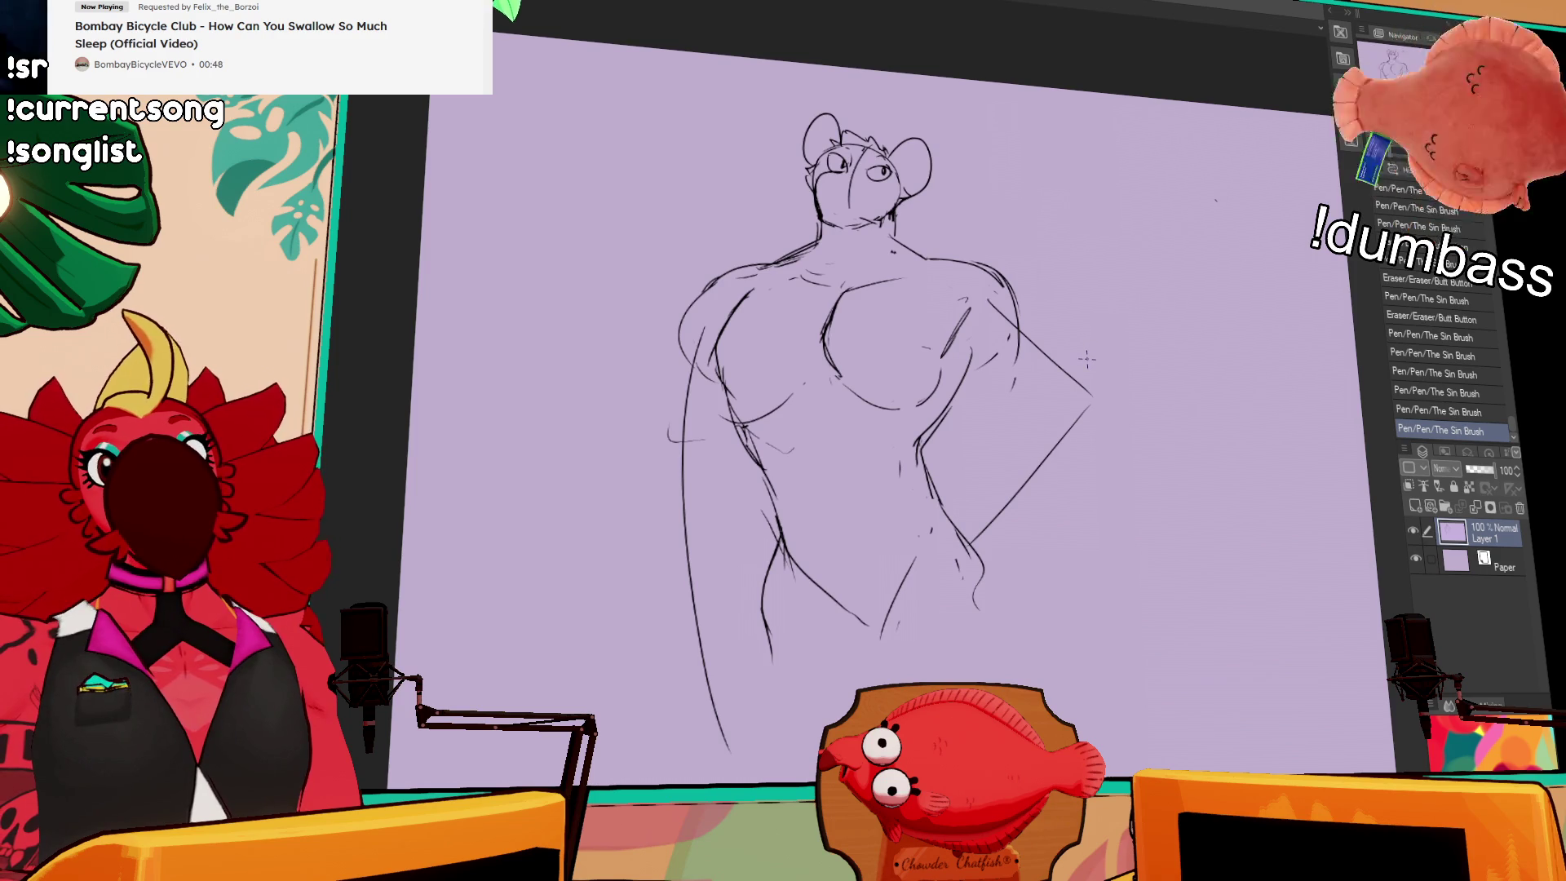
Step: Redraw and refine the waist and chest side lines on the right
{"action": "scroll", "coordinate": [1134, 332], "scroll_direction": "down", "scroll_amount": 2}
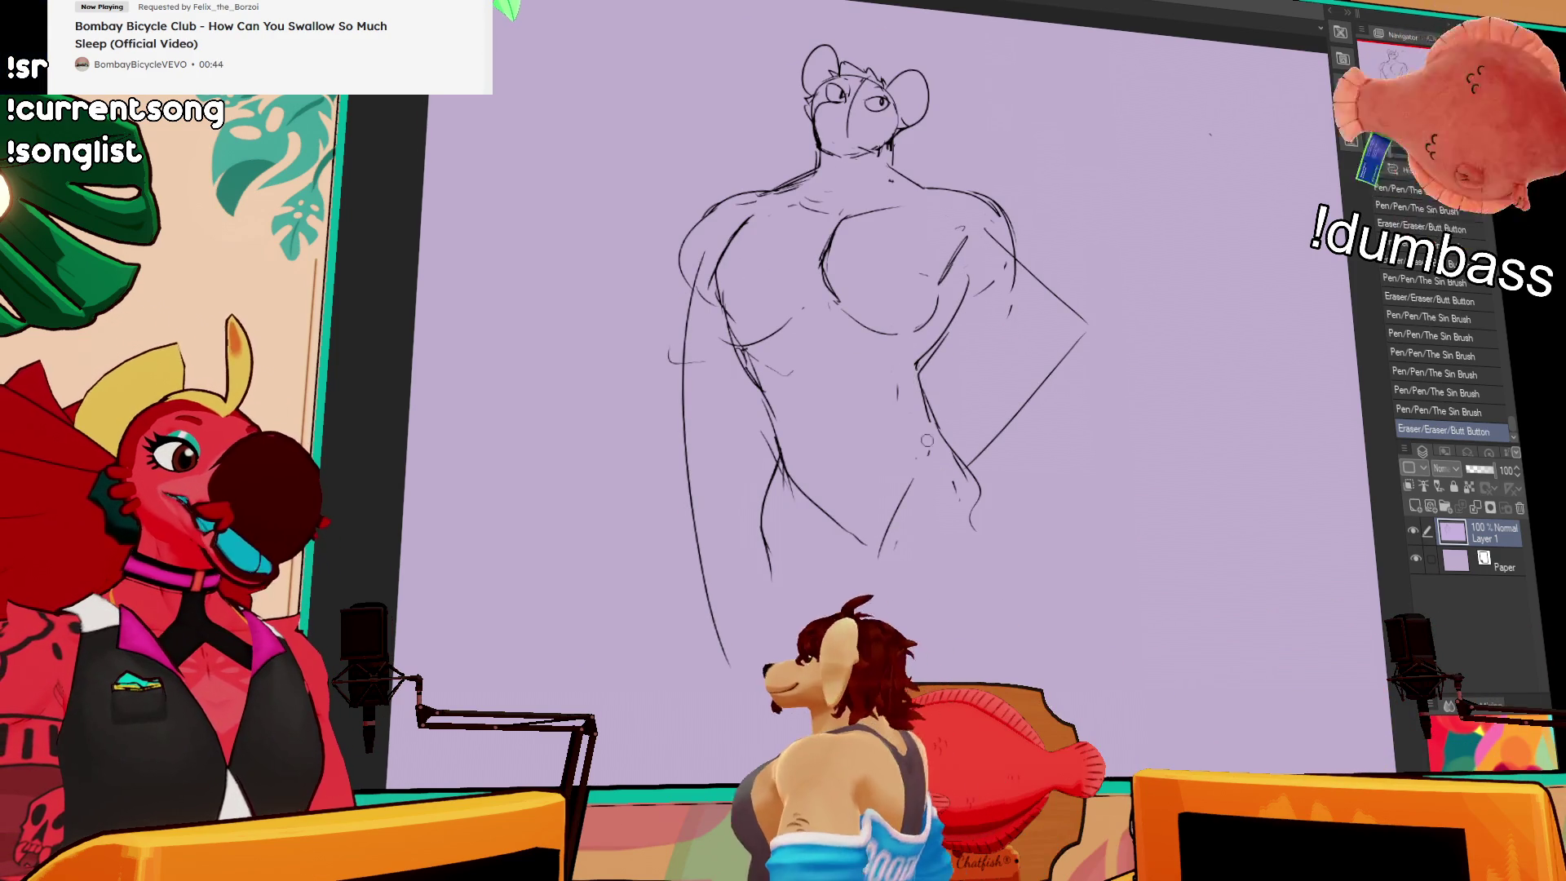
{"action": "left_click_drag", "start_coordinate": [931, 481], "coordinate": [934, 437]}
{"action": "left_click_drag", "start_coordinate": [935, 436], "coordinate": [935, 425]}
{"action": "left_click_drag", "start_coordinate": [928, 368], "coordinate": [918, 385]}
{"action": "left_click_drag", "start_coordinate": [982, 277], "coordinate": [989, 290]}
{"action": "left_click_drag", "start_coordinate": [985, 280], "coordinate": [991, 287]}
{"action": "left_click_drag", "start_coordinate": [924, 382], "coordinate": [934, 432]}
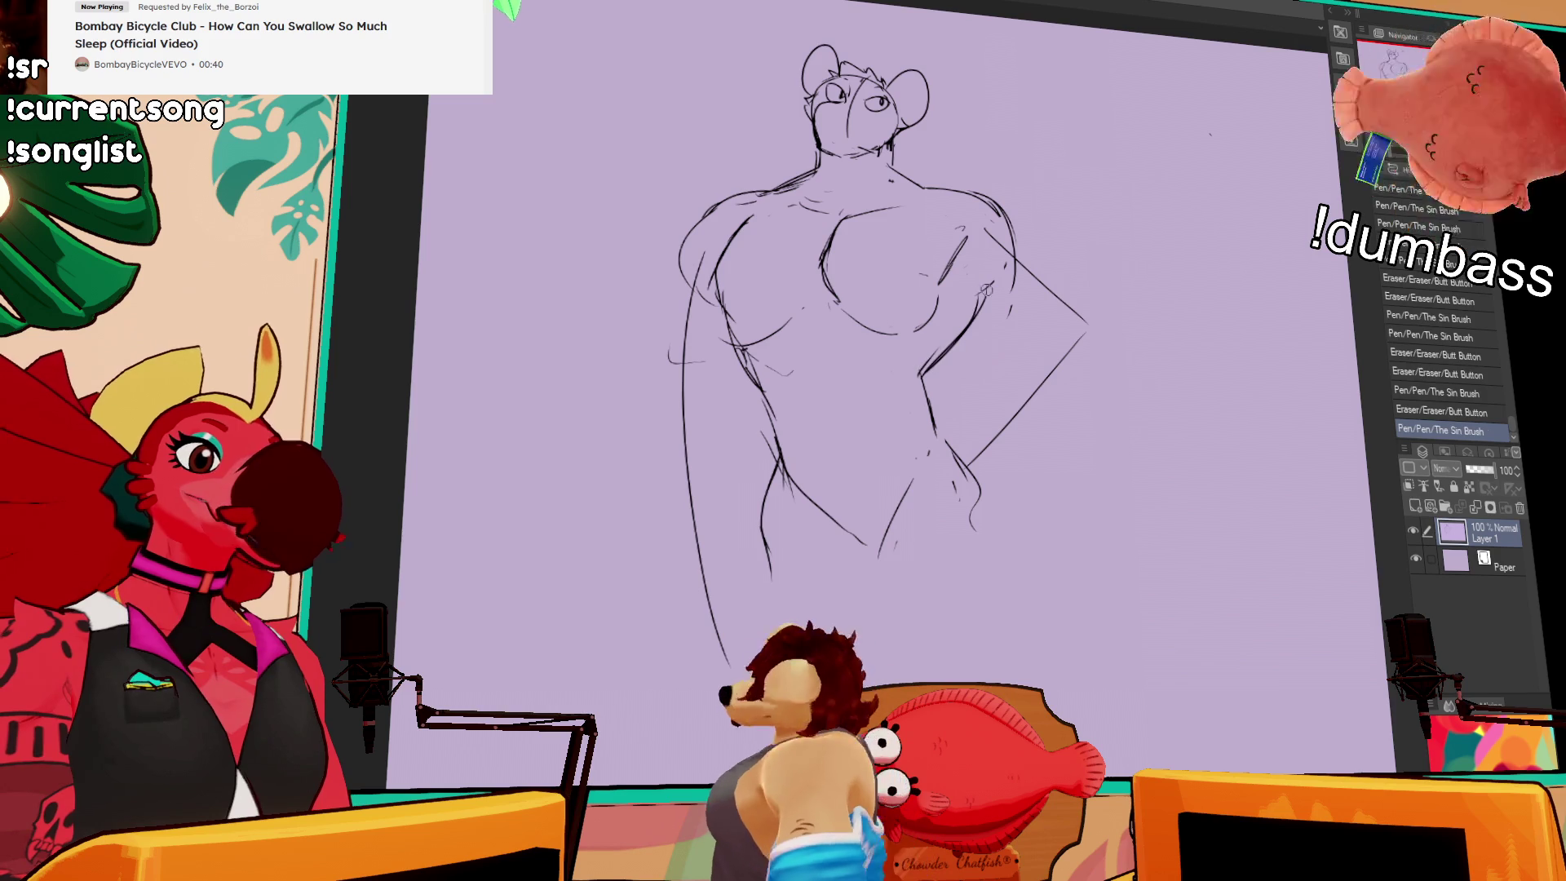
{"action": "left_click_drag", "start_coordinate": [983, 281], "coordinate": [930, 388]}
{"action": "mouse_move", "coordinate": [978, 314]}
{"action": "left_mouse_down"}
{"action": "mouse_move", "coordinate": [930, 388]}
{"action": "mouse_move", "coordinate": [967, 338]}
{"action": "left_mouse_up"}
{"action": "left_click_drag", "start_coordinate": [967, 331], "coordinate": [930, 379]}
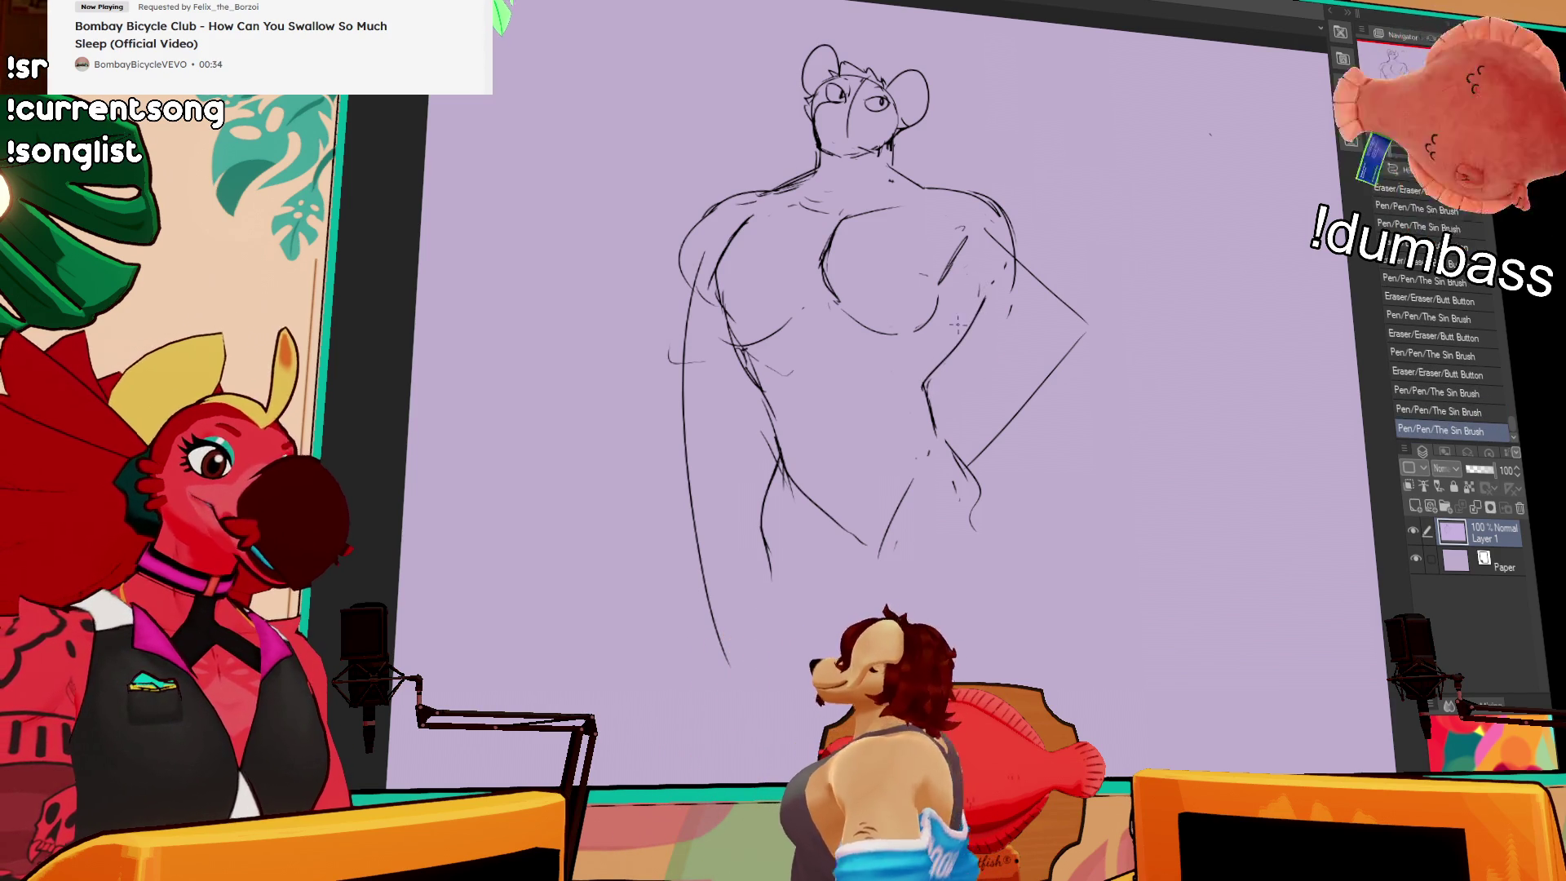
Step: Shift the view down-left and paste the game scoreboard image onto a new layer
{"action": "left_click_drag", "start_coordinate": [1255, 267], "coordinate": [1248, 283]}
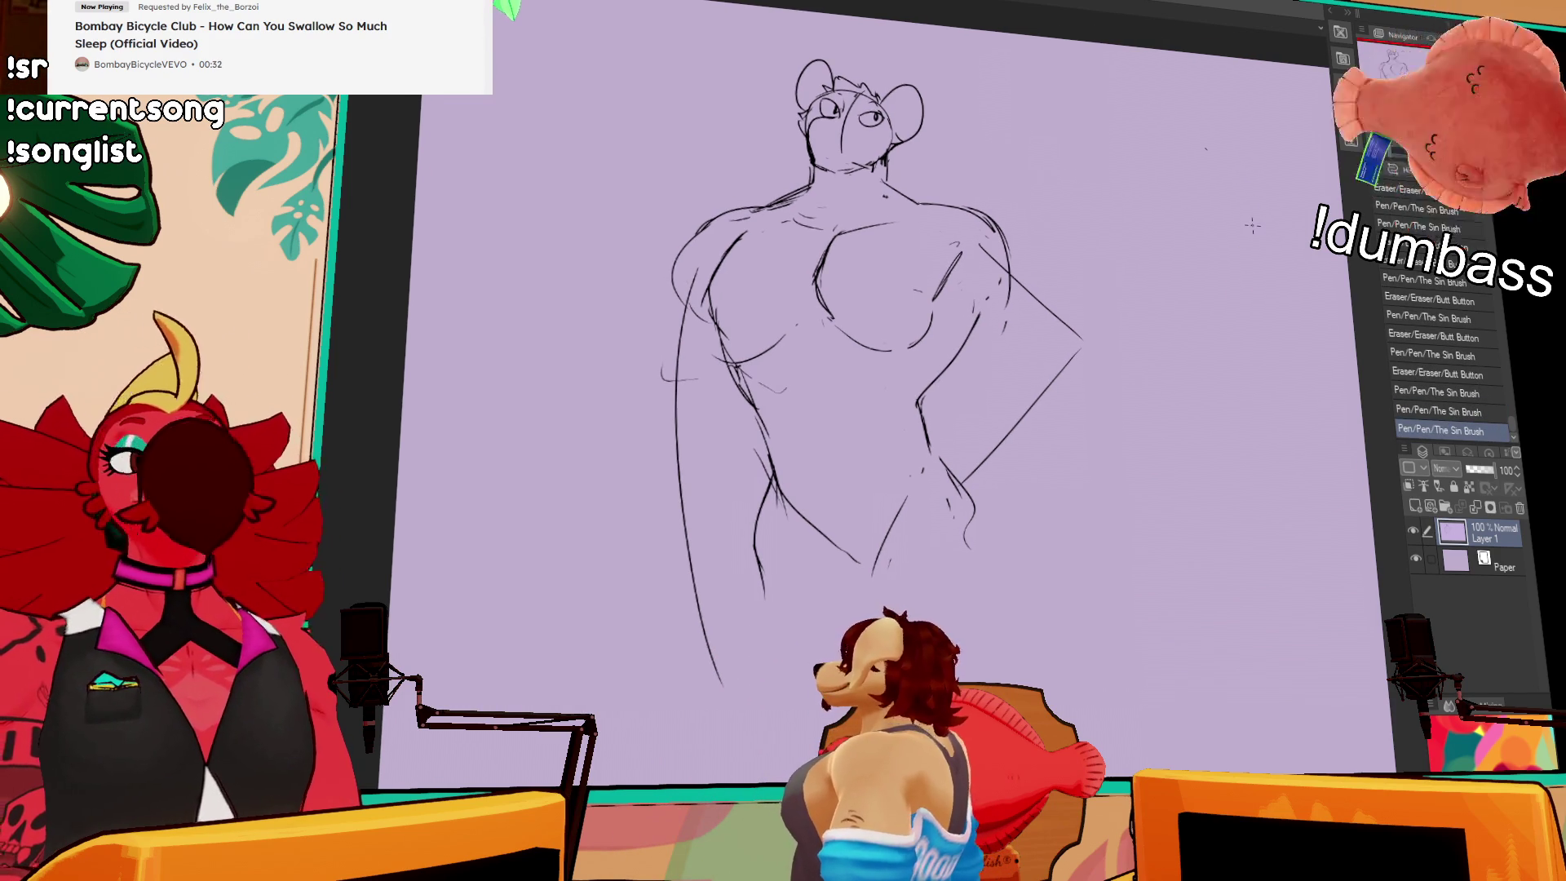
{"action": "left_click_drag", "start_coordinate": [1253, 227], "coordinate": [1229, 269]}
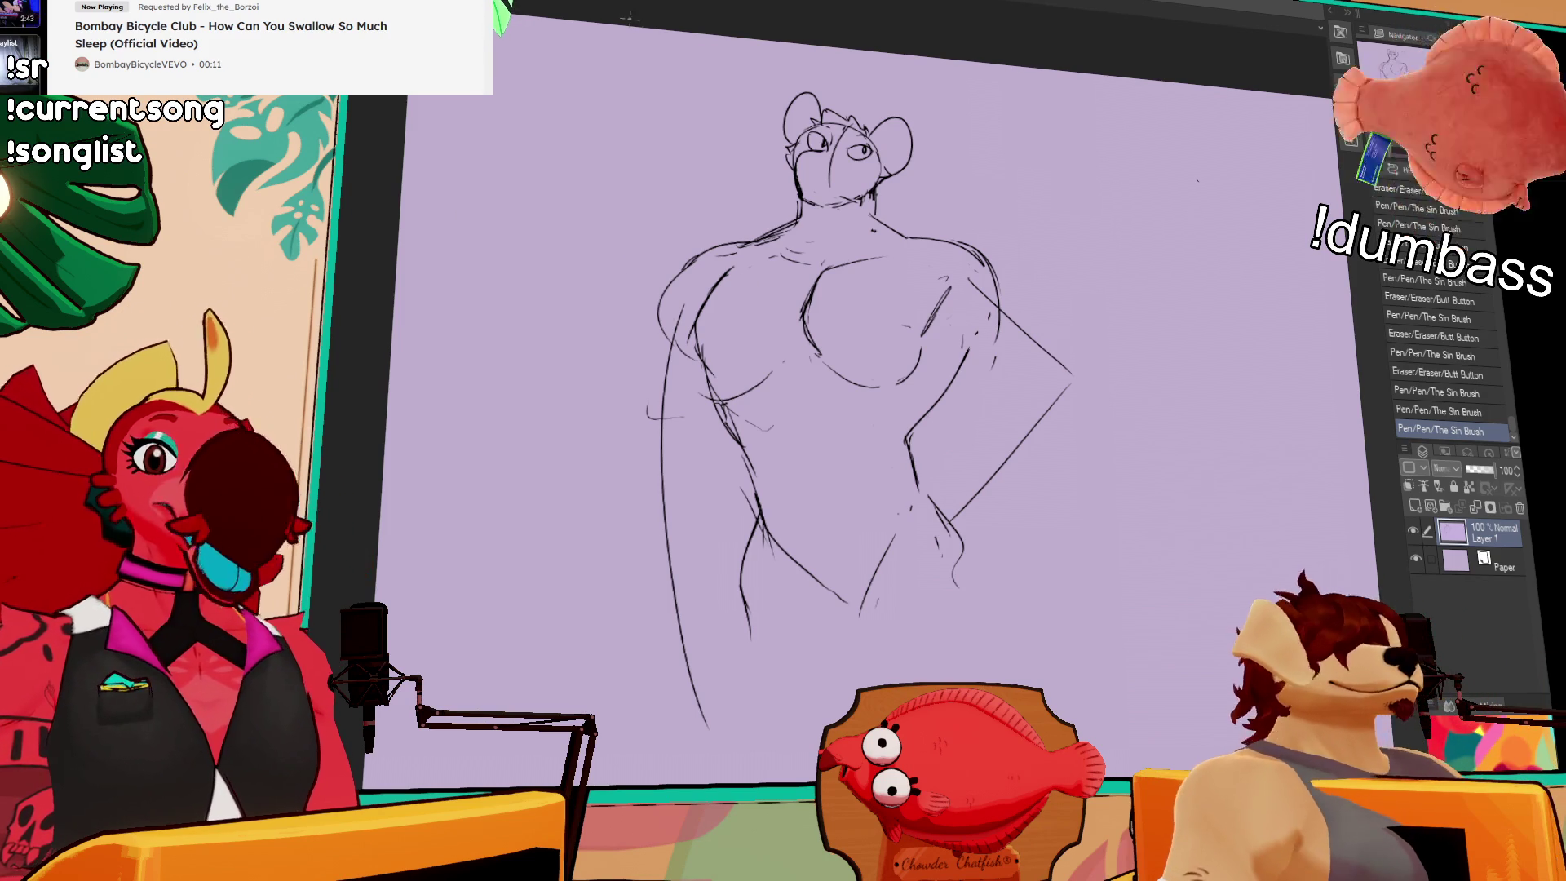
{"action": "key", "text": "ctrl+v"}
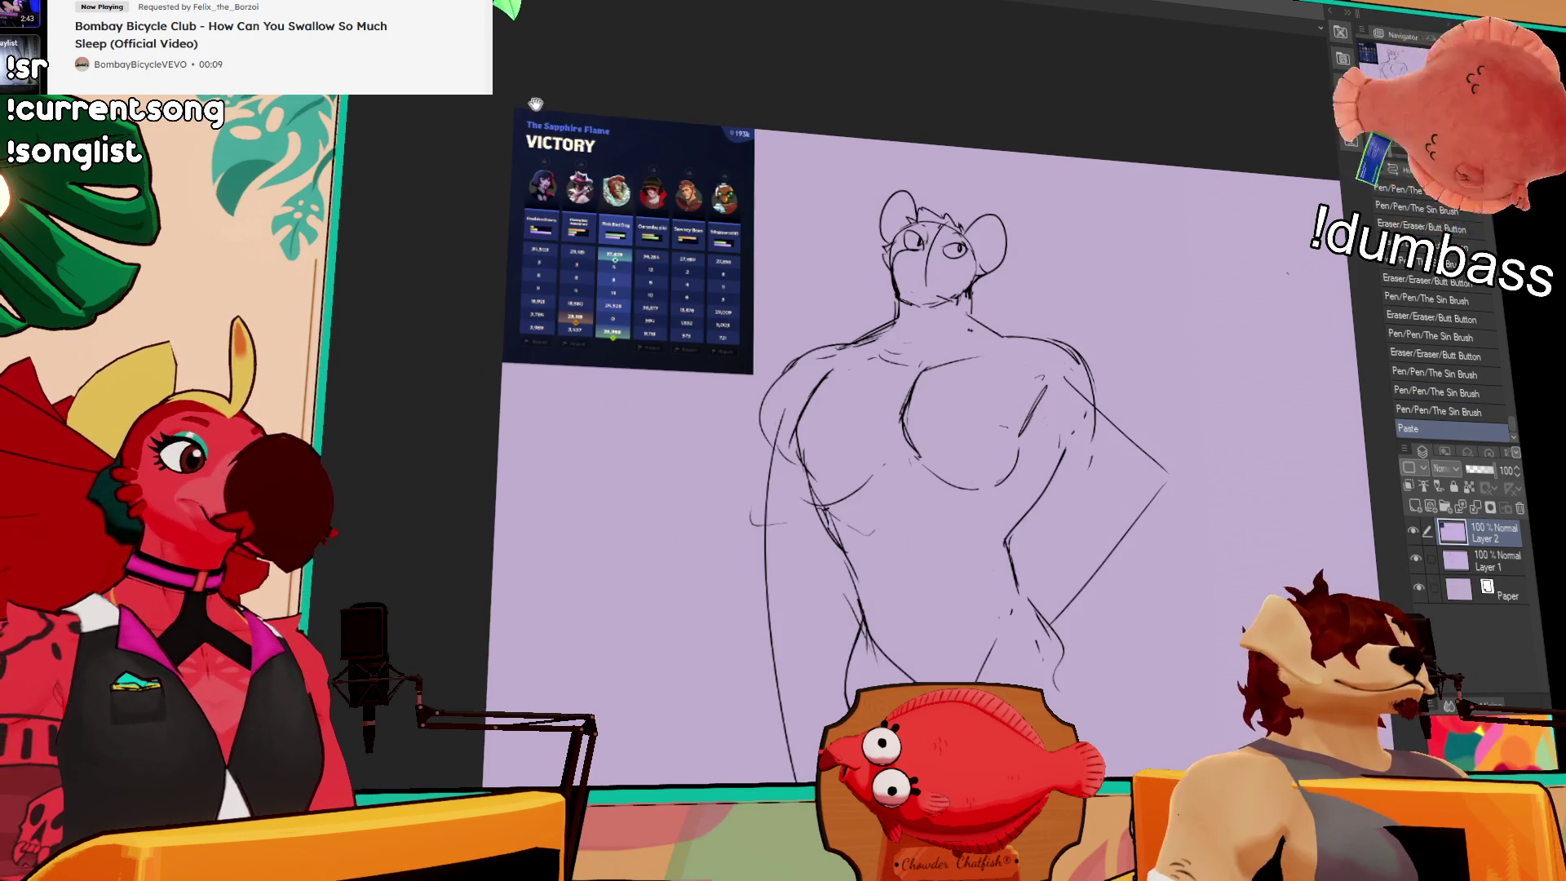
{"action": "scroll", "coordinate": [843, 209], "scroll_direction": "up", "scroll_amount": 5}
{"action": "scroll", "coordinate": [863, 266], "scroll_direction": "up", "scroll_amount": 5}
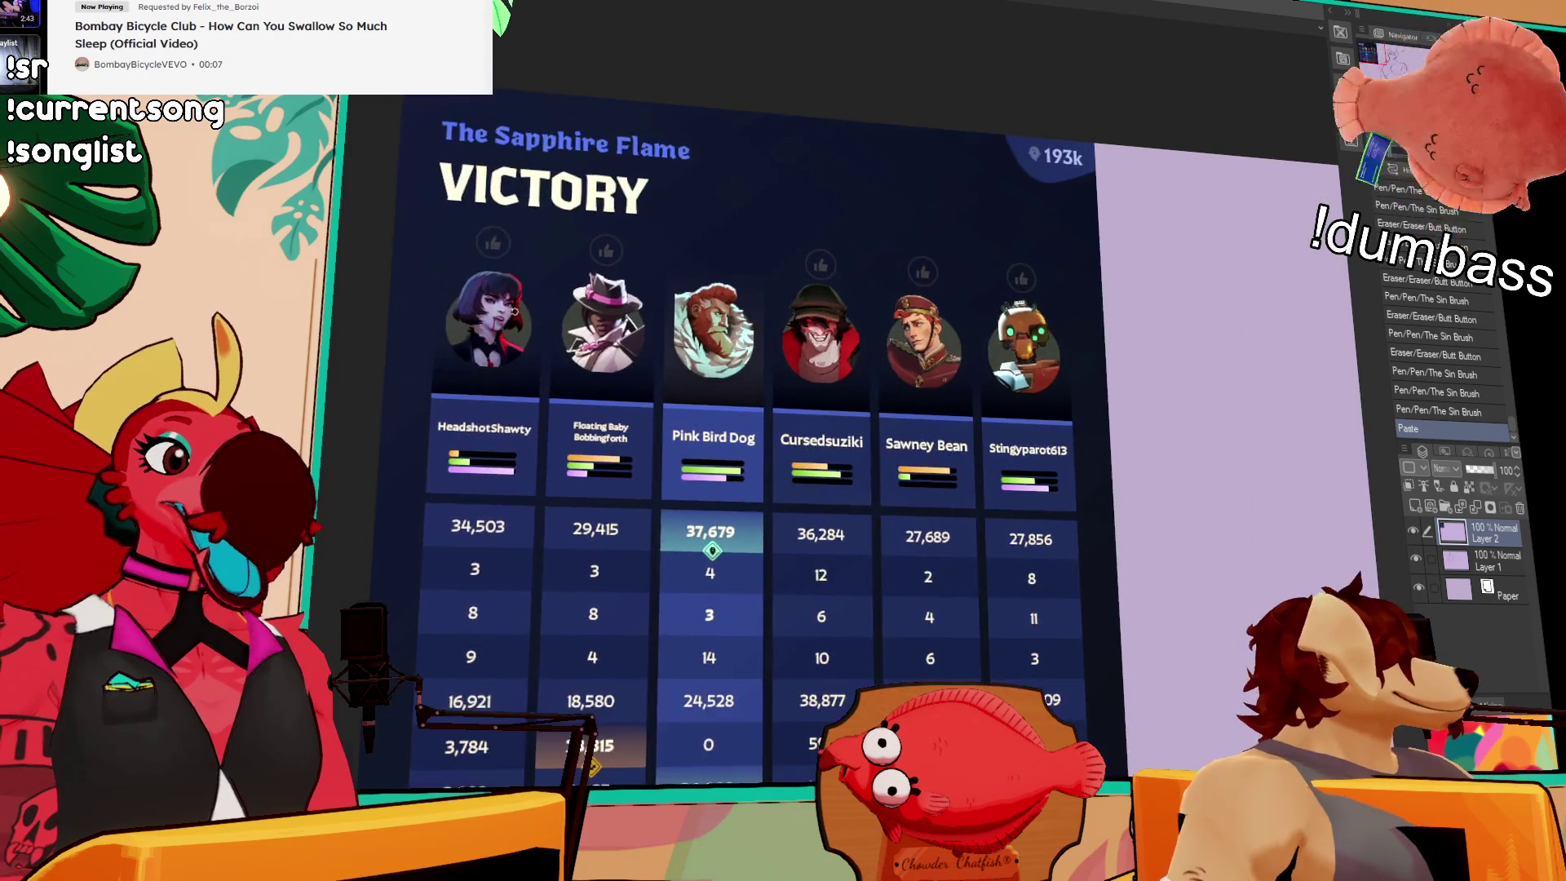
{"action": "scroll", "coordinate": [701, 276], "scroll_direction": "down", "scroll_amount": 3}
{"action": "scroll", "coordinate": [701, 277], "scroll_direction": "up", "scroll_amount": 3}
{"action": "scroll", "coordinate": [701, 277], "scroll_direction": "up", "scroll_amount": 1}
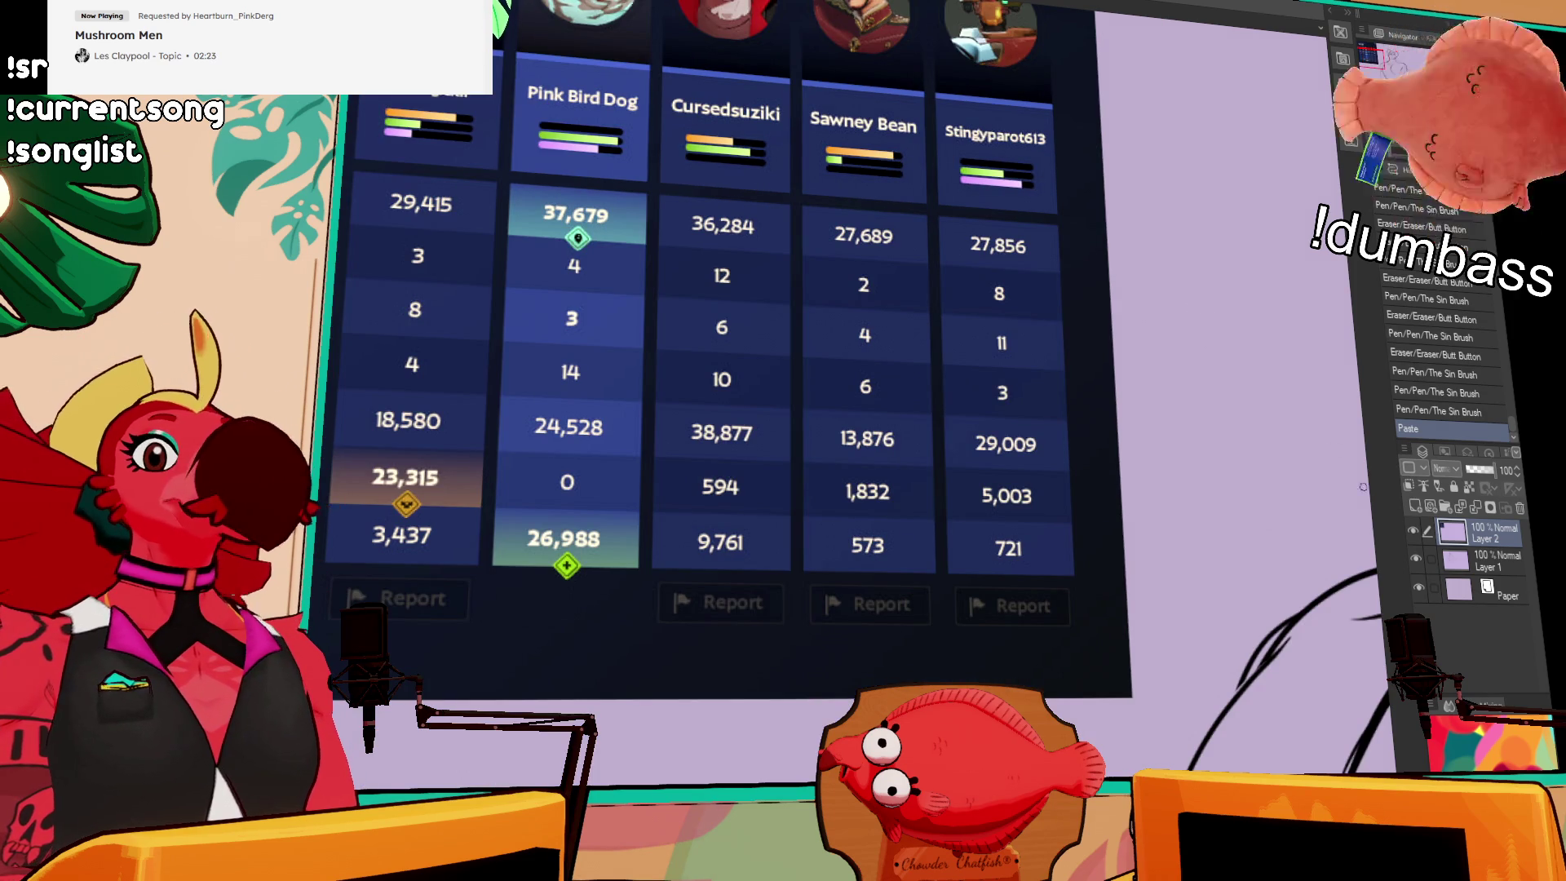
{"action": "left_click", "coordinate": [1520, 508]}
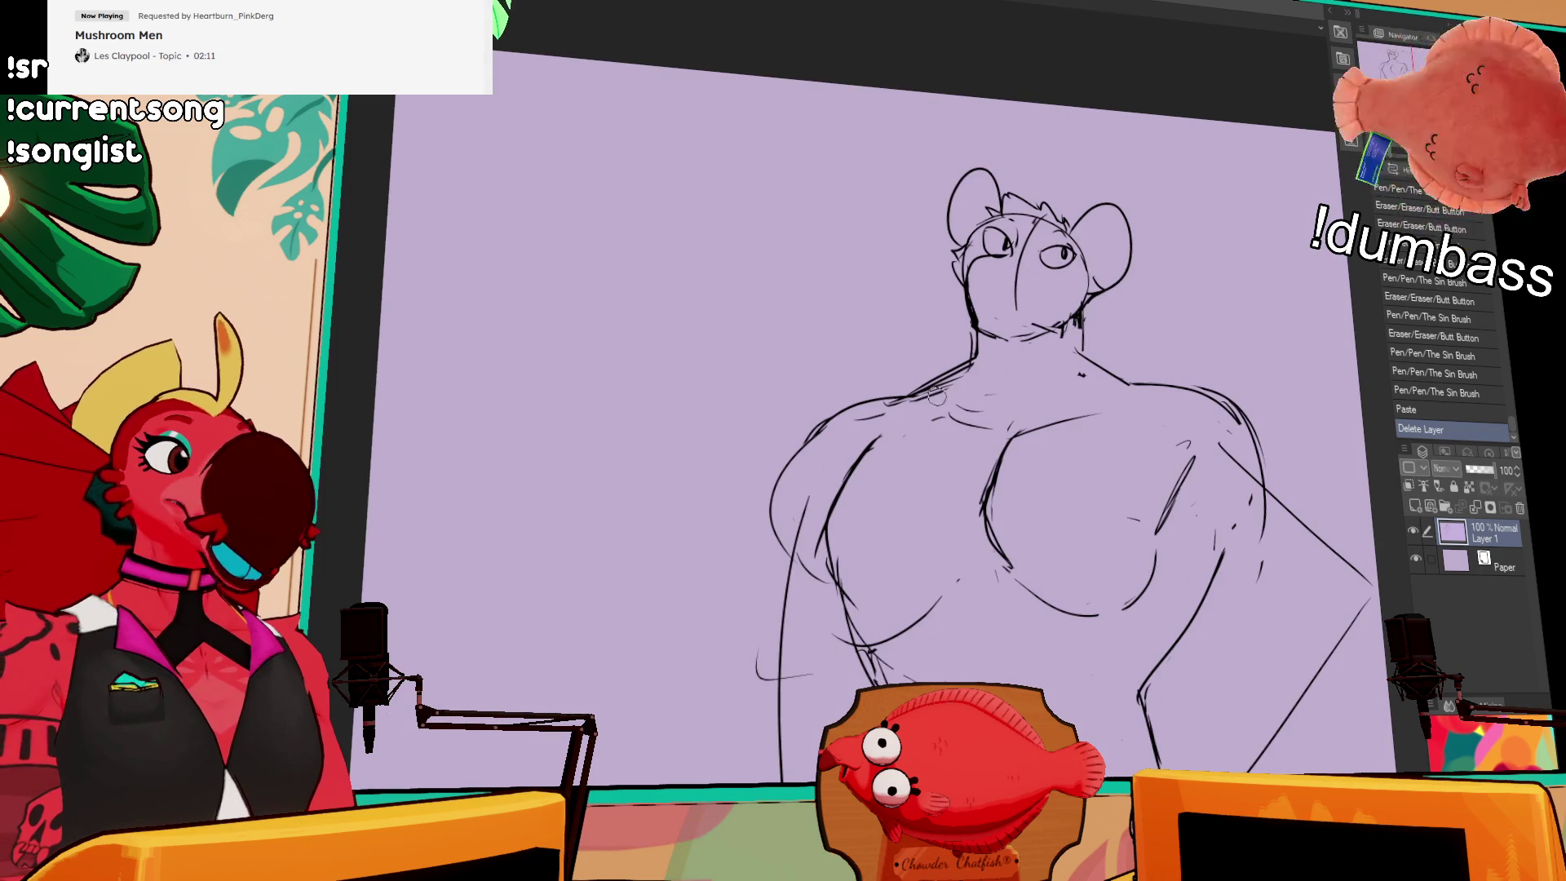
Step: Erase and redraw the left shoulder lines and tidy small strokes on the right shoulder
{"action": "left_click_drag", "start_coordinate": [938, 390], "coordinate": [888, 412]}
{"action": "mouse_move", "coordinate": [783, 473]}
{"action": "left_mouse_down"}
{"action": "mouse_move", "coordinate": [832, 421]}
{"action": "mouse_move", "coordinate": [767, 506]}
{"action": "left_mouse_up"}
{"action": "key", "text": "ctrl+z"}
{"action": "left_click_drag", "start_coordinate": [853, 404], "coordinate": [768, 510]}
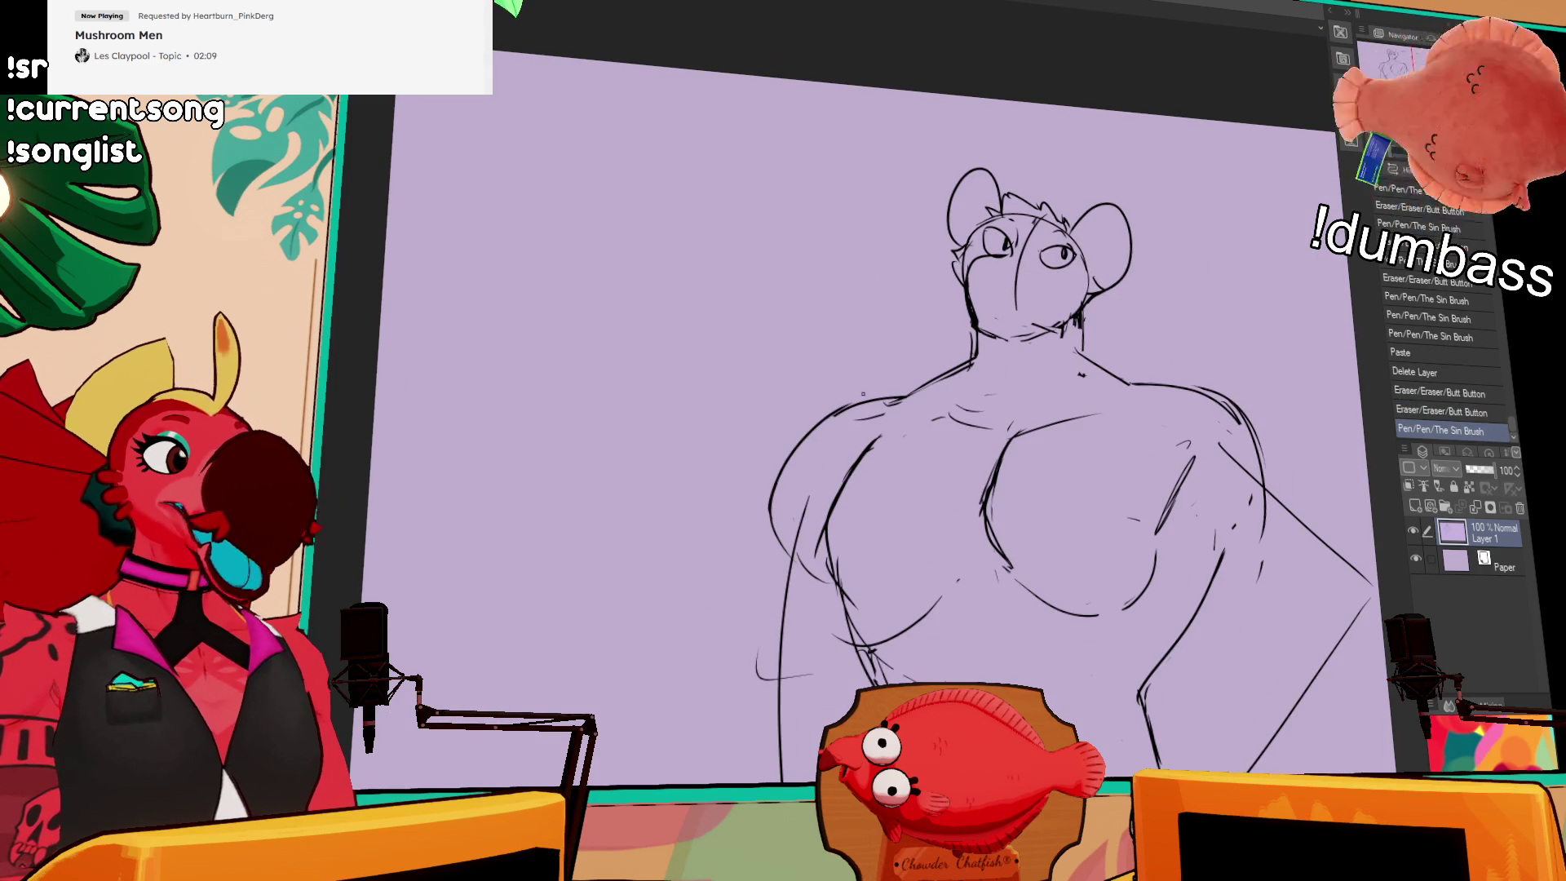
{"action": "left_click_drag", "start_coordinate": [871, 419], "coordinate": [893, 403]}
{"action": "left_click_drag", "start_coordinate": [849, 412], "coordinate": [922, 391]}
{"action": "left_click_drag", "start_coordinate": [832, 432], "coordinate": [959, 368]}
{"action": "key", "text": "ctrl+z"}
{"action": "mouse_move", "coordinate": [1075, 366]}
{"action": "left_mouse_down"}
{"action": "mouse_move", "coordinate": [1086, 323]}
{"action": "mouse_move", "coordinate": [1089, 351]}
{"action": "left_mouse_up"}
Step: Erase the face's vertical construction line, tidy the chin and neck, then switch to the lineup document
{"action": "mouse_move", "coordinate": [1020, 247]}
{"action": "left_mouse_down"}
{"action": "mouse_move", "coordinate": [1017, 306]}
{"action": "mouse_move", "coordinate": [1015, 259]}
{"action": "mouse_move", "coordinate": [996, 314]}
{"action": "mouse_move", "coordinate": [997, 301]}
{"action": "mouse_move", "coordinate": [969, 304]}
{"action": "mouse_move", "coordinate": [988, 302]}
{"action": "left_mouse_up"}
{"action": "left_click_drag", "start_coordinate": [1224, 230], "coordinate": [1216, 244]}
{"action": "left_click_drag", "start_coordinate": [953, 320], "coordinate": [947, 320]}
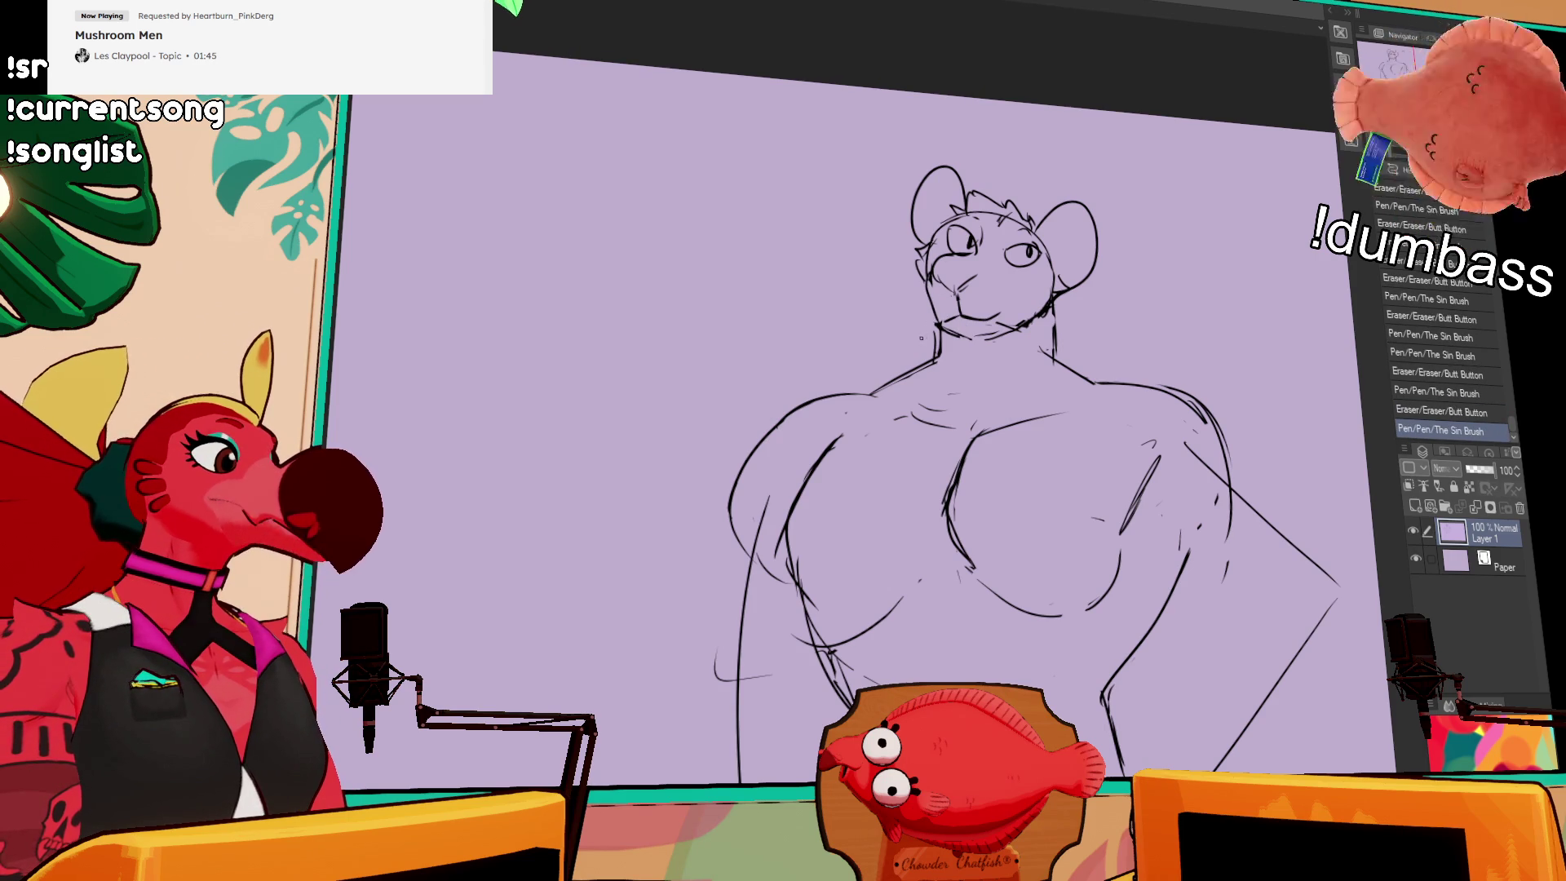
{"action": "left_click_drag", "start_coordinate": [1180, 313], "coordinate": [1176, 301]}
{"action": "left_click_drag", "start_coordinate": [1069, 303], "coordinate": [1048, 326]}
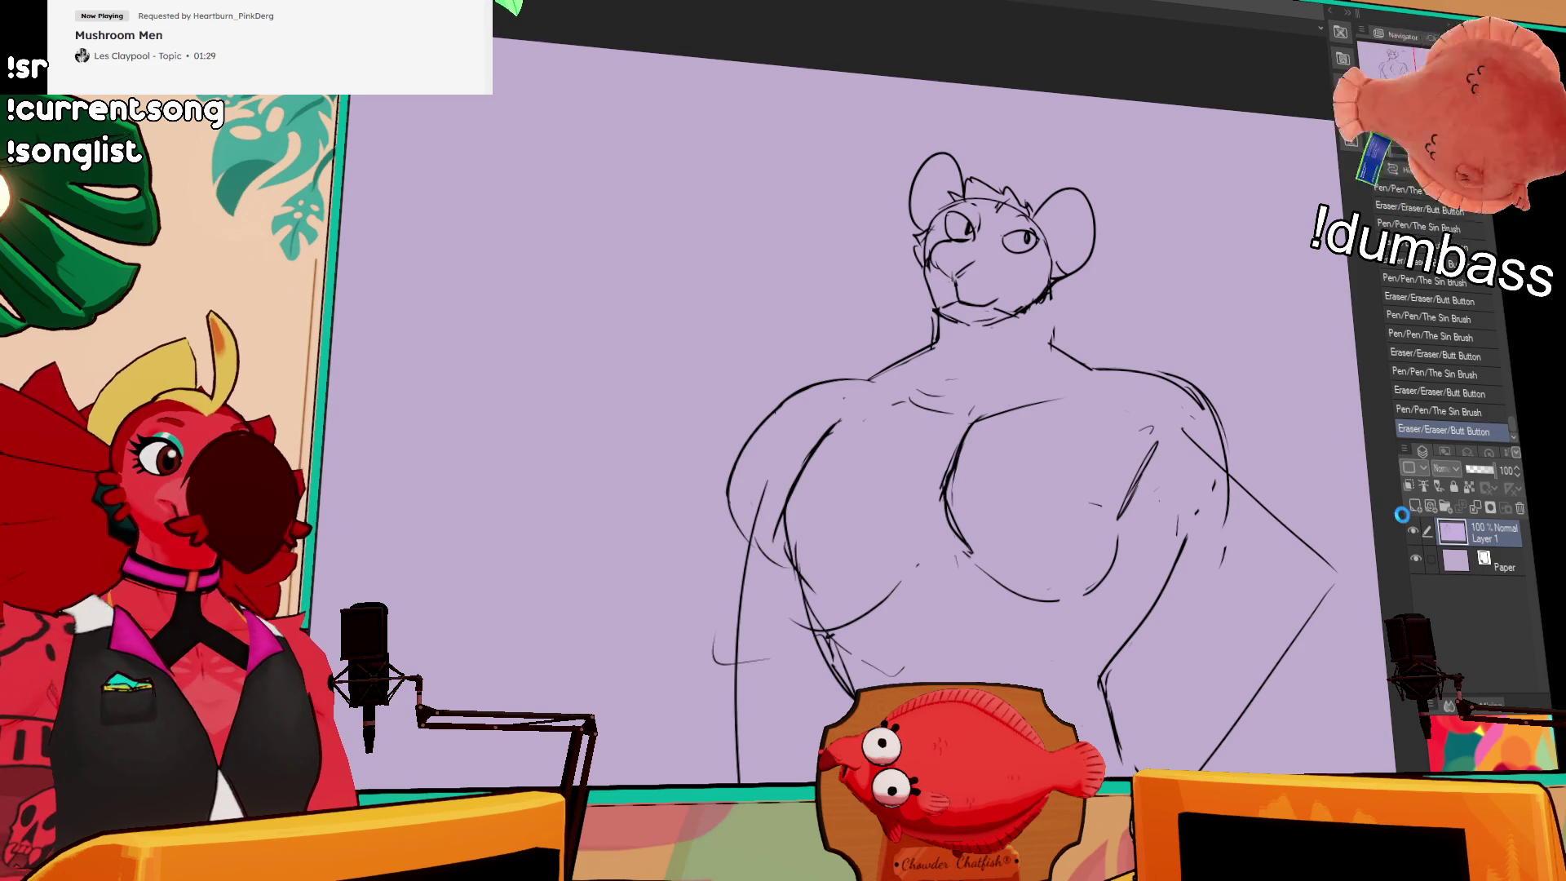
{"action": "key", "text": "ctrl+Tab"}
{"action": "scroll", "coordinate": [1014, 326], "scroll_direction": "up", "scroll_amount": 5}
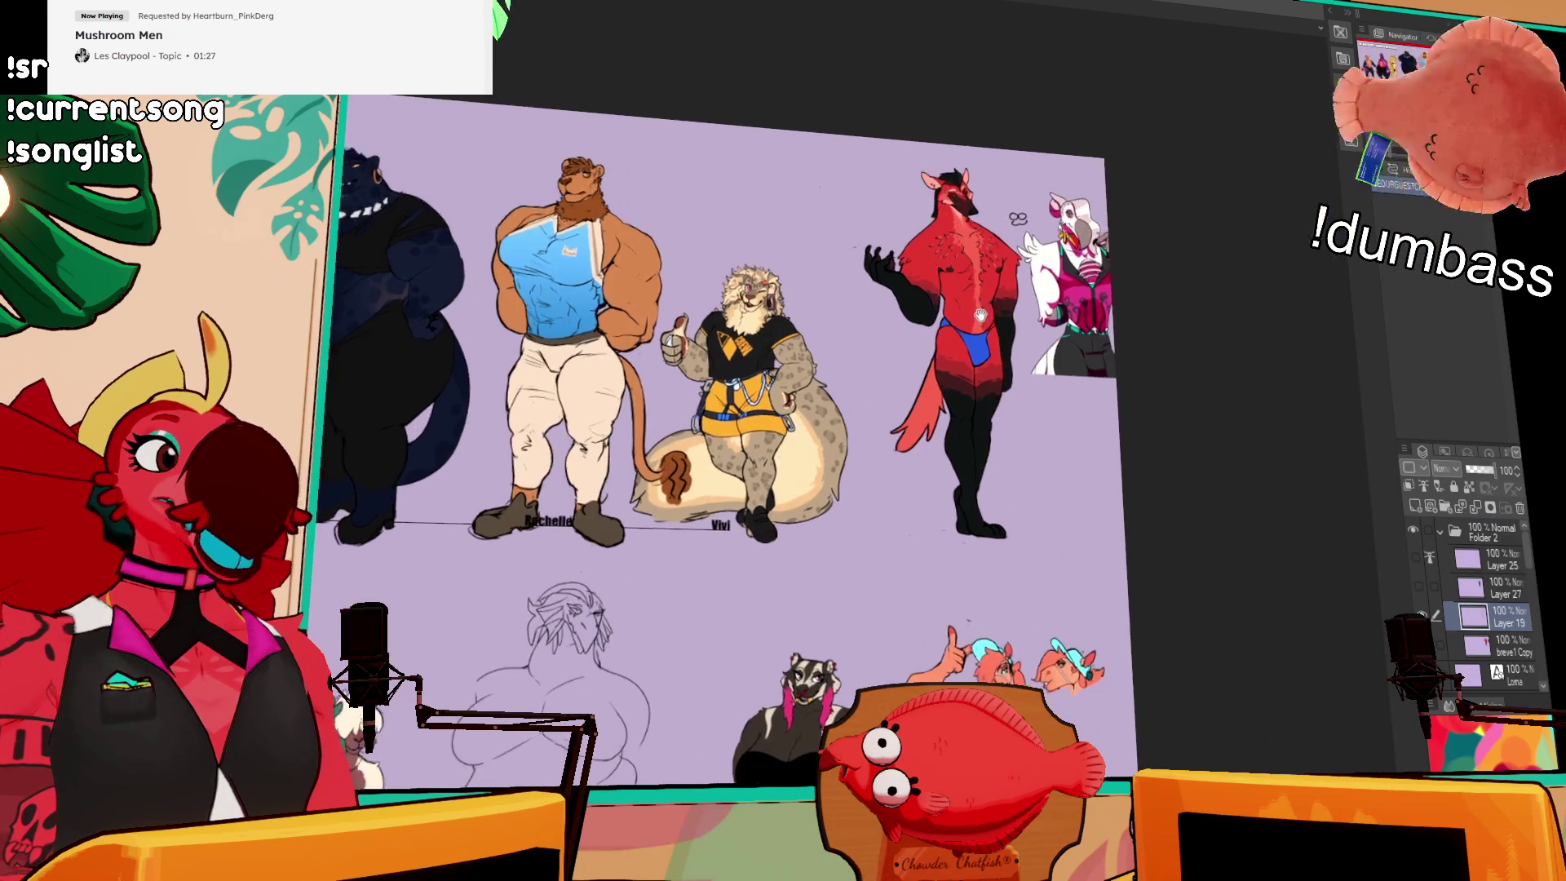
Step: Show Layer 27 to give the red character a blue shirt and black pants
{"action": "left_click_drag", "start_coordinate": [1014, 325], "coordinate": [969, 341]}
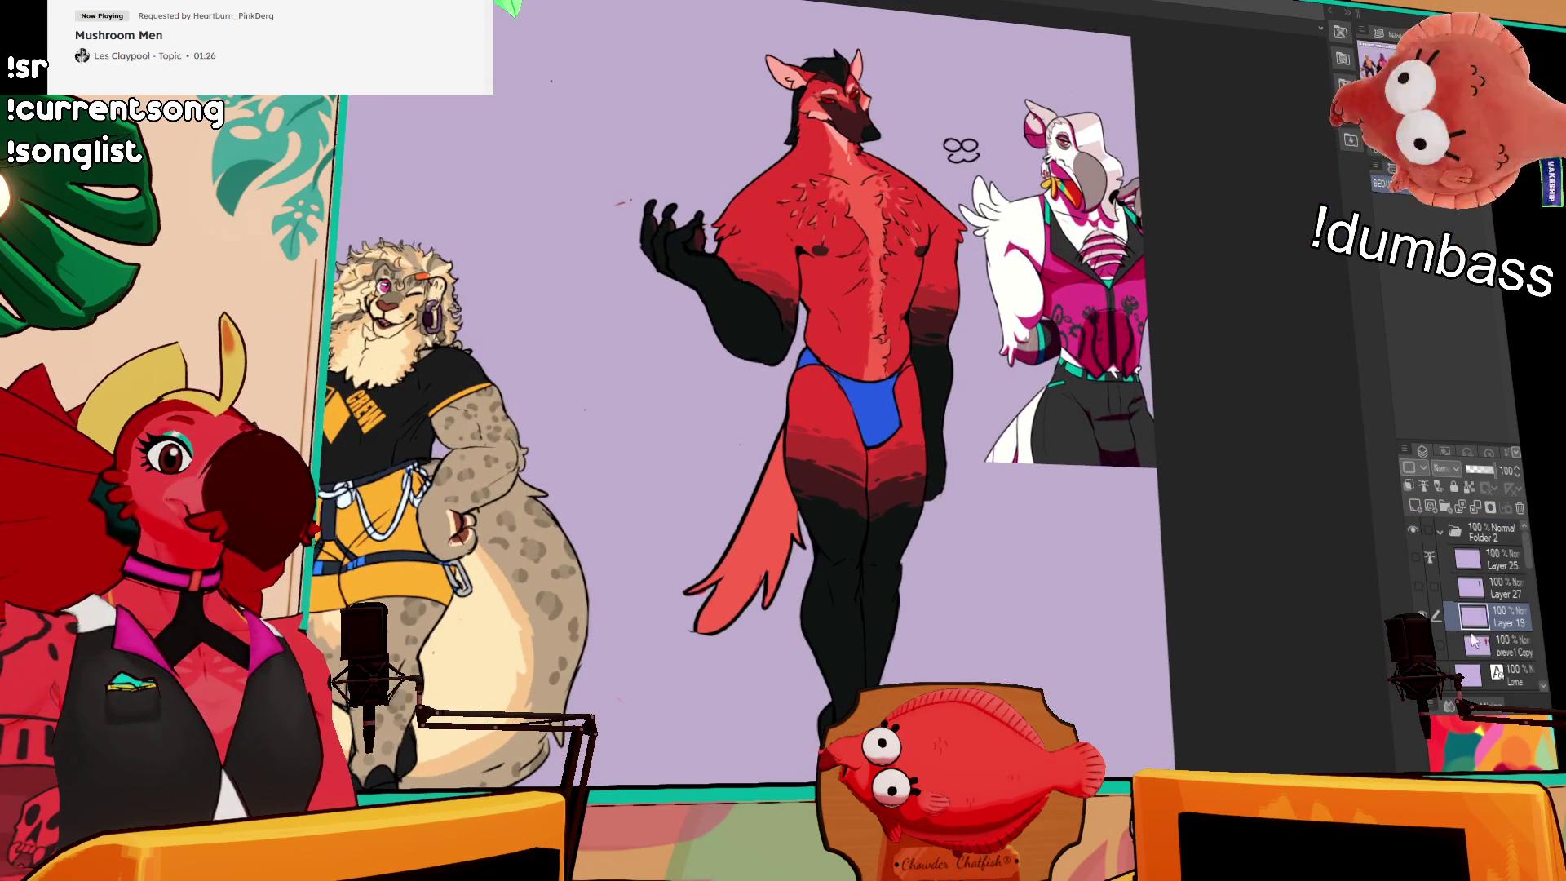
{"action": "left_click", "coordinate": [1419, 585]}
{"action": "scroll", "coordinate": [1055, 425], "scroll_direction": "up", "scroll_amount": 2}
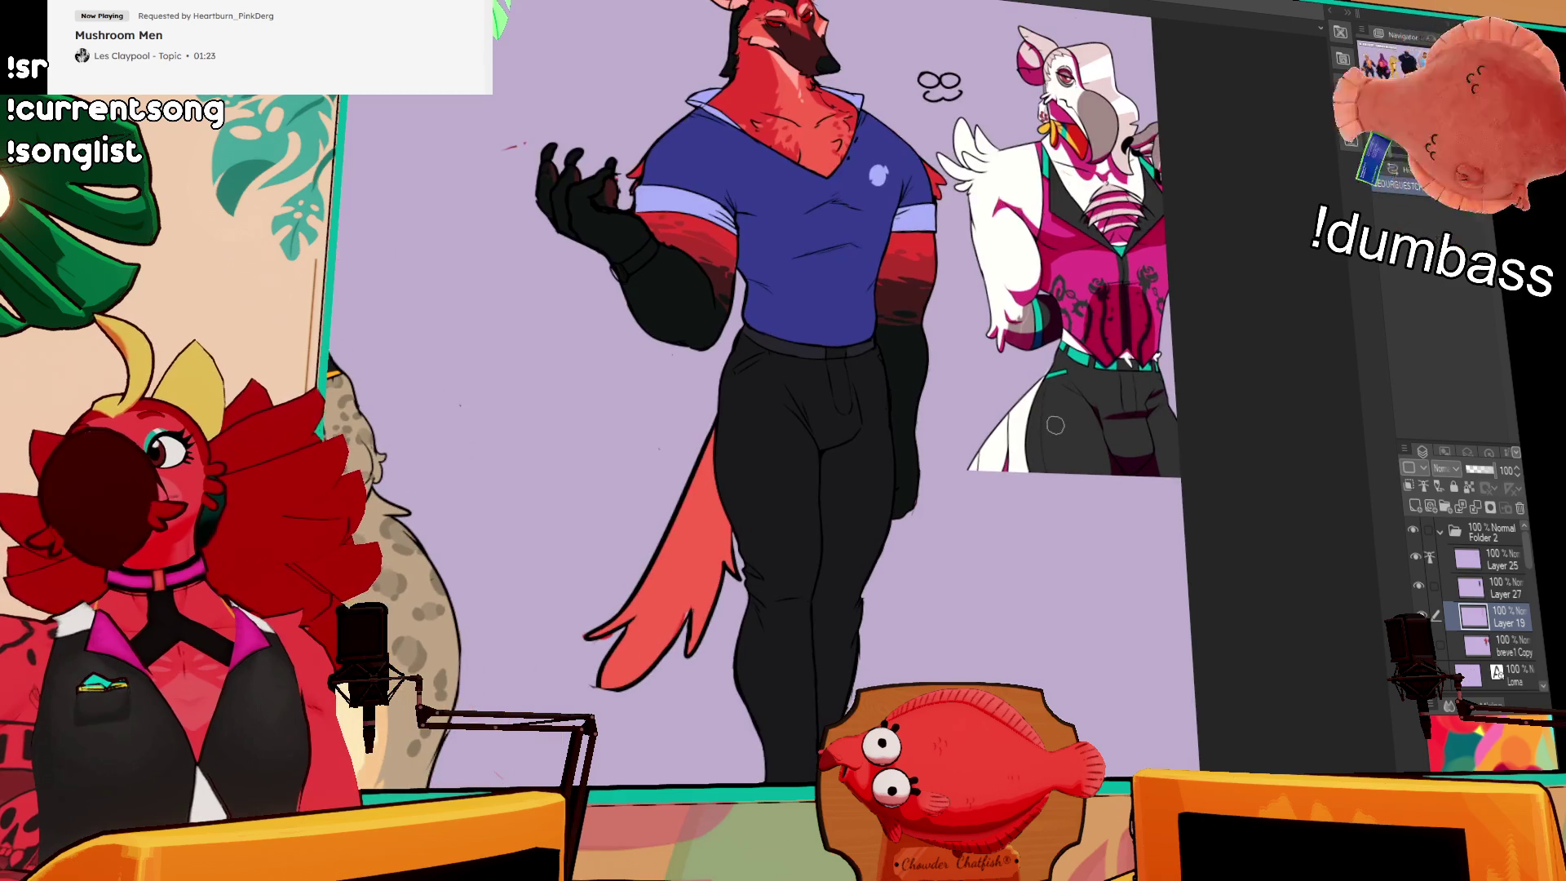
{"action": "mouse_move", "coordinate": [1044, 506]}
{"action": "left_mouse_down"}
{"action": "mouse_move", "coordinate": [1034, 574]}
{"action": "mouse_move", "coordinate": [975, 564]}
{"action": "left_mouse_up"}
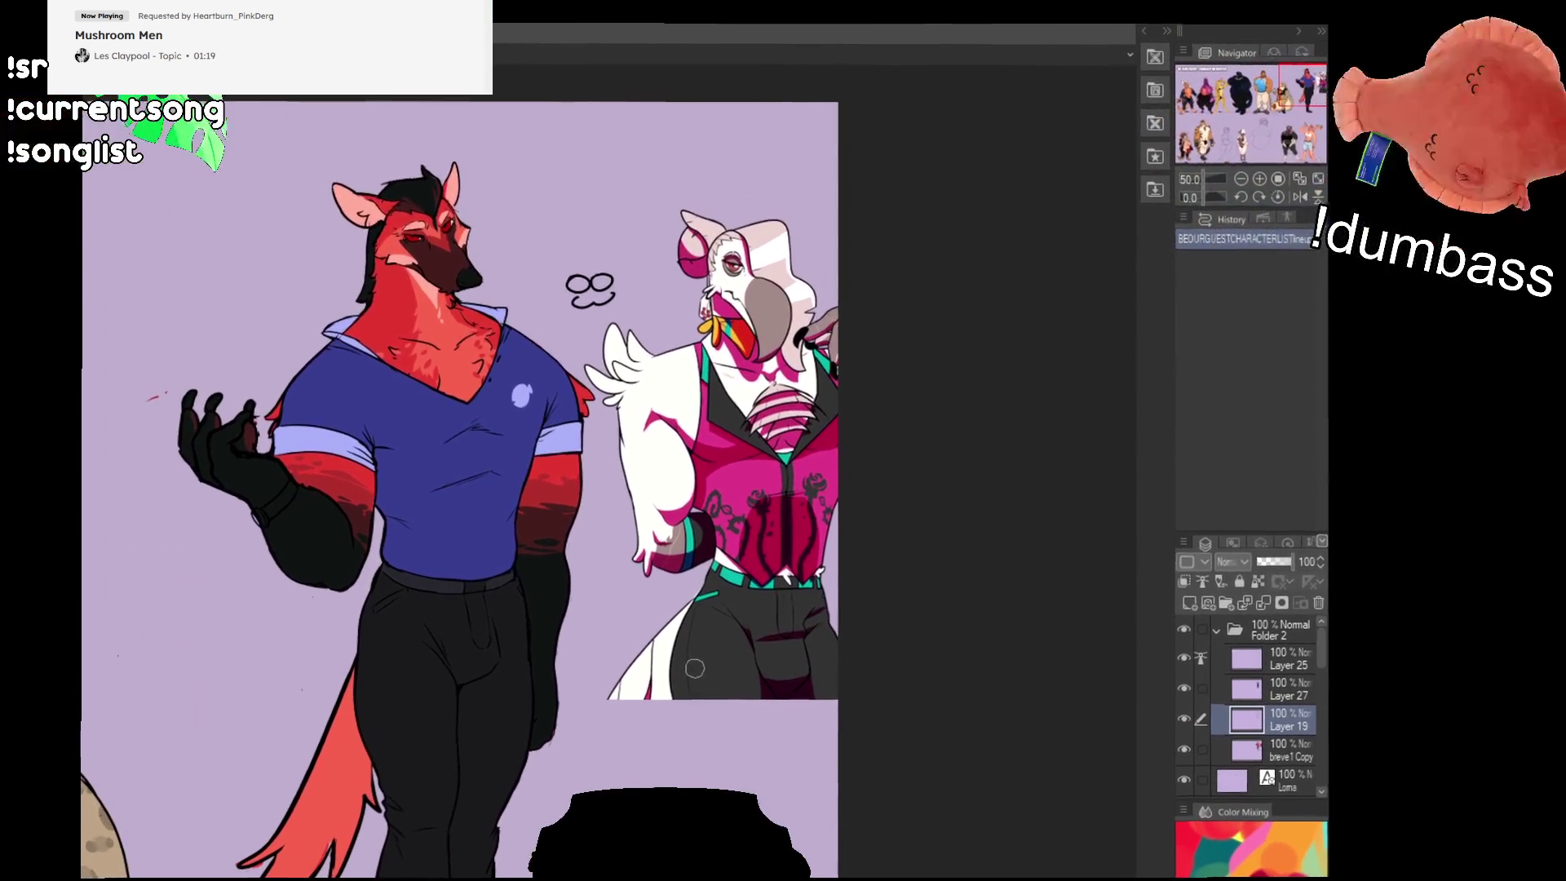
{"action": "mouse_move", "coordinate": [699, 651]}
{"action": "left_mouse_down"}
{"action": "mouse_move", "coordinate": [840, 619]}
{"action": "mouse_move", "coordinate": [1109, 508]}
{"action": "mouse_move", "coordinate": [1105, 524]}
{"action": "mouse_move", "coordinate": [1017, 526]}
{"action": "left_mouse_up"}
{"action": "scroll", "coordinate": [975, 558], "scroll_direction": "down", "scroll_amount": 2}
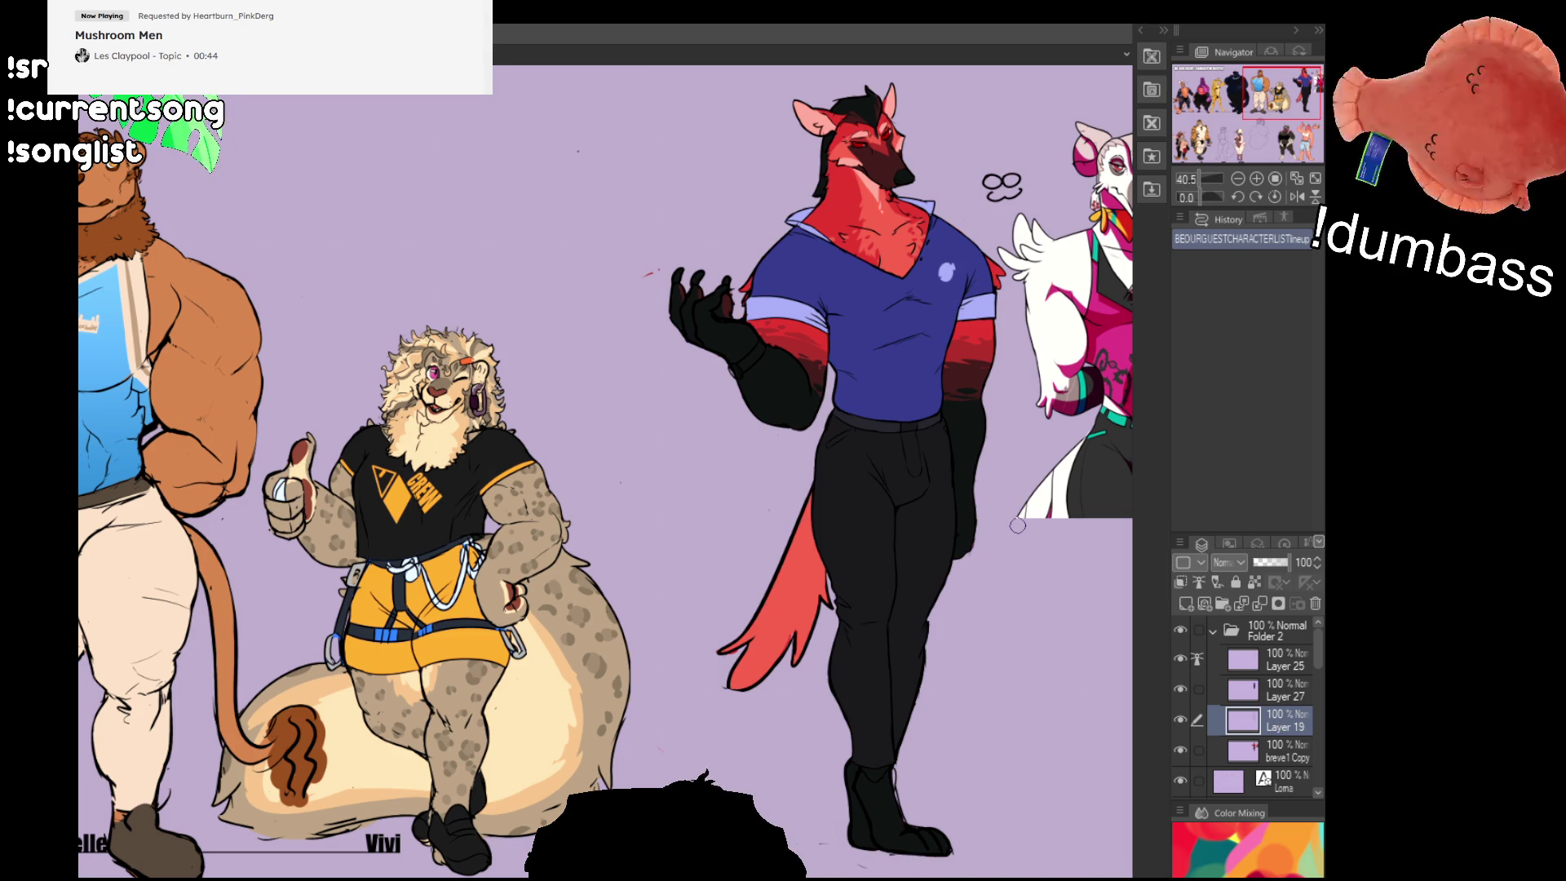
{"action": "scroll", "coordinate": [1241, 769], "scroll_direction": "down", "scroll_amount": 5}
{"action": "scroll", "coordinate": [1223, 757], "scroll_direction": "down", "scroll_amount": 1}
Step: Show the ruler Copy 2 height ruler layer, move it onto the lineup, then undo the move
{"action": "left_click", "coordinate": [1180, 752]}
{"action": "left_click", "coordinate": [1277, 752]}
{"action": "mouse_move", "coordinate": [1050, 756]}
{"action": "left_mouse_down"}
{"action": "mouse_move", "coordinate": [759, 757]}
{"action": "mouse_move", "coordinate": [489, 424]}
{"action": "left_mouse_up"}
{"action": "left_click_drag", "start_coordinate": [461, 250], "coordinate": [465, 259]}
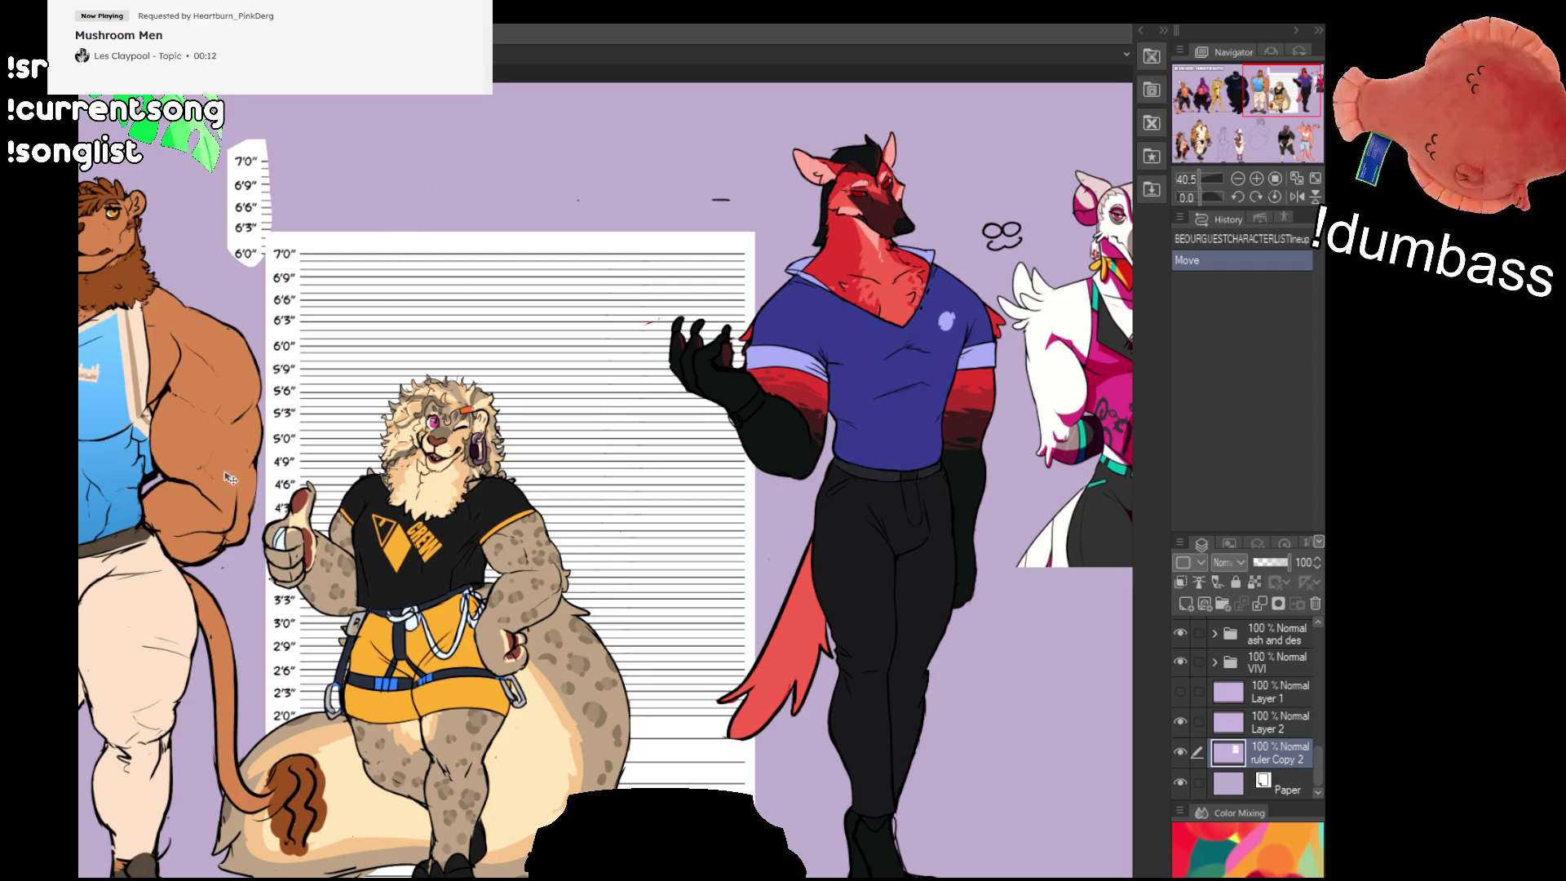
{"action": "key", "text": "ctrl+z"}
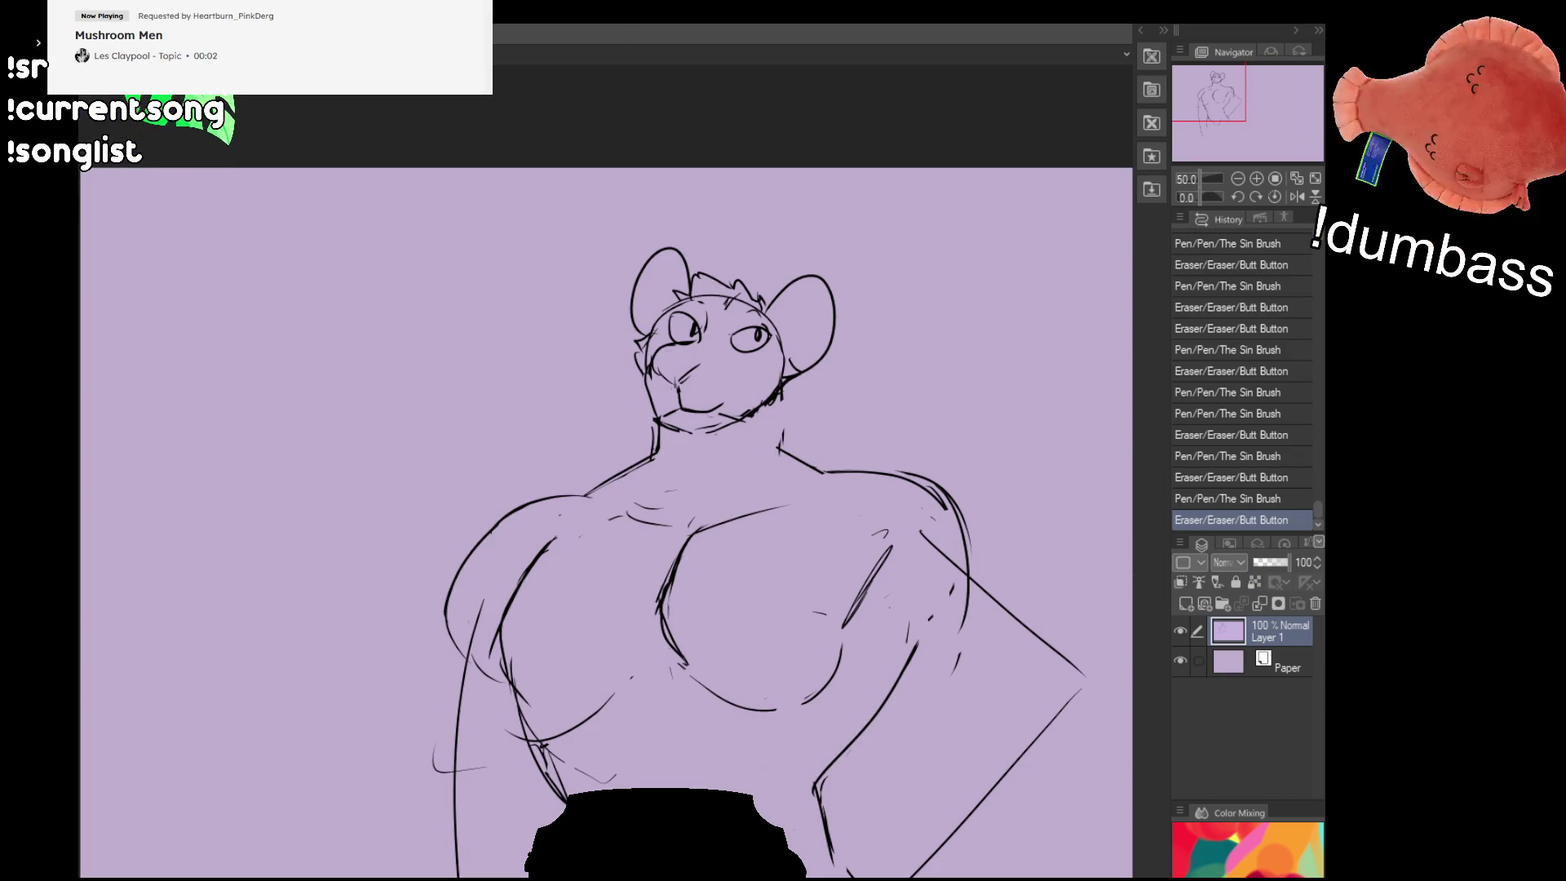
Step: Shift the mouse's head slightly up and left and redraw the neck lines beneath it
{"action": "left_click", "coordinate": [1241, 181]}
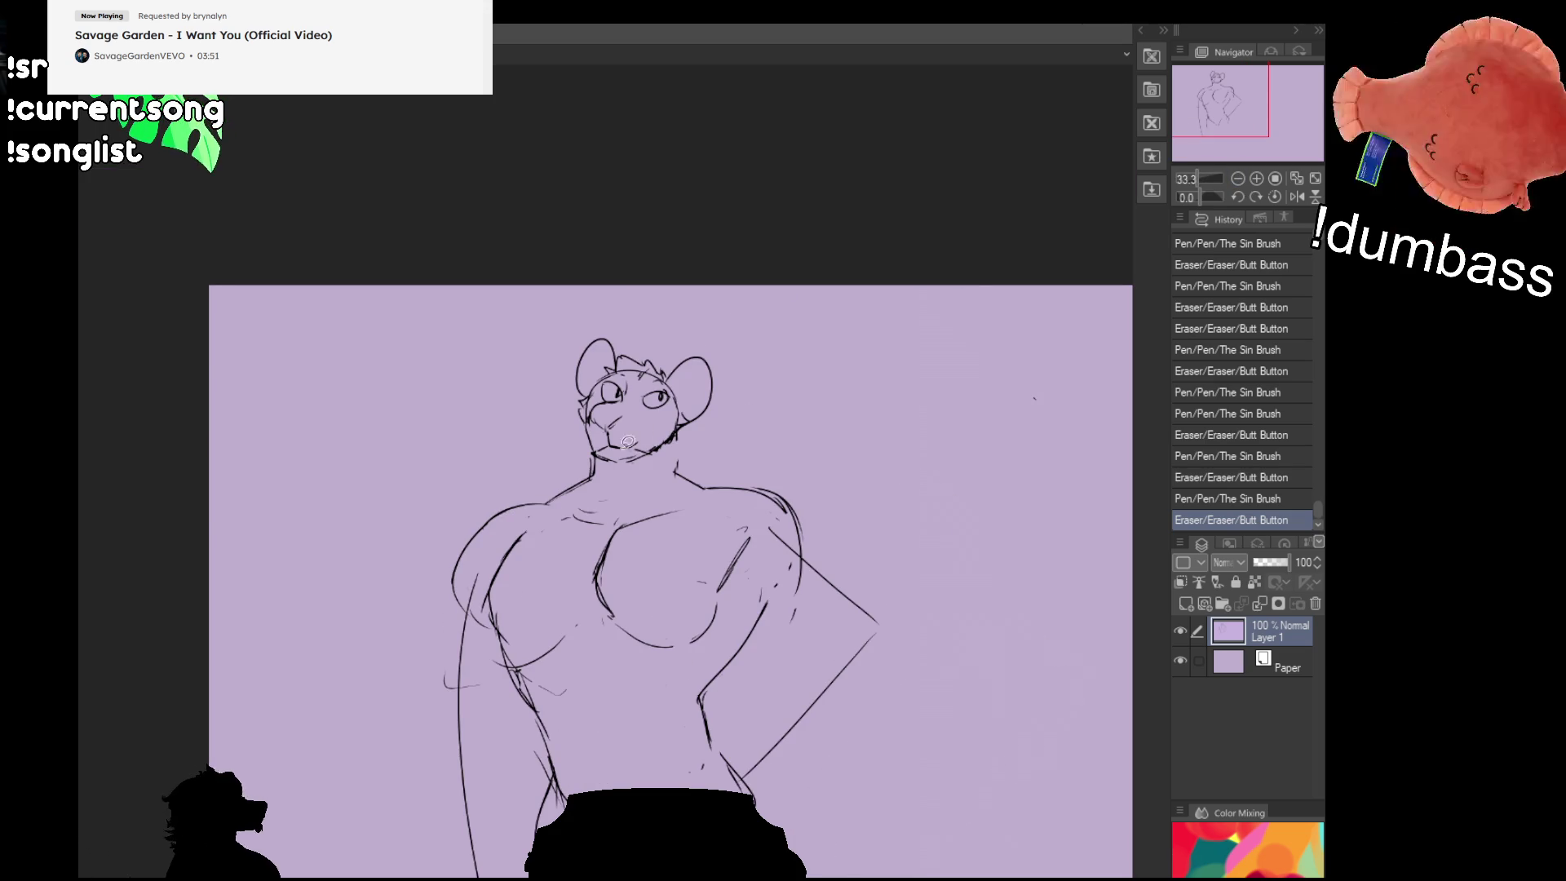
{"action": "mouse_move", "coordinate": [709, 432]}
{"action": "left_mouse_down"}
{"action": "mouse_move", "coordinate": [683, 440]}
{"action": "mouse_move", "coordinate": [679, 479]}
{"action": "left_mouse_up"}
{"action": "key", "text": "ctrl+d"}
{"action": "left_click_drag", "start_coordinate": [589, 444], "coordinate": [584, 481]}
{"action": "left_click_drag", "start_coordinate": [676, 433], "coordinate": [680, 477]}
{"action": "left_click_drag", "start_coordinate": [589, 448], "coordinate": [584, 480]}
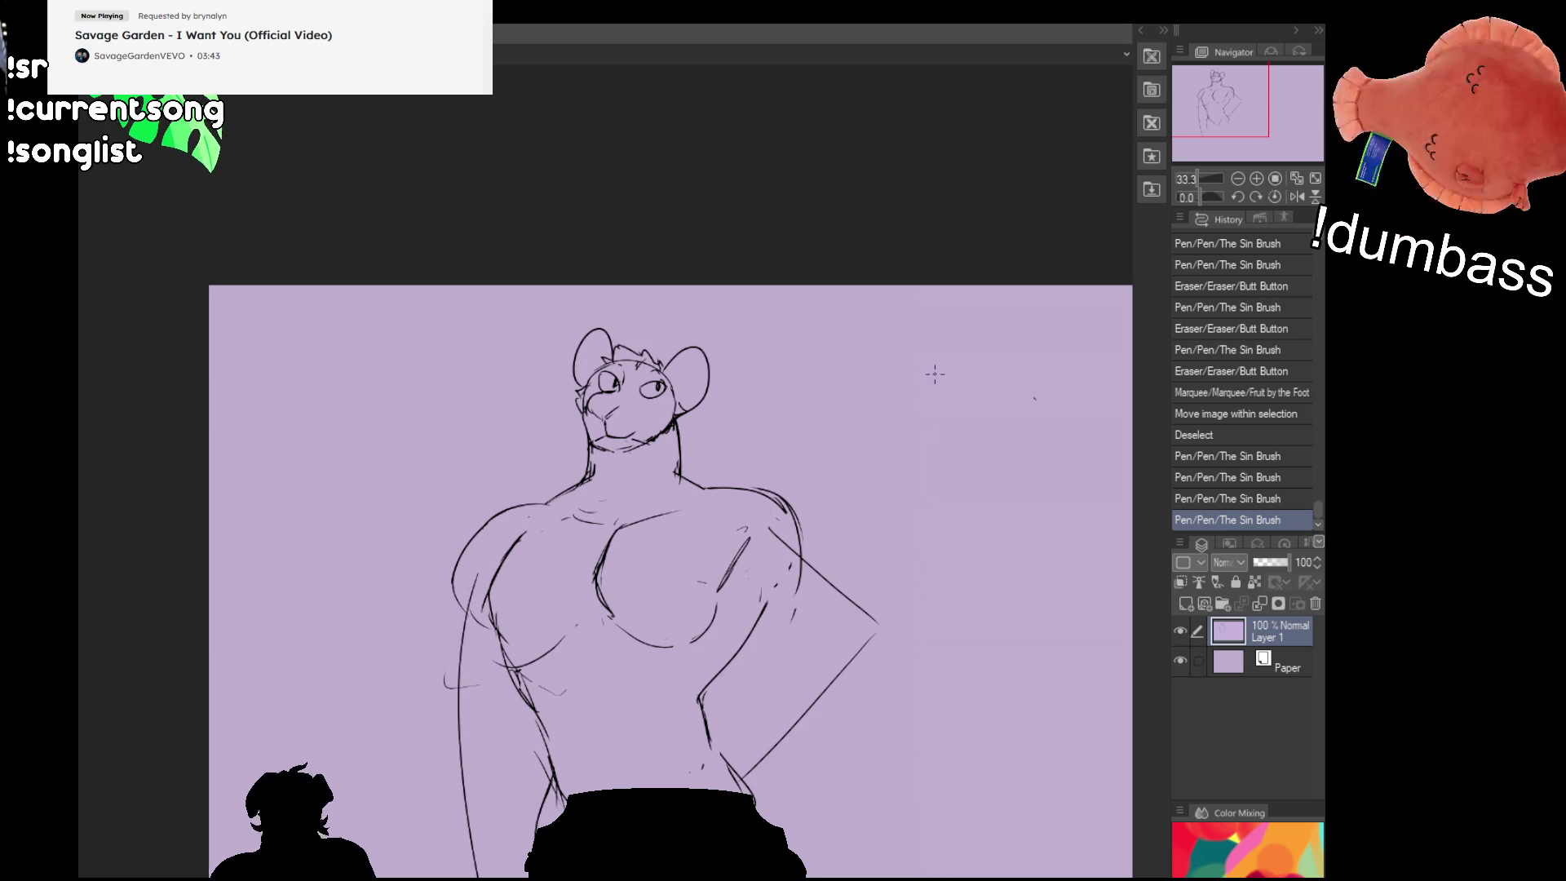
Step: Nudge the selected arm into place and erase the stray marks near the right shoulder
{"action": "left_click_drag", "start_coordinate": [612, 600], "coordinate": [714, 522]}
{"action": "left_click_drag", "start_coordinate": [621, 449], "coordinate": [571, 548]}
{"action": "key", "text": "ctrl+z"}
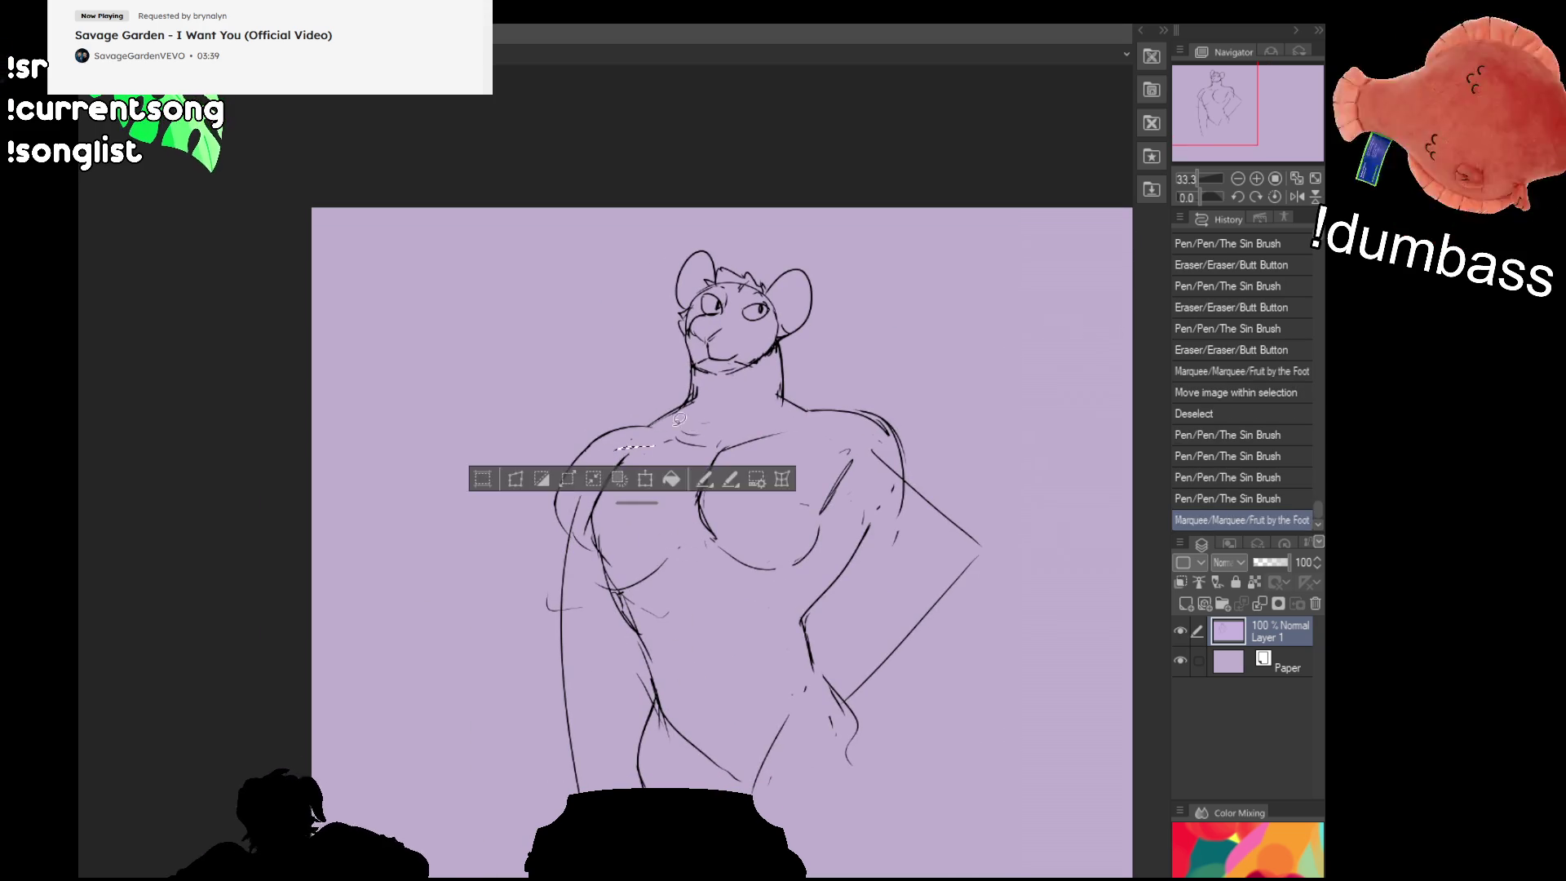
{"action": "mouse_move", "coordinate": [689, 538]}
{"action": "left_mouse_down"}
{"action": "mouse_move", "coordinate": [596, 644]}
{"action": "mouse_move", "coordinate": [506, 543]}
{"action": "mouse_move", "coordinate": [689, 531]}
{"action": "mouse_move", "coordinate": [626, 498]}
{"action": "left_mouse_up"}
{"action": "key", "text": "ctrl+d"}
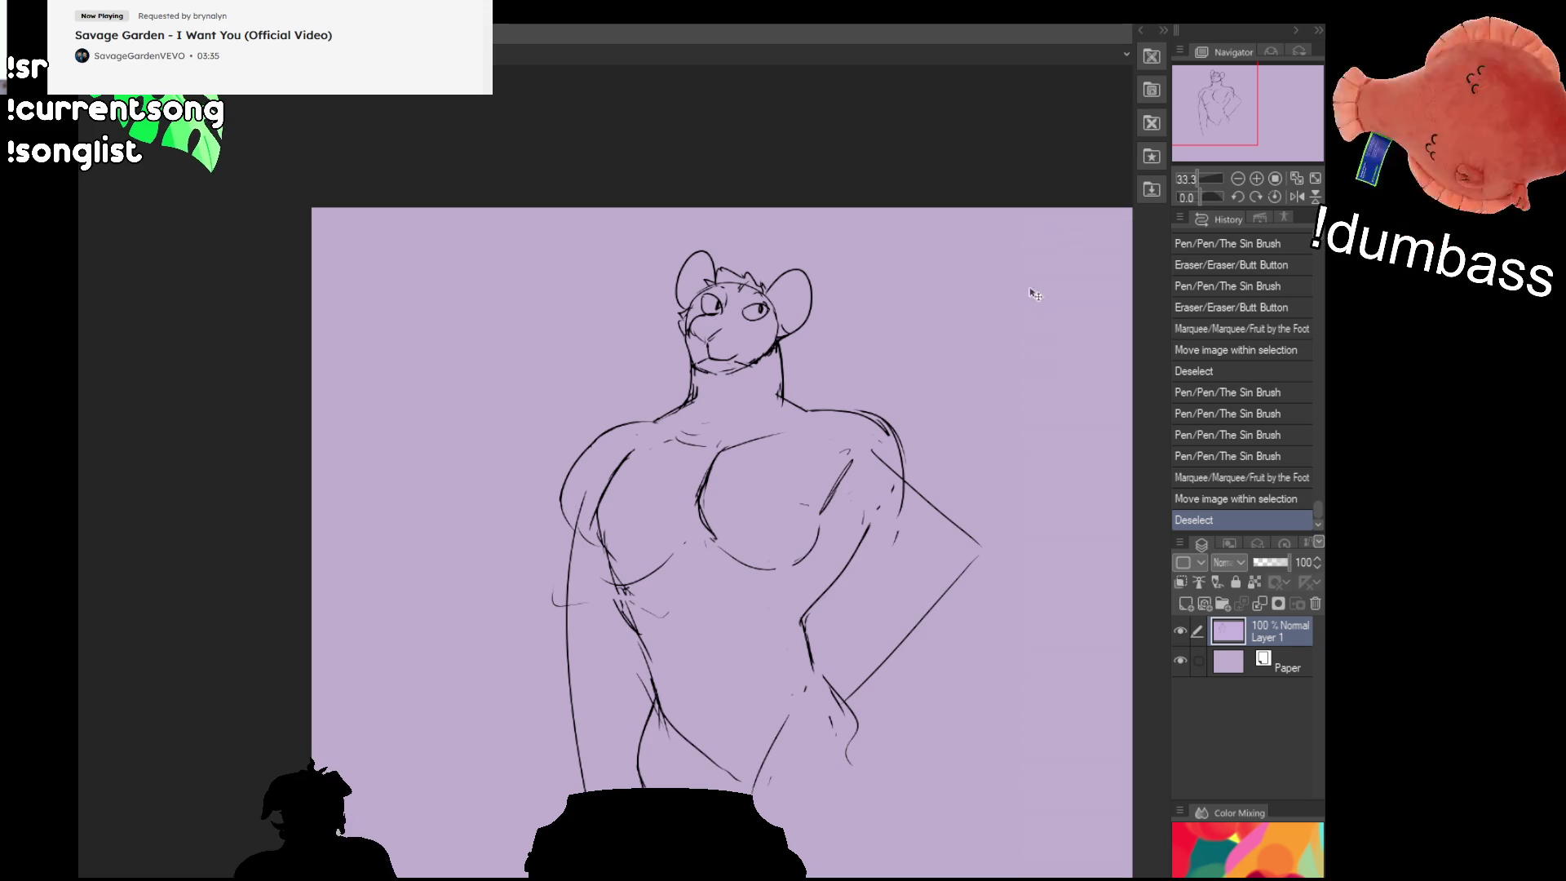
{"action": "scroll", "coordinate": [934, 410], "scroll_direction": "down", "scroll_amount": 1}
{"action": "mouse_move", "coordinate": [726, 571]}
{"action": "left_mouse_down"}
{"action": "mouse_move", "coordinate": [677, 522]}
{"action": "mouse_move", "coordinate": [770, 396]}
{"action": "mouse_move", "coordinate": [993, 421]}
{"action": "mouse_move", "coordinate": [889, 695]}
{"action": "mouse_move", "coordinate": [849, 659]}
{"action": "mouse_move", "coordinate": [849, 524]}
{"action": "mouse_move", "coordinate": [749, 585]}
{"action": "left_mouse_up"}
{"action": "left_click_drag", "start_coordinate": [871, 510], "coordinate": [863, 510]}
{"action": "key", "text": "ctrl+d"}
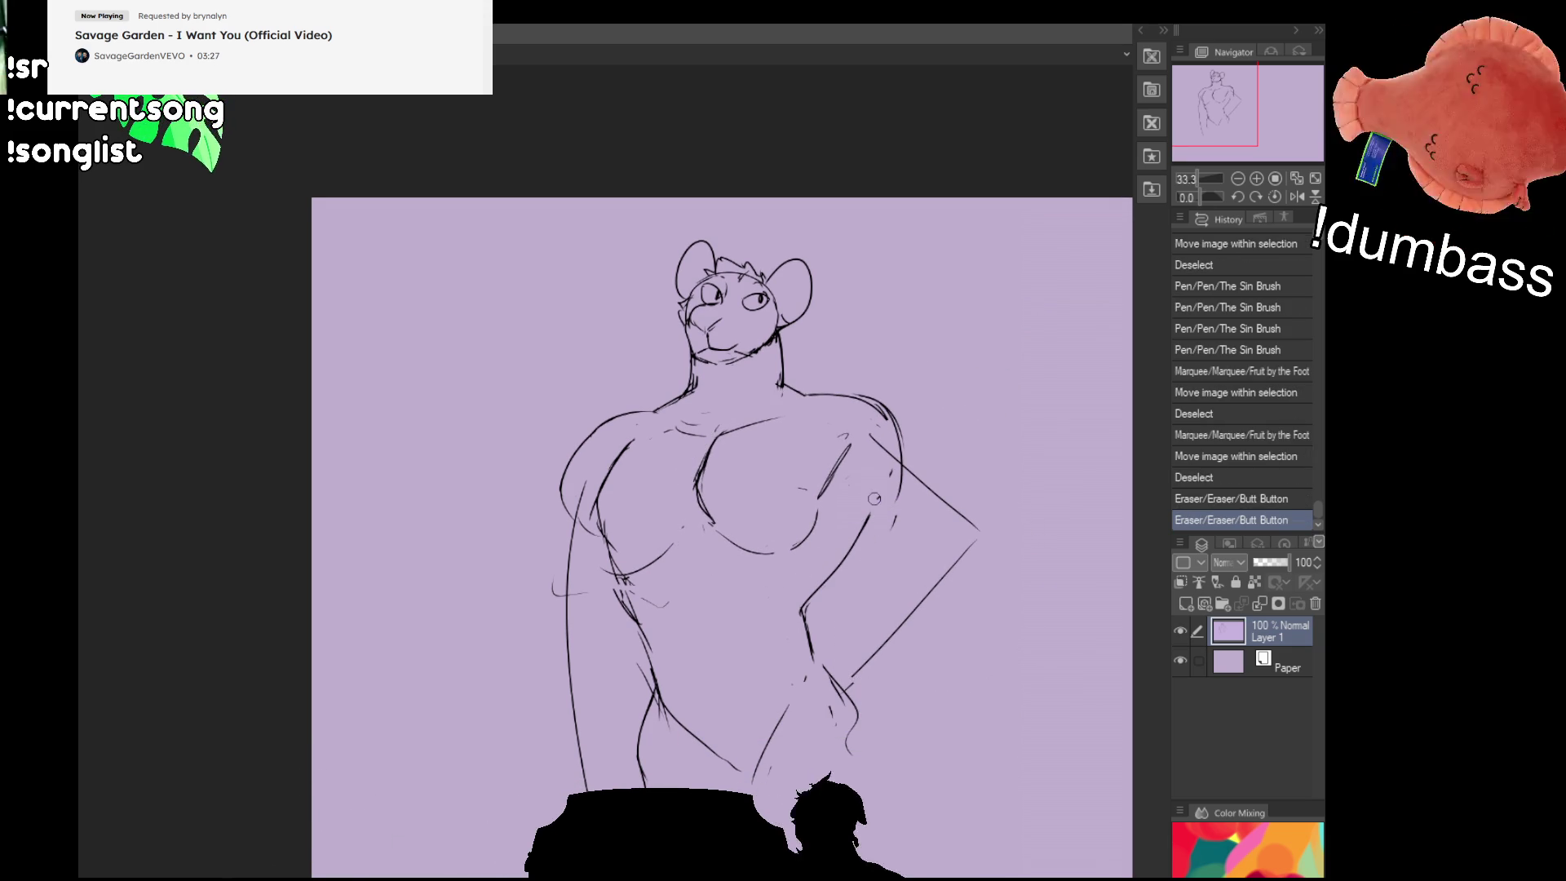
{"action": "mouse_move", "coordinate": [885, 445]}
{"action": "left_mouse_down"}
{"action": "mouse_move", "coordinate": [901, 506]}
{"action": "mouse_move", "coordinate": [891, 493]}
{"action": "mouse_move", "coordinate": [893, 526]}
{"action": "mouse_move", "coordinate": [873, 523]}
{"action": "left_mouse_up"}
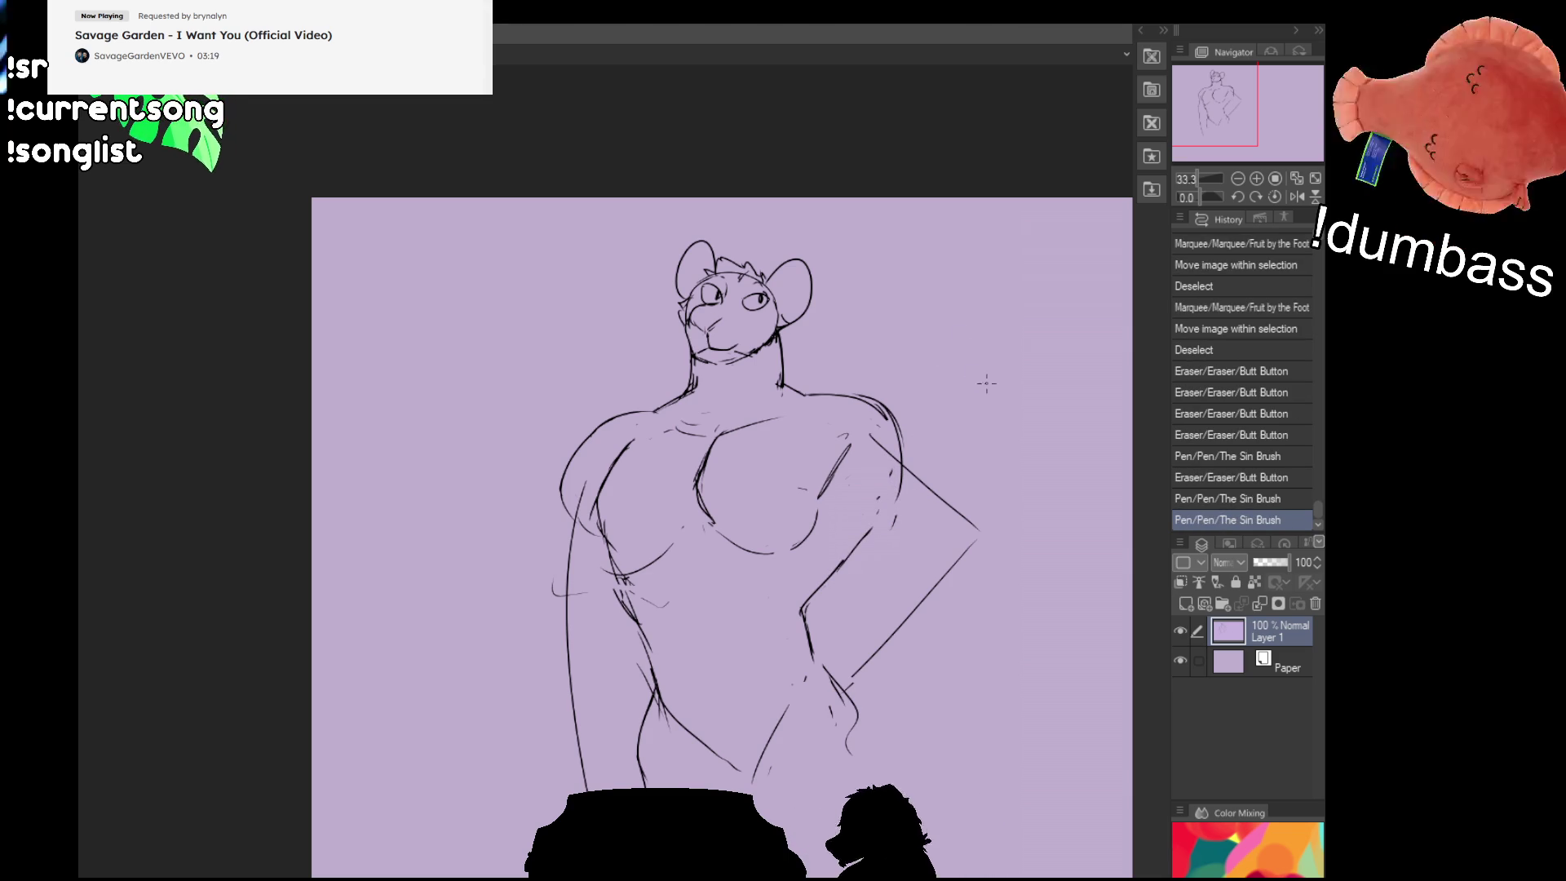
{"action": "left_click_drag", "start_coordinate": [987, 487], "coordinate": [971, 474]}
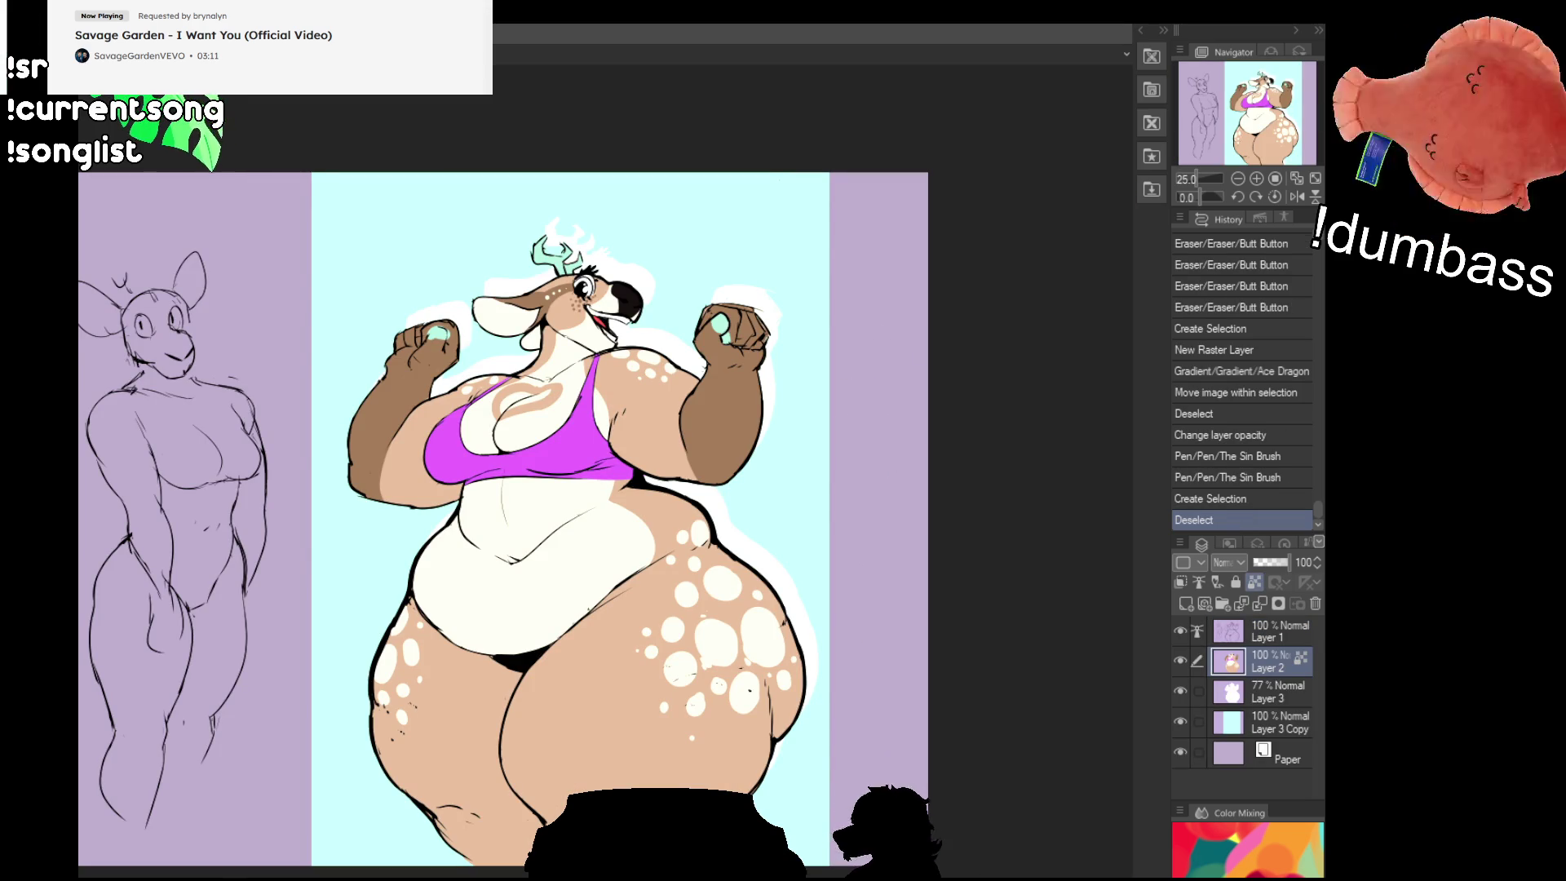
Step: Switch to the line-up document and pan over the bird and the red wolf's head
{"action": "key", "text": "ctrl+Tab"}
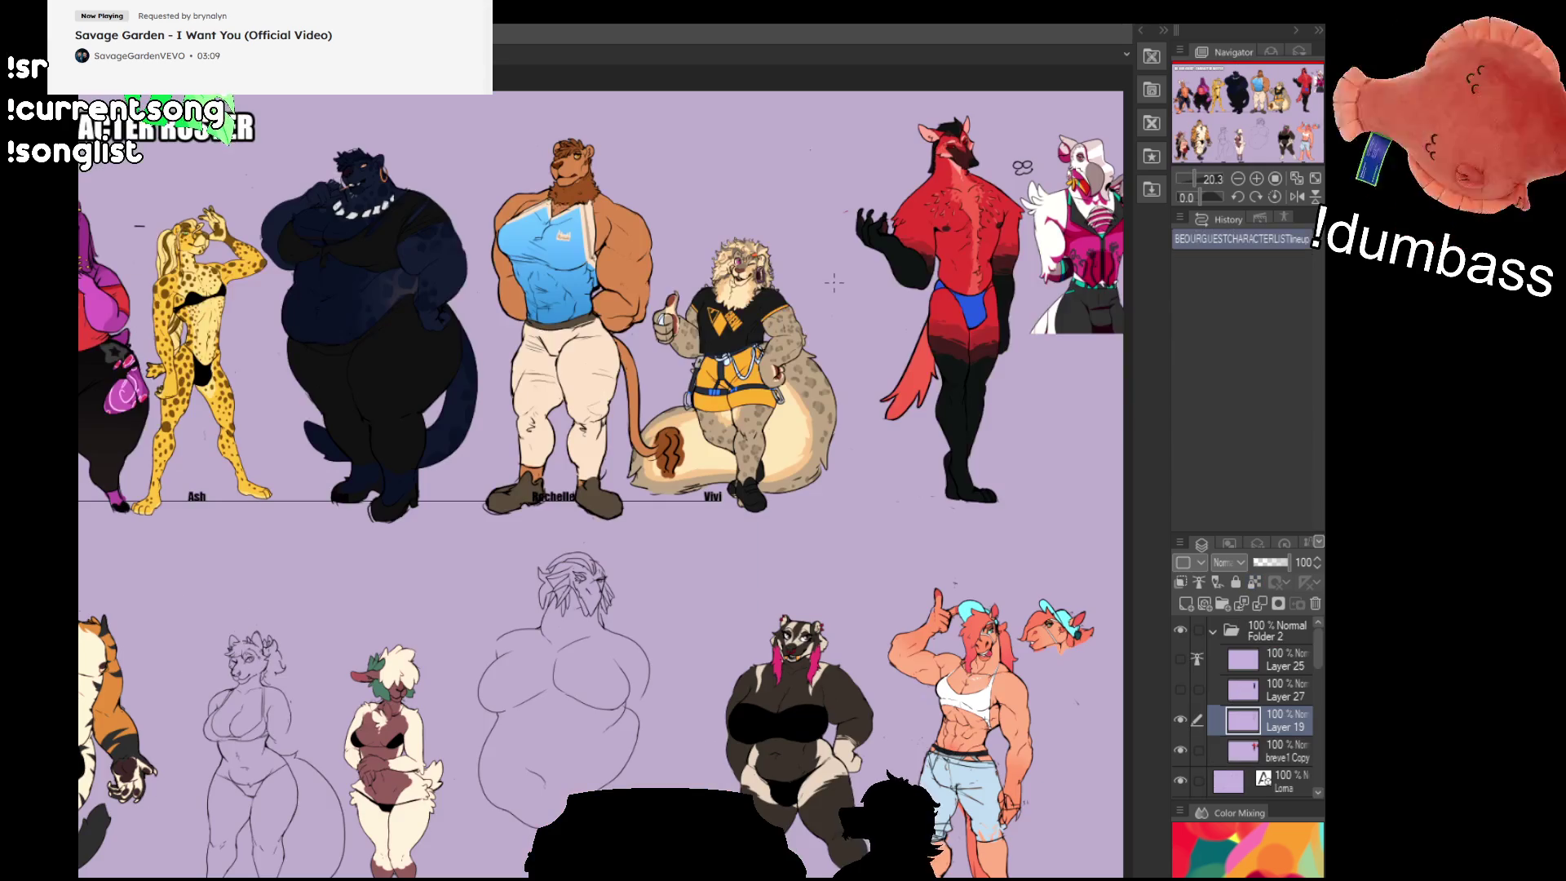
{"action": "scroll", "coordinate": [833, 283], "scroll_direction": "up", "scroll_amount": 5}
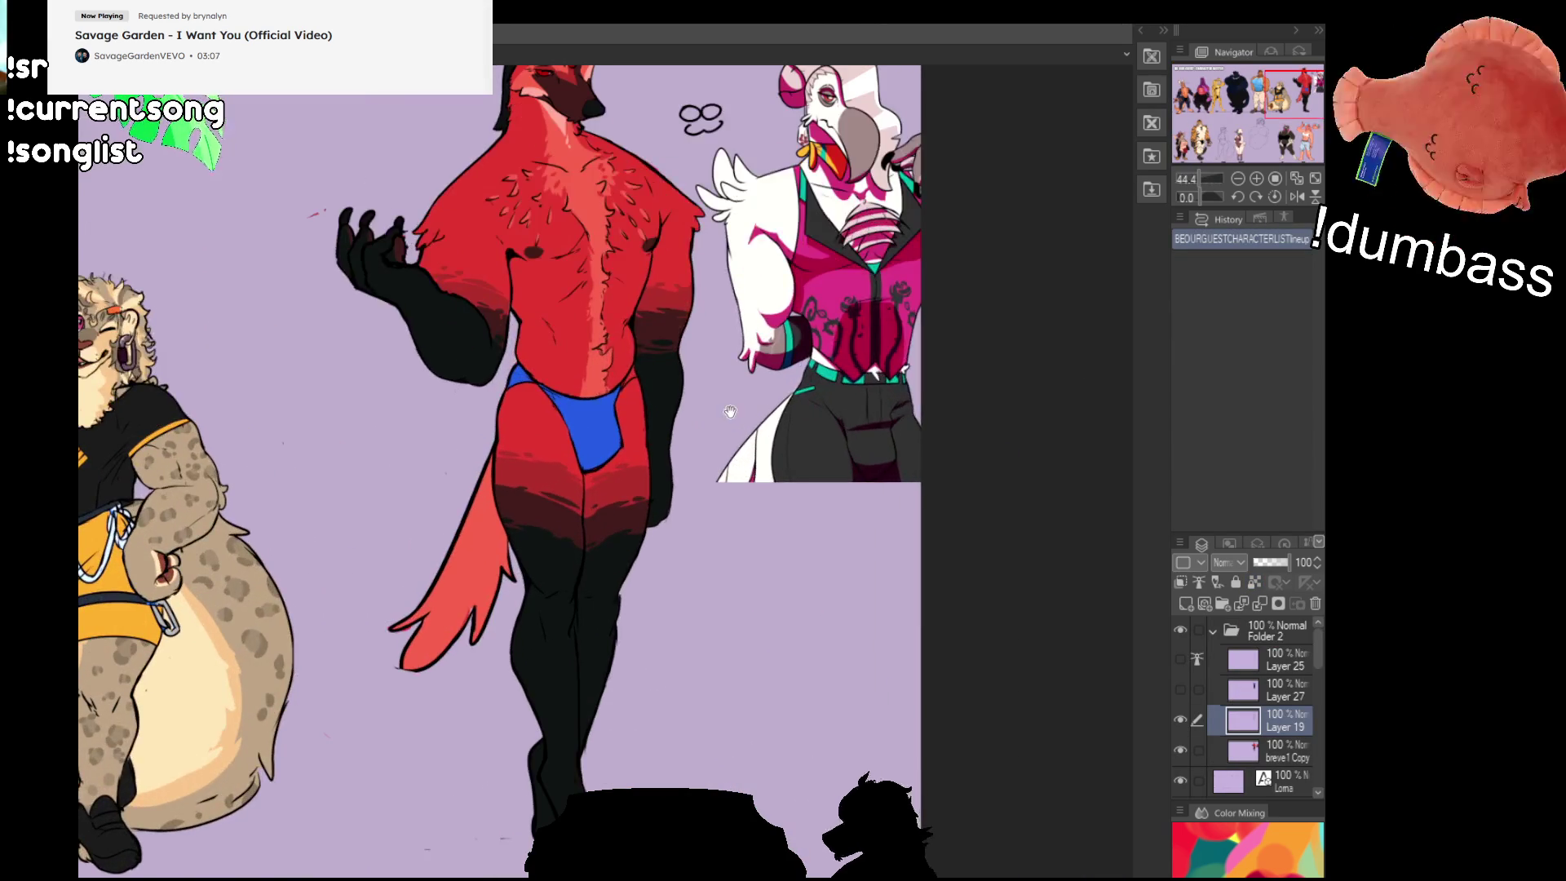
{"action": "left_click_drag", "start_coordinate": [729, 530], "coordinate": [779, 527]}
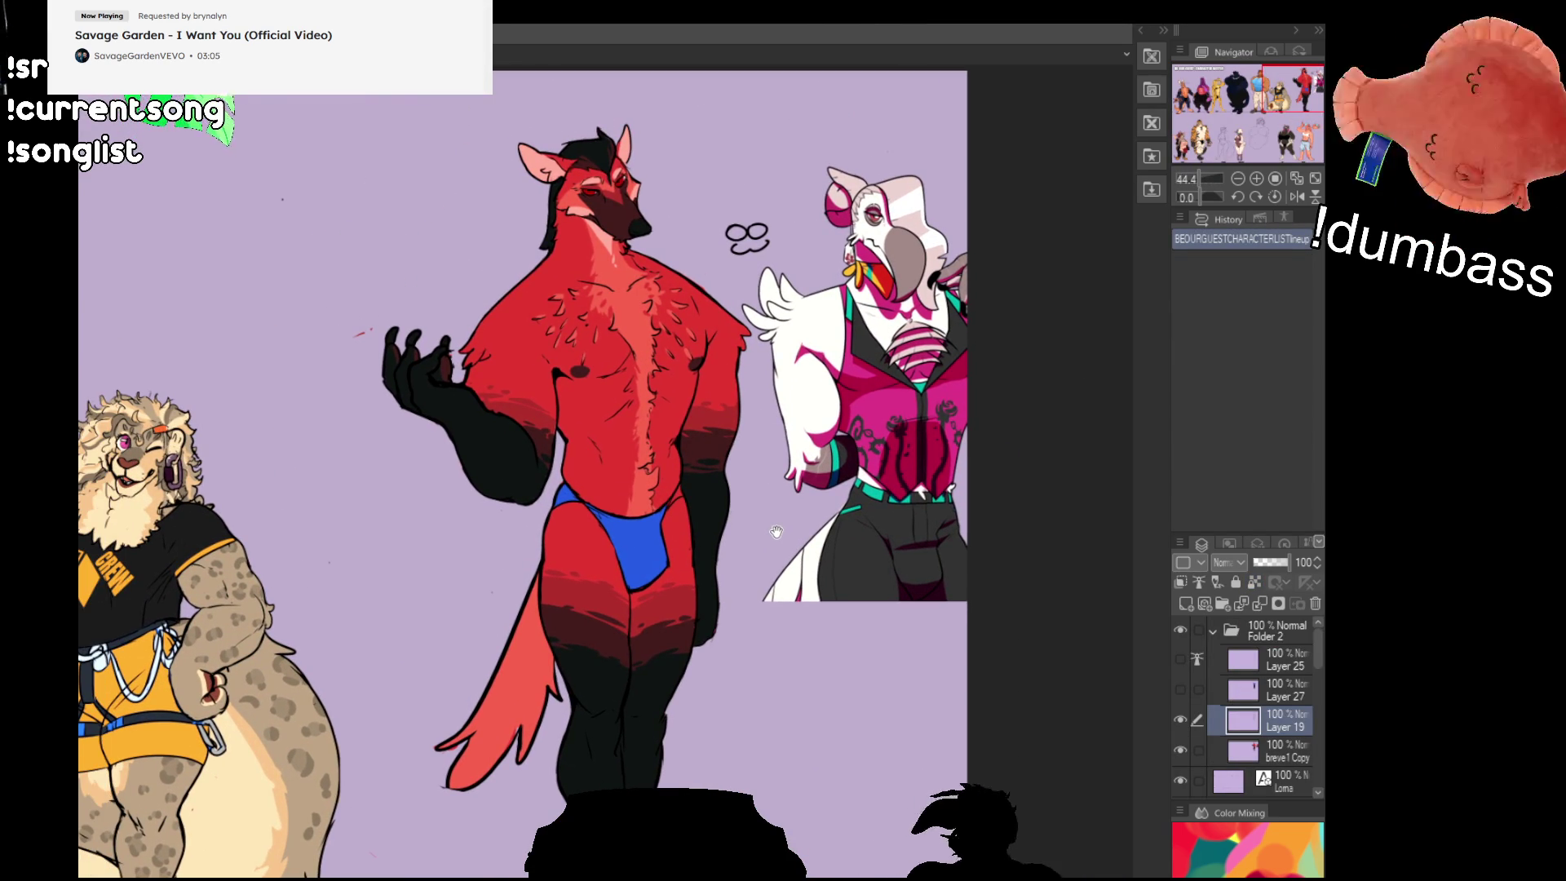
{"action": "scroll", "coordinate": [783, 335], "scroll_direction": "up", "scroll_amount": 6}
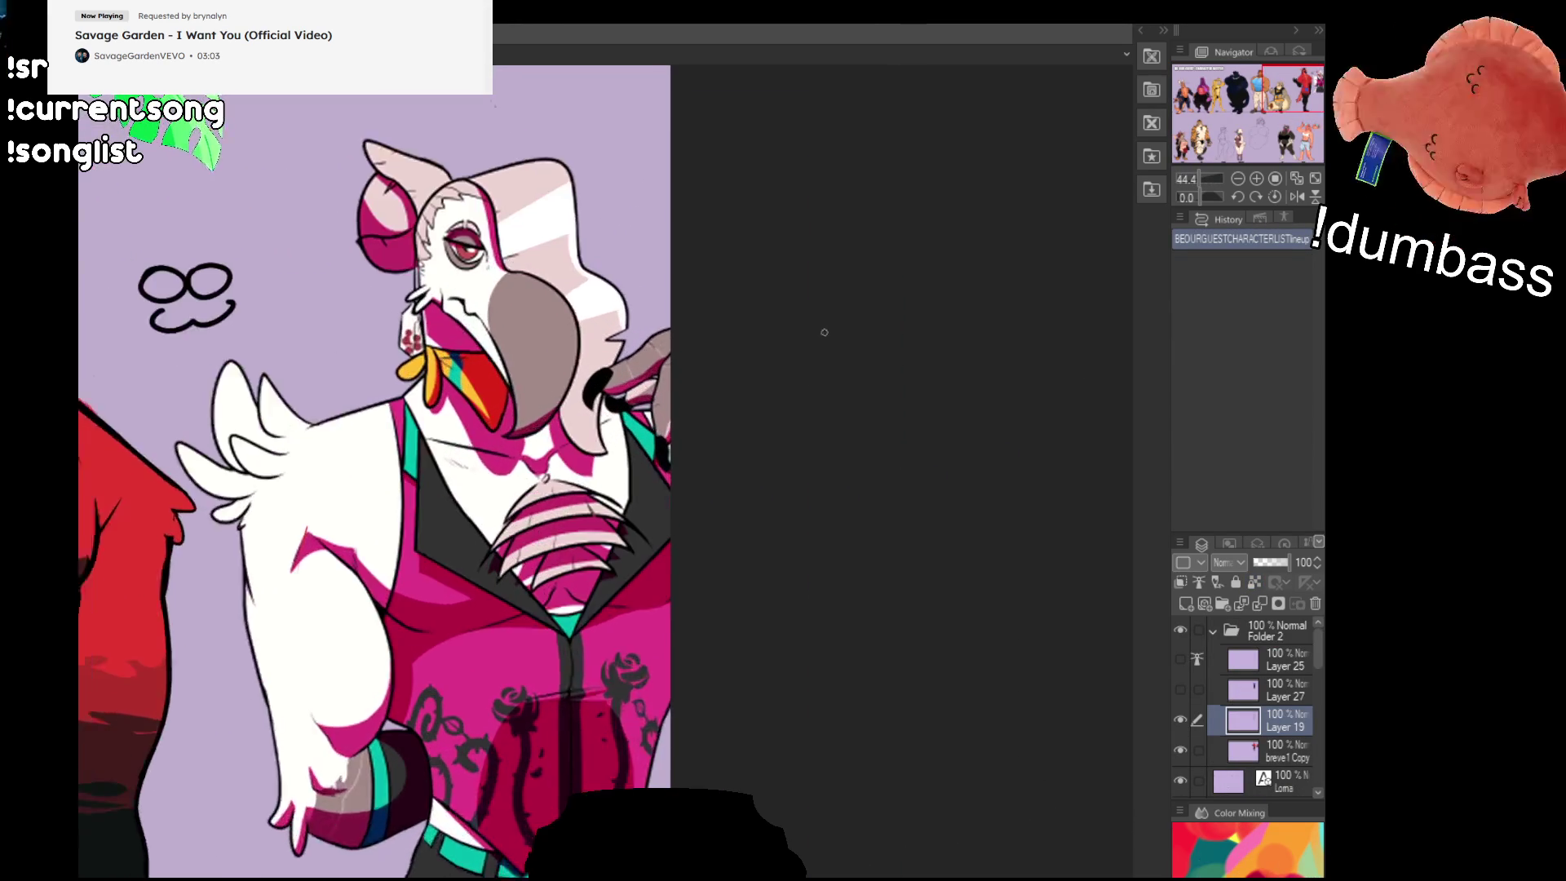
{"action": "left_click_drag", "start_coordinate": [702, 215], "coordinate": [727, 228]}
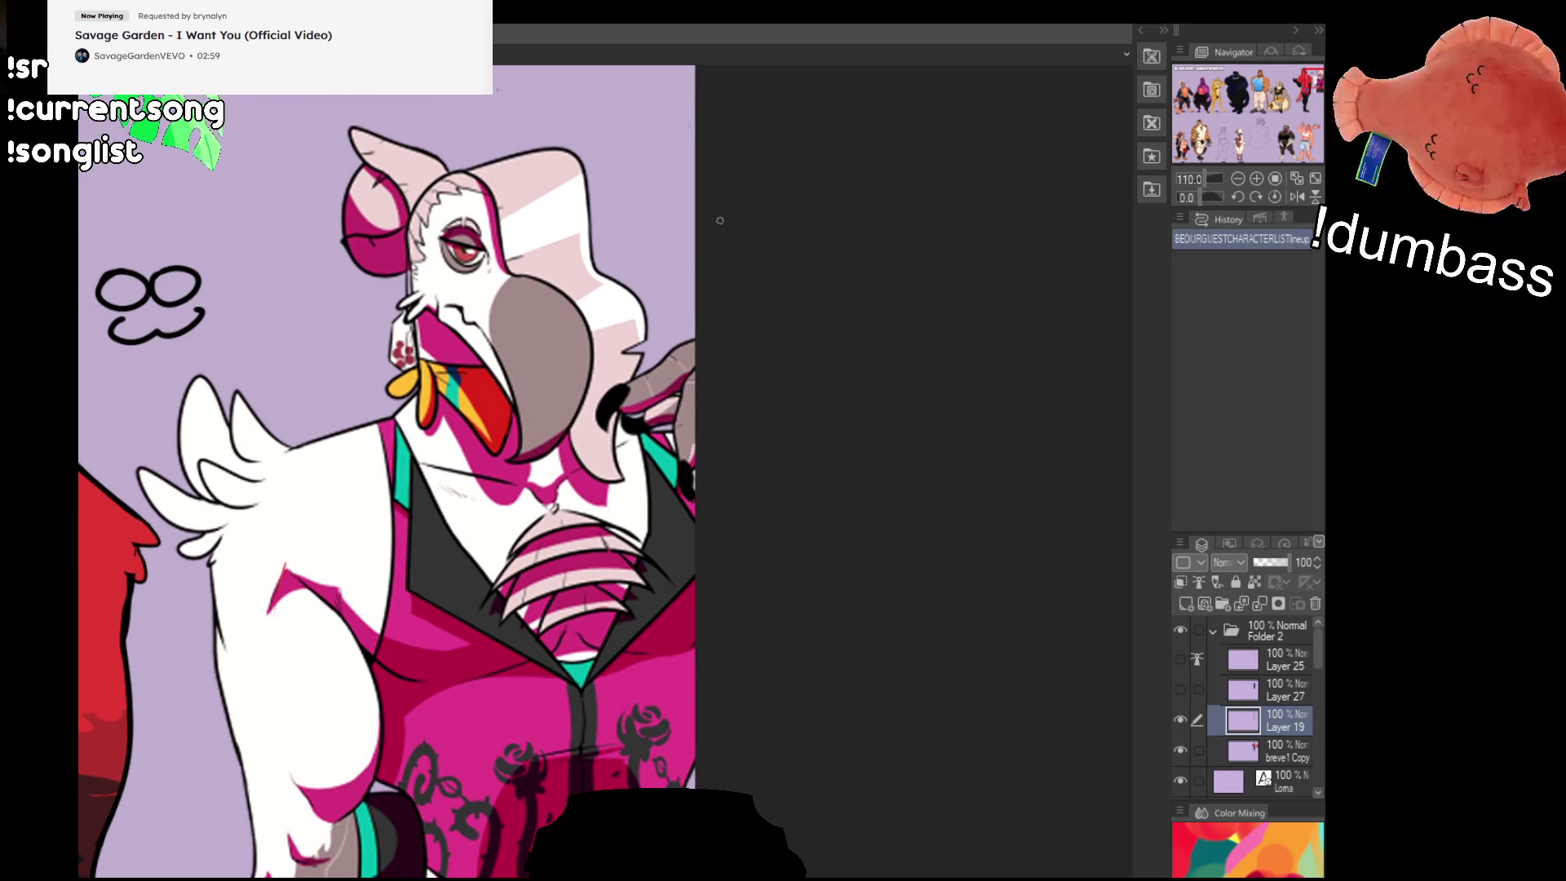
{"action": "mouse_move", "coordinate": [574, 275]}
{"action": "left_mouse_down"}
{"action": "mouse_move", "coordinate": [1150, 313]}
{"action": "mouse_move", "coordinate": [1152, 408]}
{"action": "left_mouse_up"}
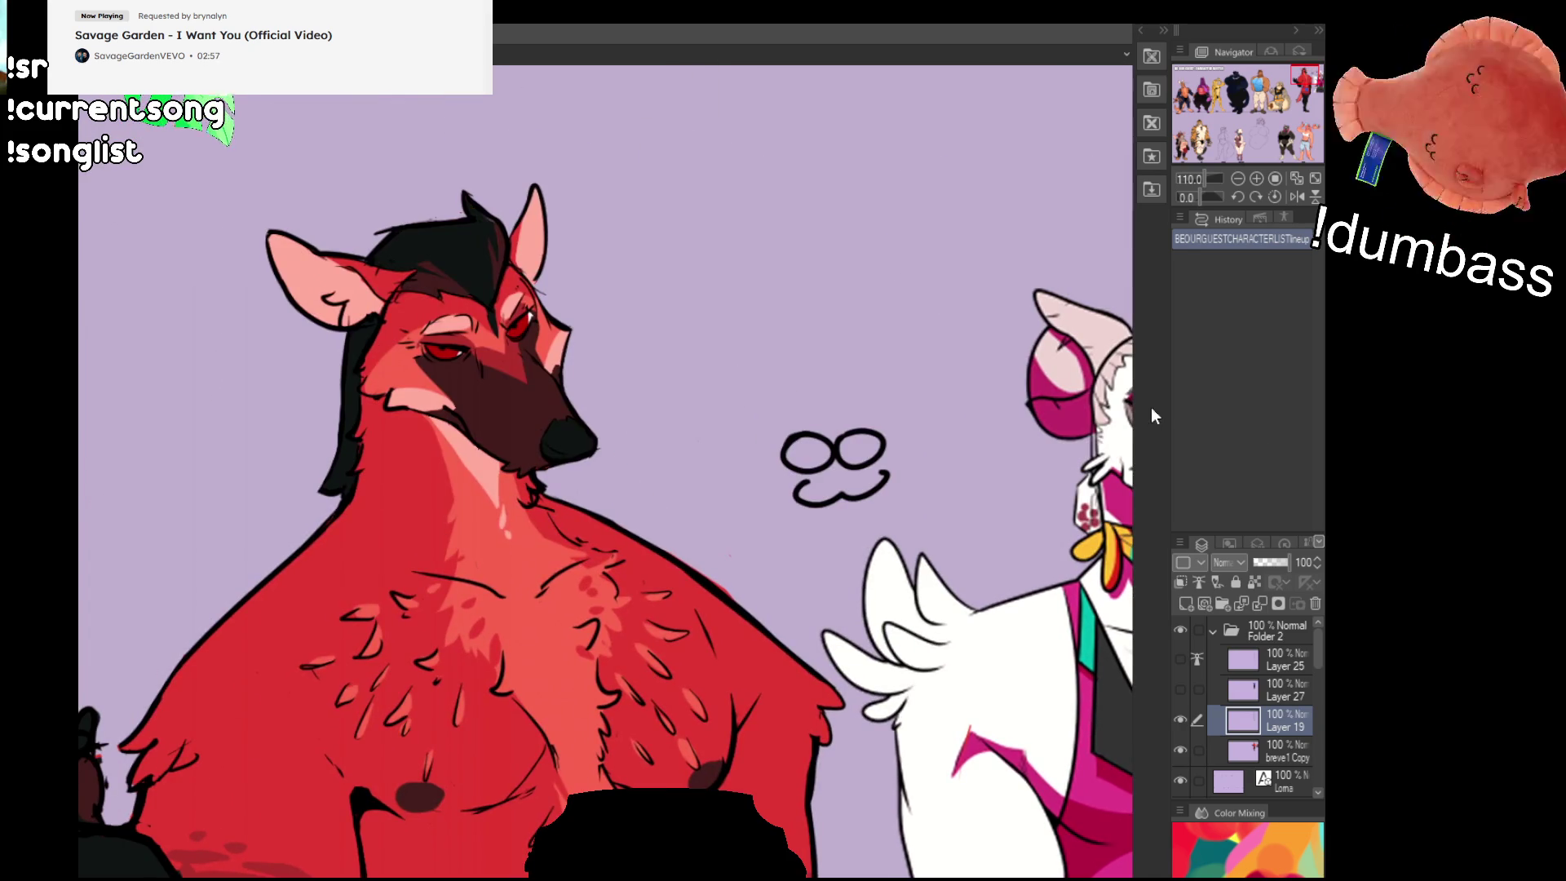
{"action": "mouse_move", "coordinate": [745, 408]}
{"action": "left_mouse_down"}
{"action": "mouse_move", "coordinate": [905, 311]}
{"action": "mouse_move", "coordinate": [991, 326]}
{"action": "mouse_move", "coordinate": [967, 329]}
{"action": "left_mouse_up"}
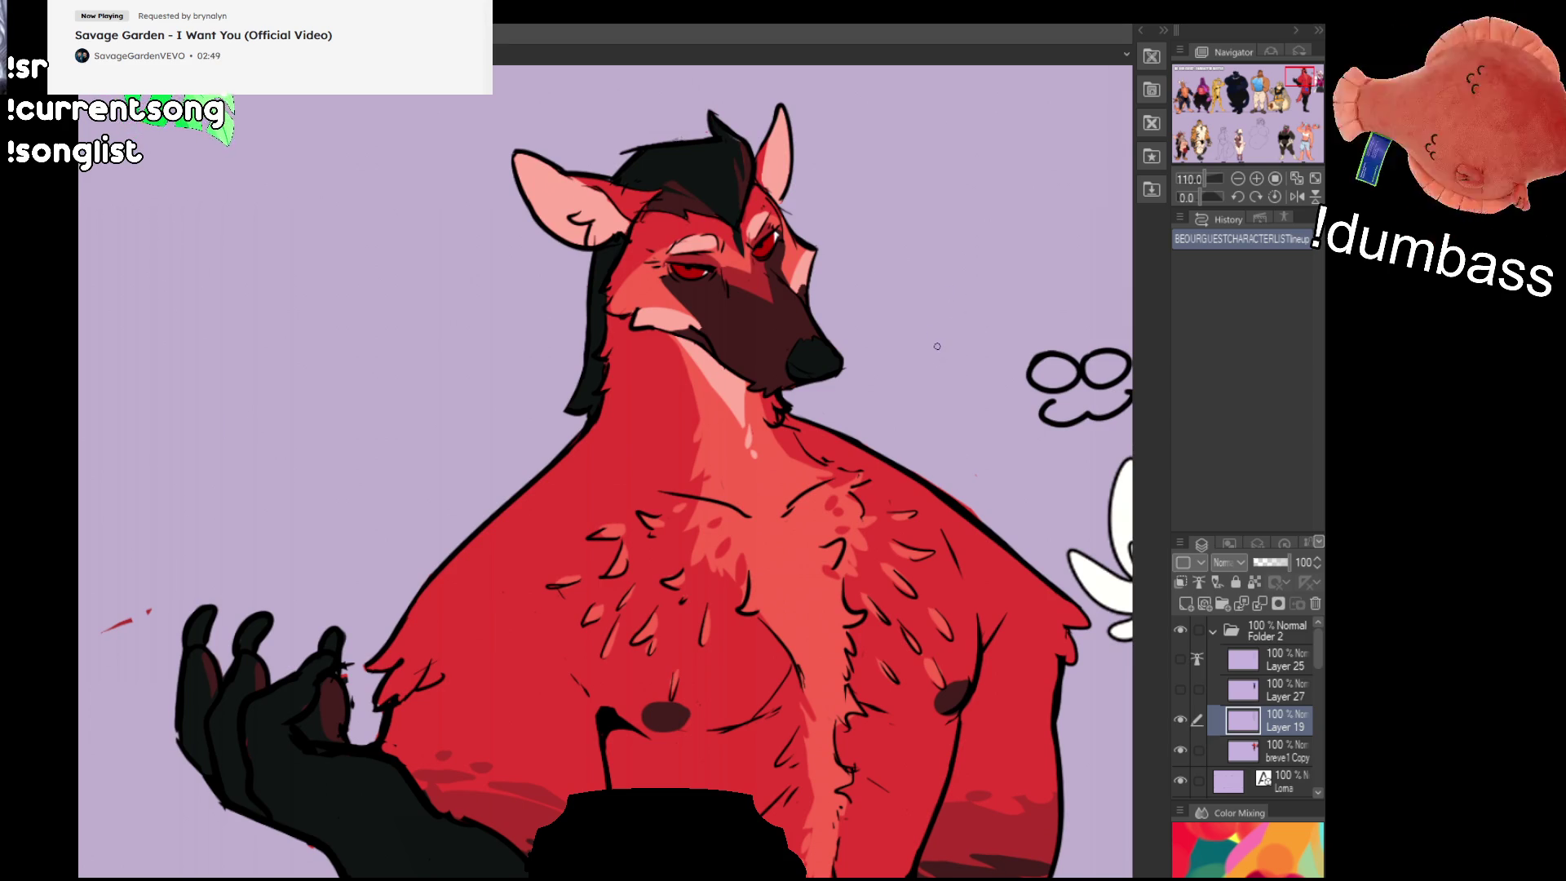
Step: Scroll down the Layers panel and reposition the view of the line-up characters
{"action": "scroll", "coordinate": [939, 346], "scroll_direction": "down", "scroll_amount": 3}
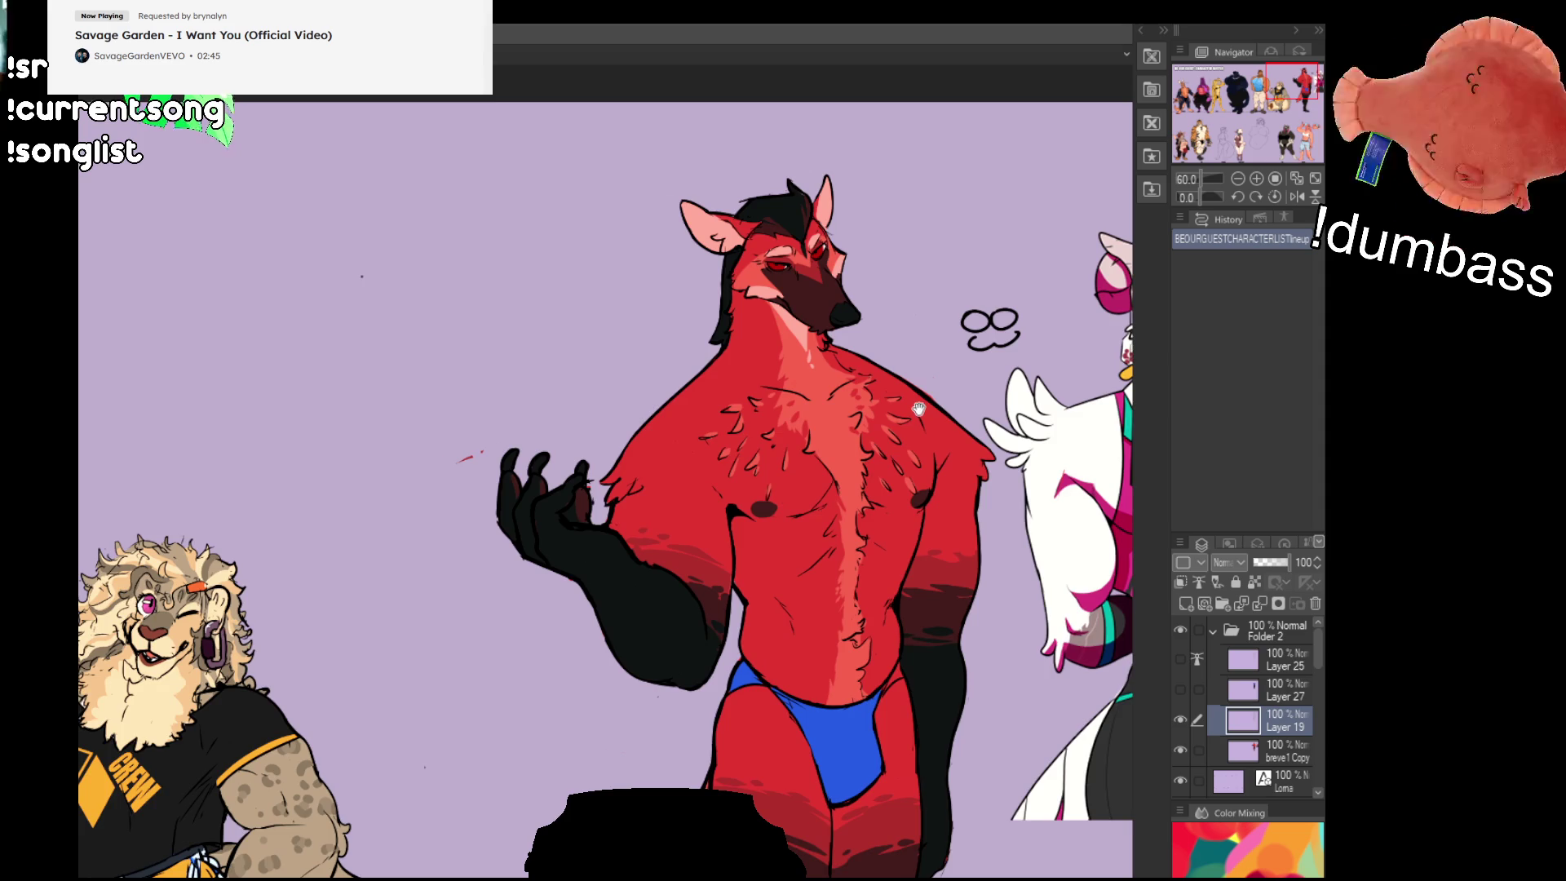
{"action": "scroll", "coordinate": [920, 409], "scroll_direction": "down", "scroll_amount": 1}
{"action": "scroll", "coordinate": [571, 384], "scroll_direction": "down", "scroll_amount": 1}
{"action": "mouse_move", "coordinate": [571, 383]}
{"action": "left_mouse_down"}
{"action": "mouse_move", "coordinate": [962, 386]}
{"action": "mouse_move", "coordinate": [503, 382]}
{"action": "left_mouse_up"}
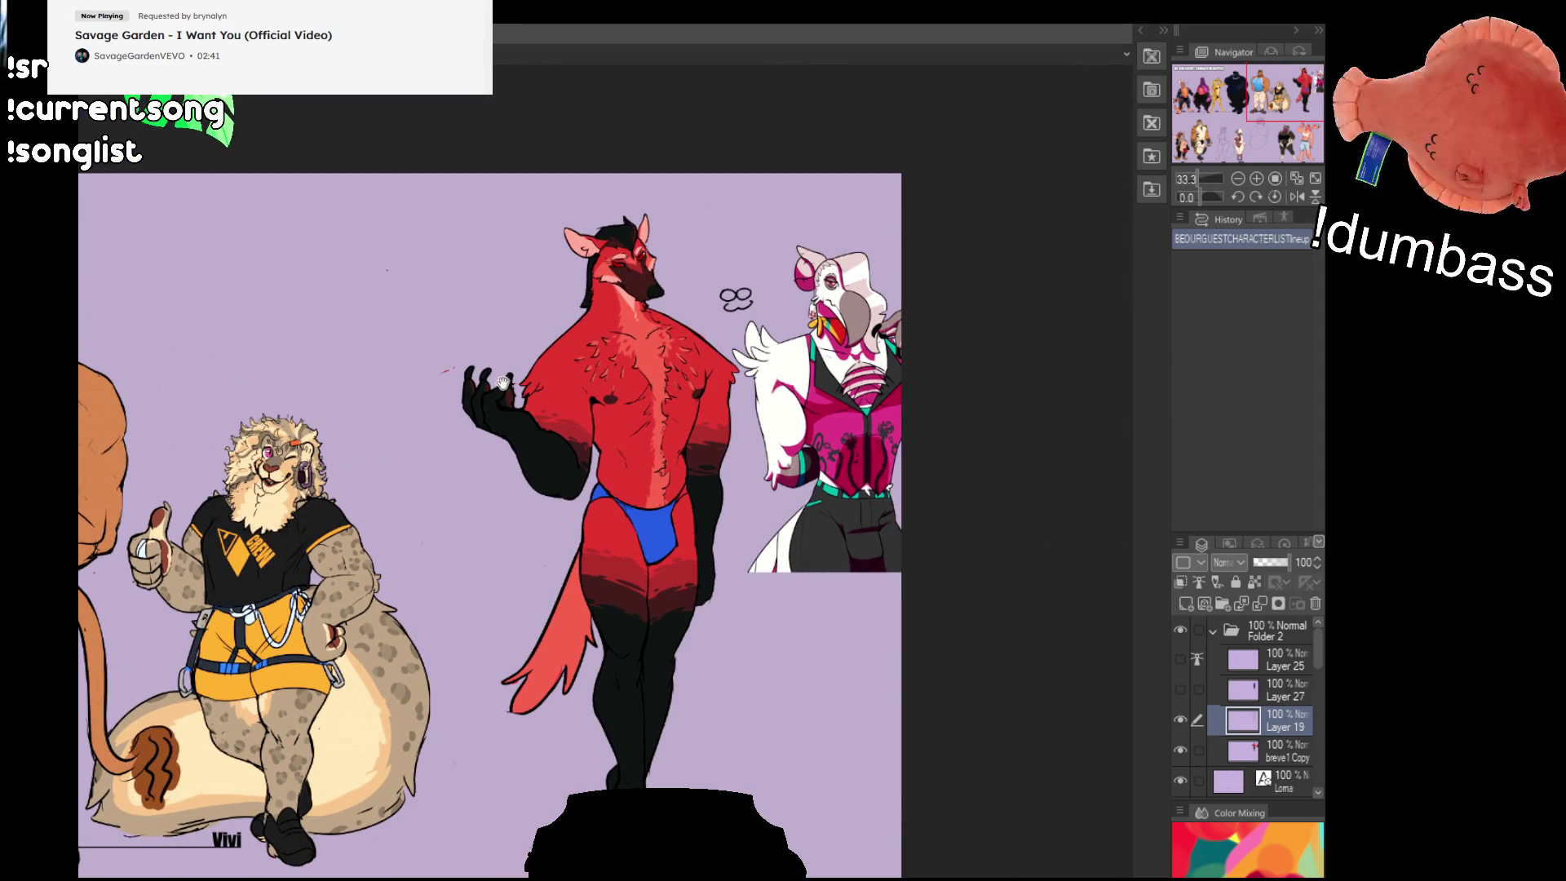
{"action": "scroll", "coordinate": [1256, 701], "scroll_direction": "down", "scroll_amount": 3}
{"action": "scroll", "coordinate": [1264, 747], "scroll_direction": "down", "scroll_amount": 5}
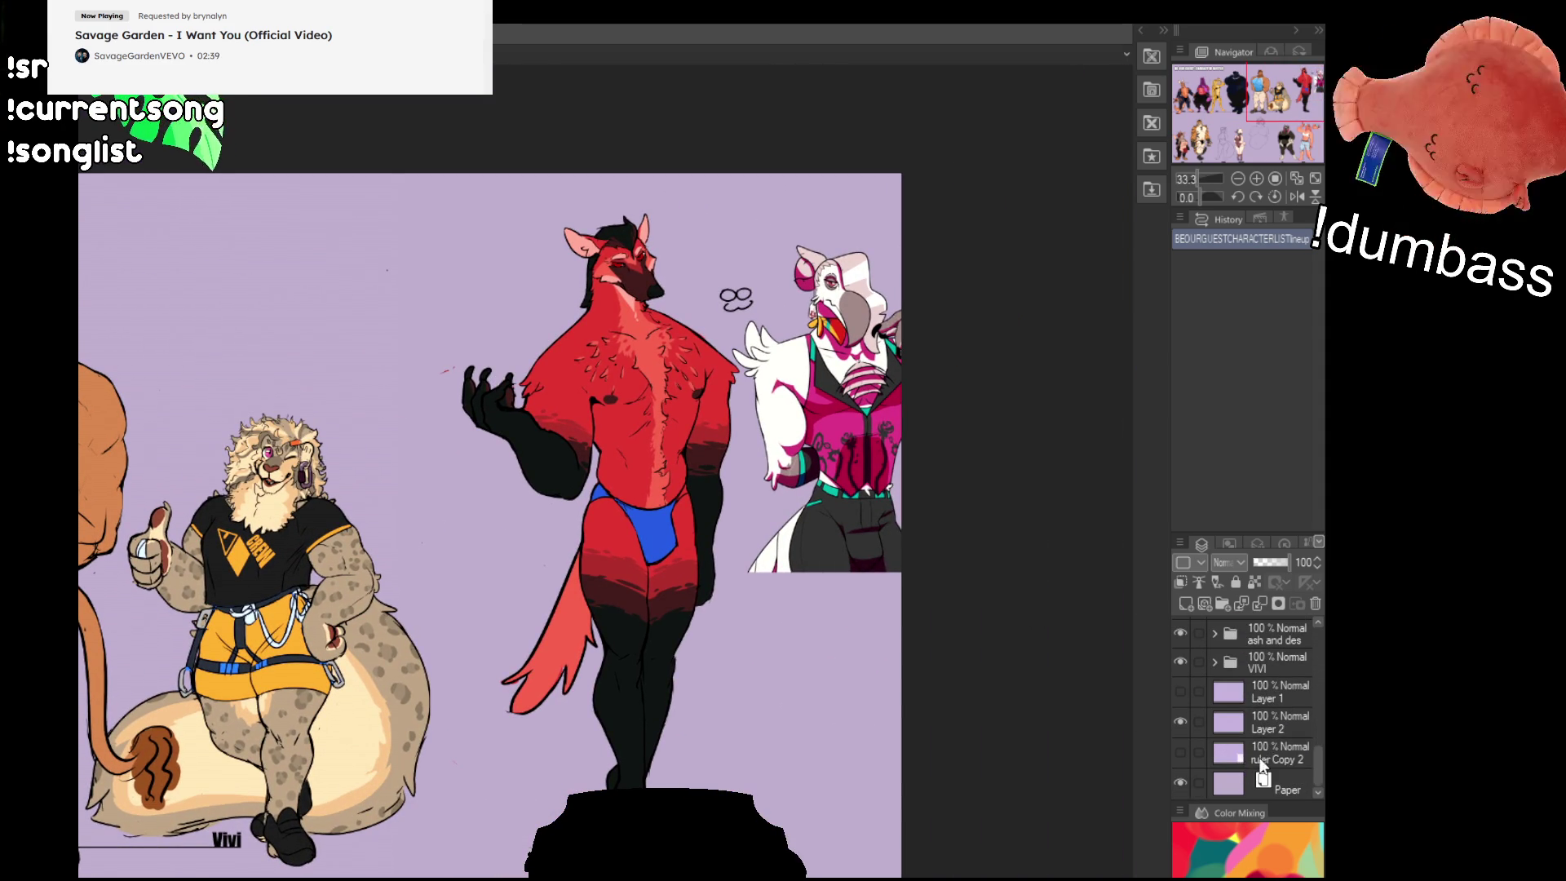
Step: Show the ruler Copy 2 layer, drag the striped height ruler left behind the red wolf, and zoom in
{"action": "left_click", "coordinate": [1178, 756]}
{"action": "mouse_move", "coordinate": [733, 416]}
{"action": "left_mouse_down"}
{"action": "mouse_move", "coordinate": [92, 416]}
{"action": "mouse_move", "coordinate": [163, 404]}
{"action": "mouse_move", "coordinate": [484, 427]}
{"action": "left_mouse_up"}
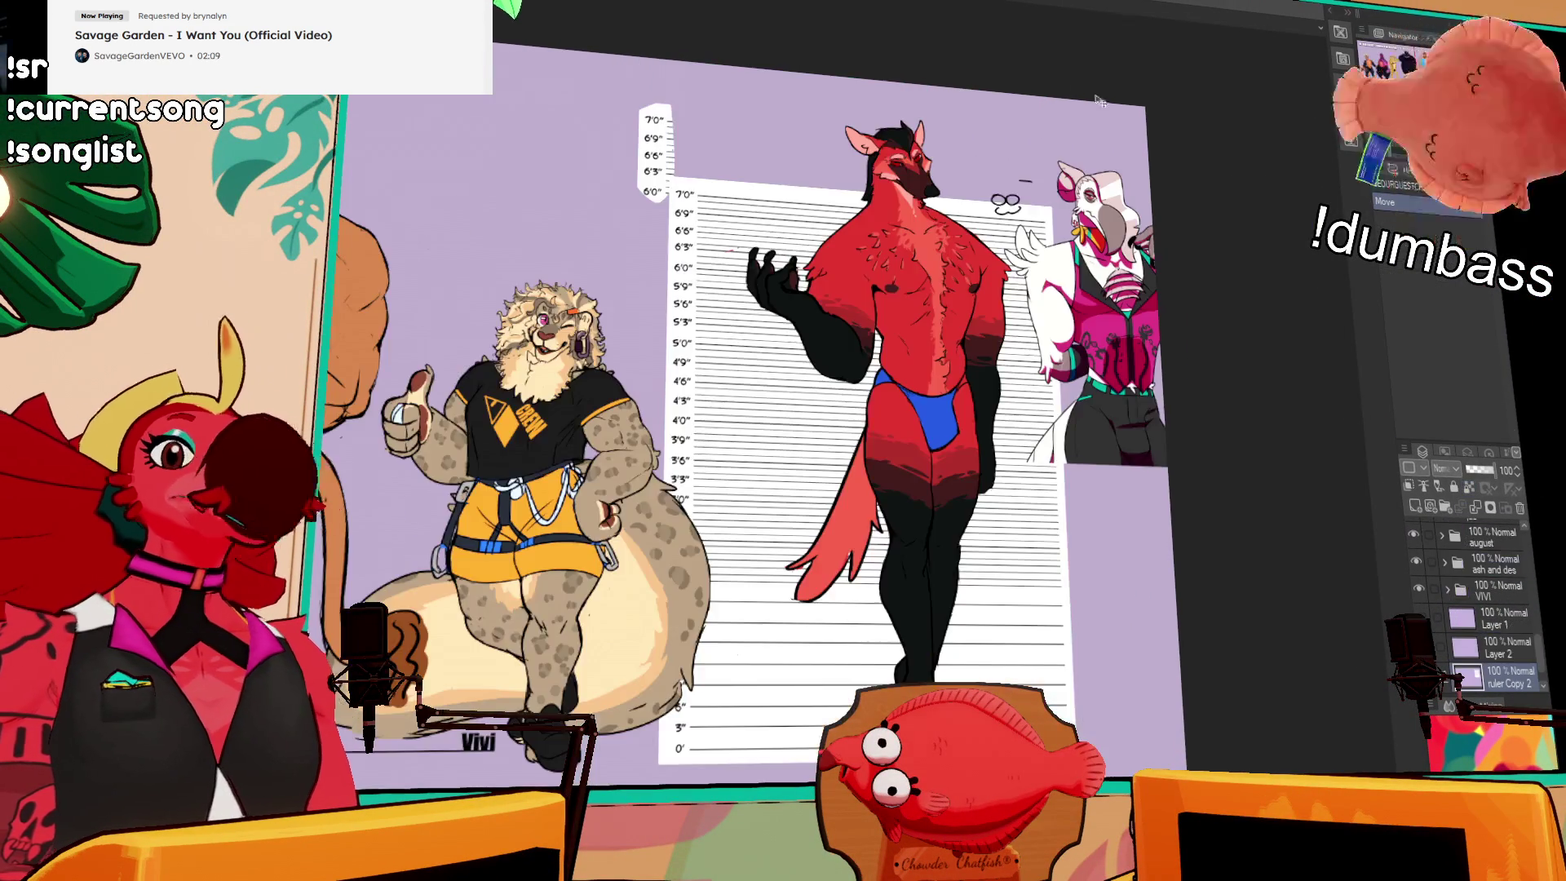
{"action": "scroll", "coordinate": [896, 229], "scroll_direction": "up", "scroll_amount": 6}
{"action": "scroll", "coordinate": [897, 230], "scroll_direction": "down", "scroll_amount": 3}
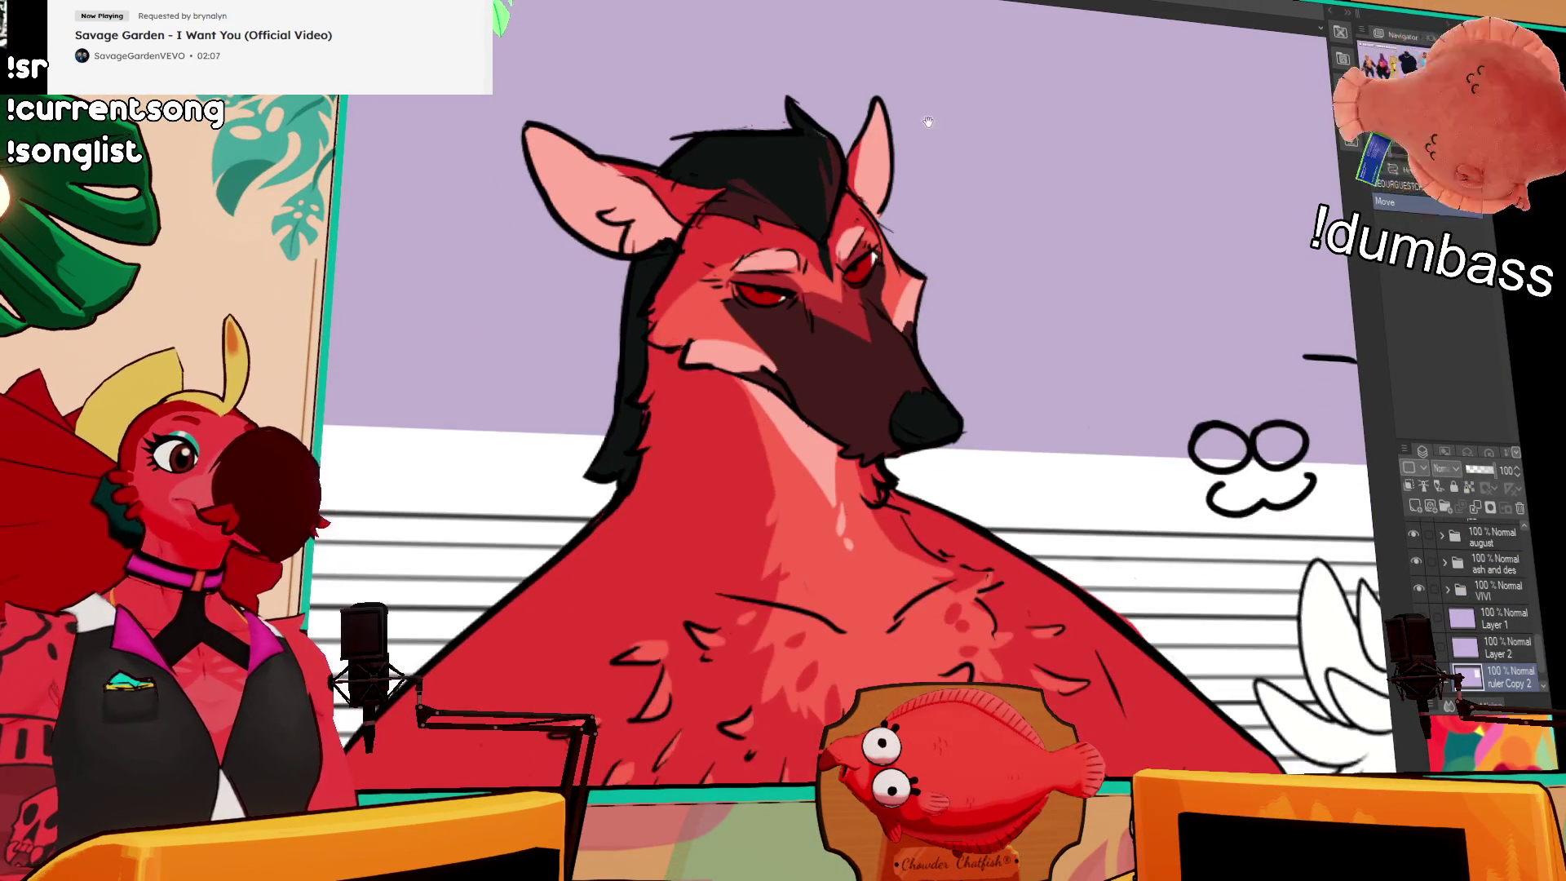
{"action": "left_click_drag", "start_coordinate": [962, 199], "coordinate": [991, 194]}
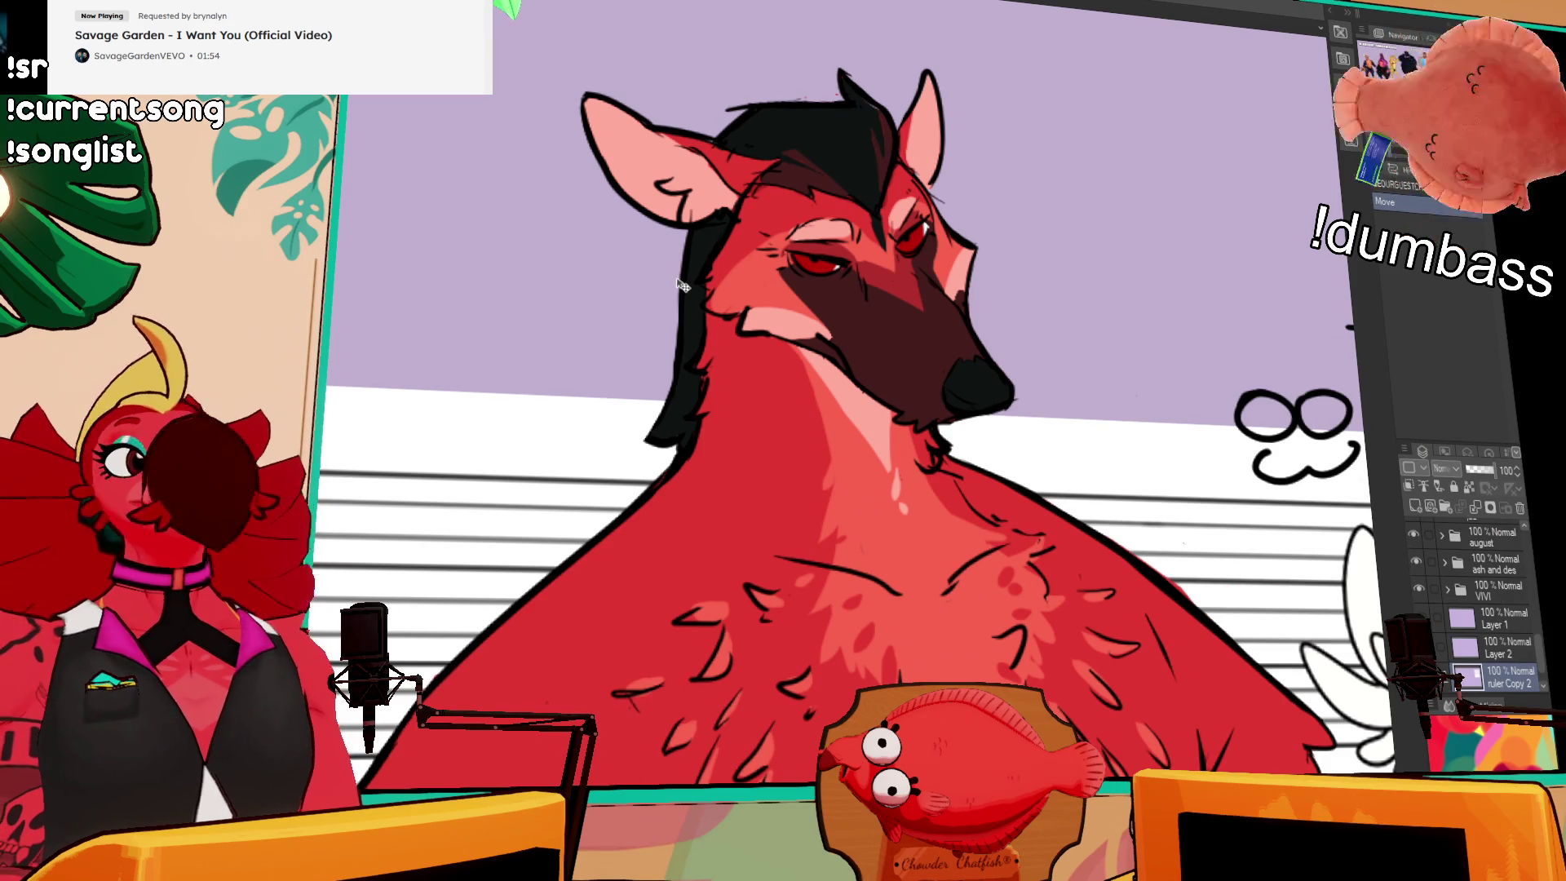
{"action": "scroll", "coordinate": [680, 284], "scroll_direction": "down", "scroll_amount": 2}
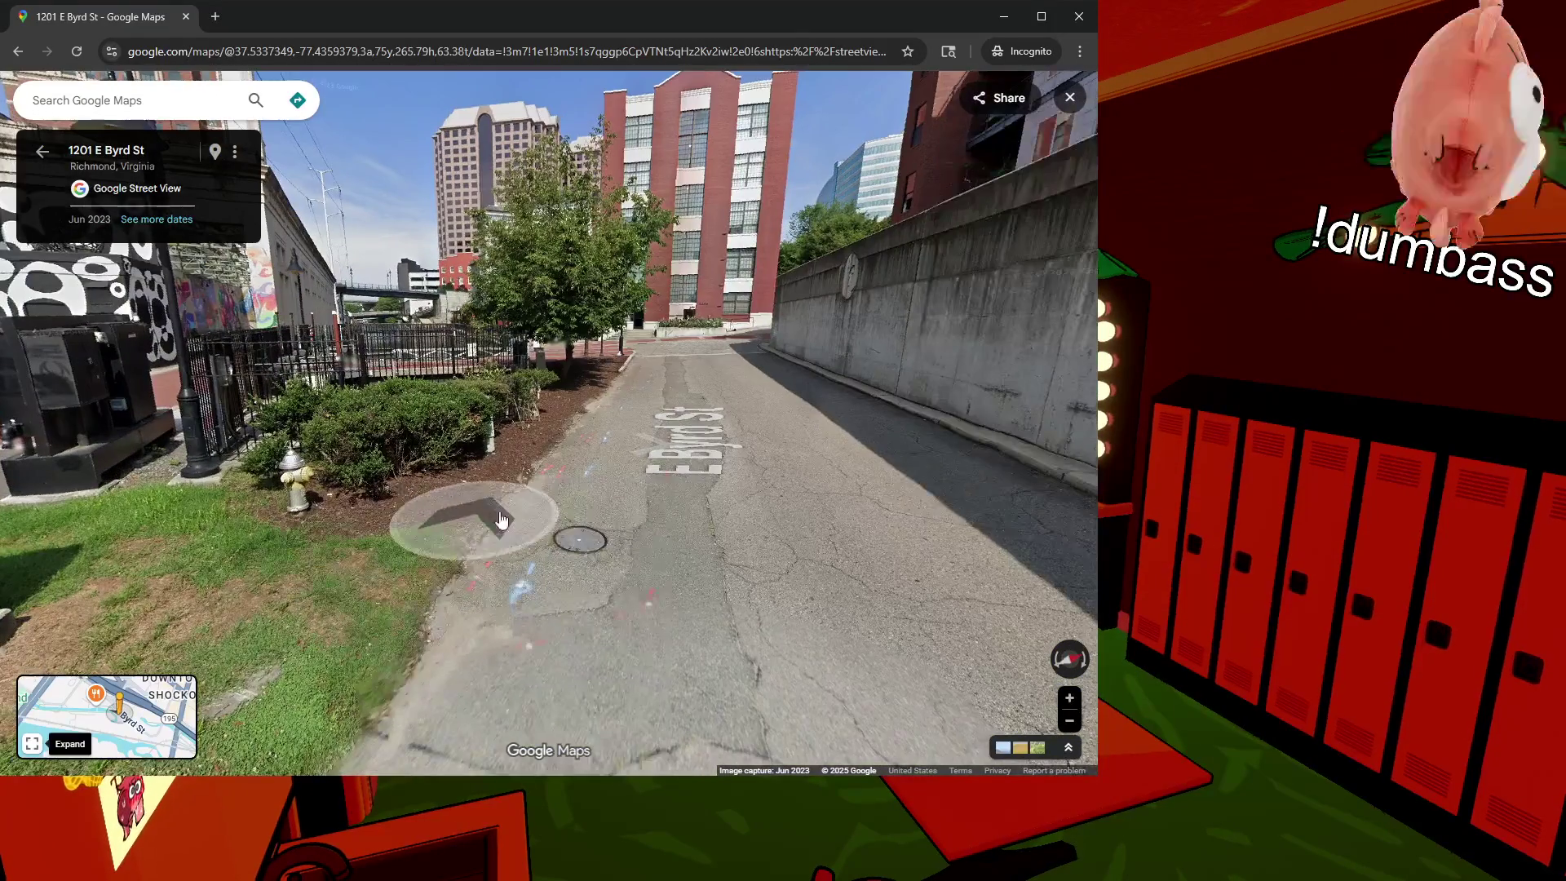
Step: In Street View, walk past the chain-link fence into the graffiti alley toward the Richmond mural
{"action": "left_click_drag", "start_coordinate": [379, 525], "coordinate": [760, 353]}
{"action": "left_click", "coordinate": [759, 353]}
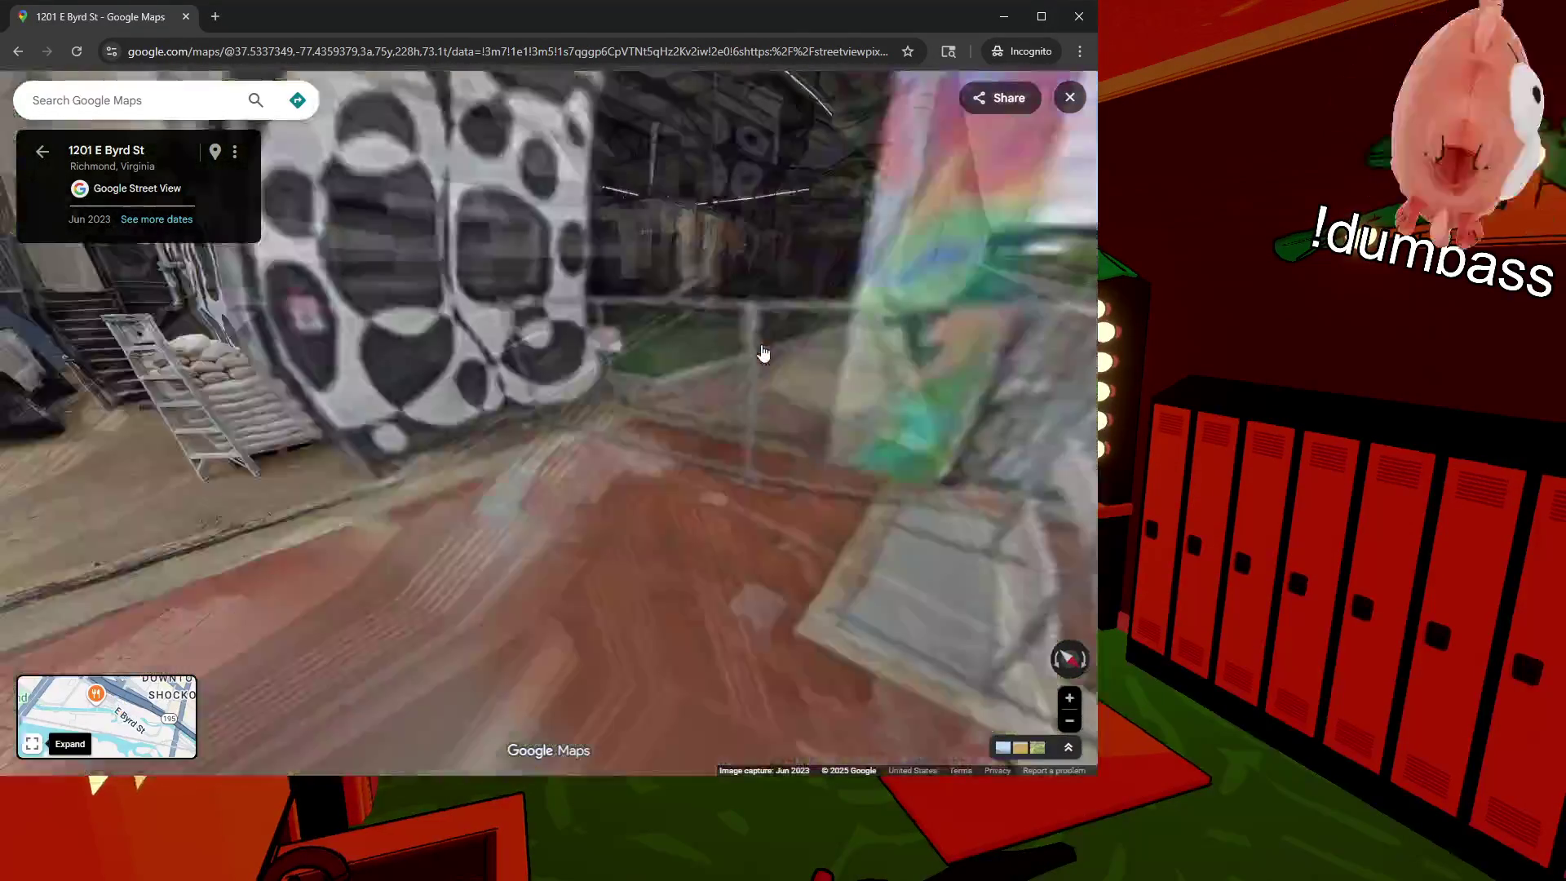
{"action": "scroll", "coordinate": [699, 395], "scroll_direction": "up", "scroll_amount": 5}
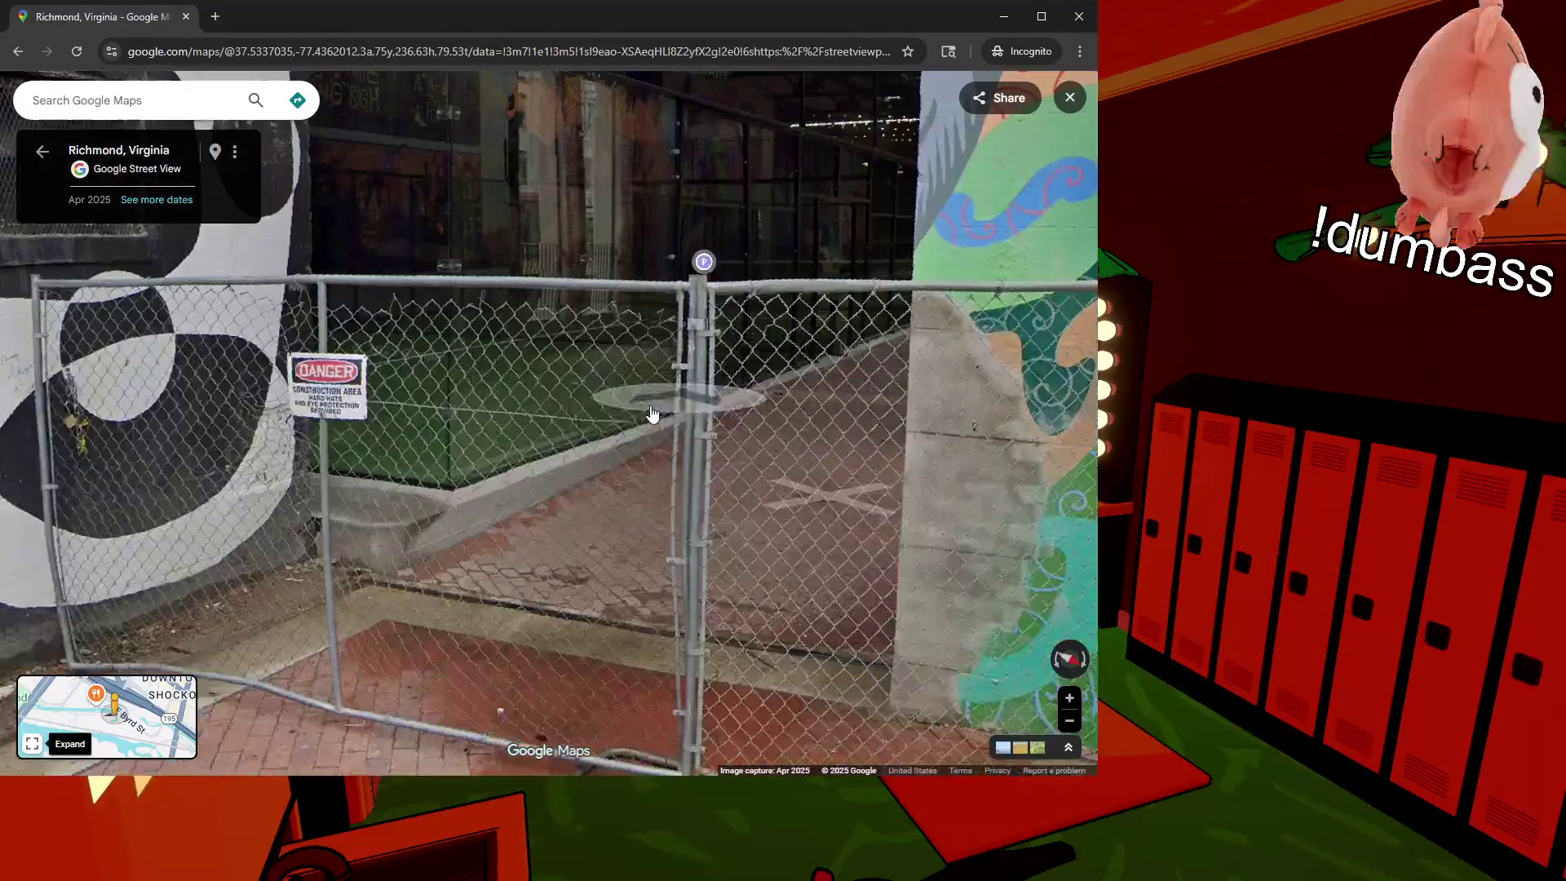
{"action": "mouse_move", "coordinate": [539, 388]}
{"action": "left_mouse_down"}
{"action": "mouse_move", "coordinate": [734, 437]}
{"action": "mouse_move", "coordinate": [809, 482]}
{"action": "left_mouse_up"}
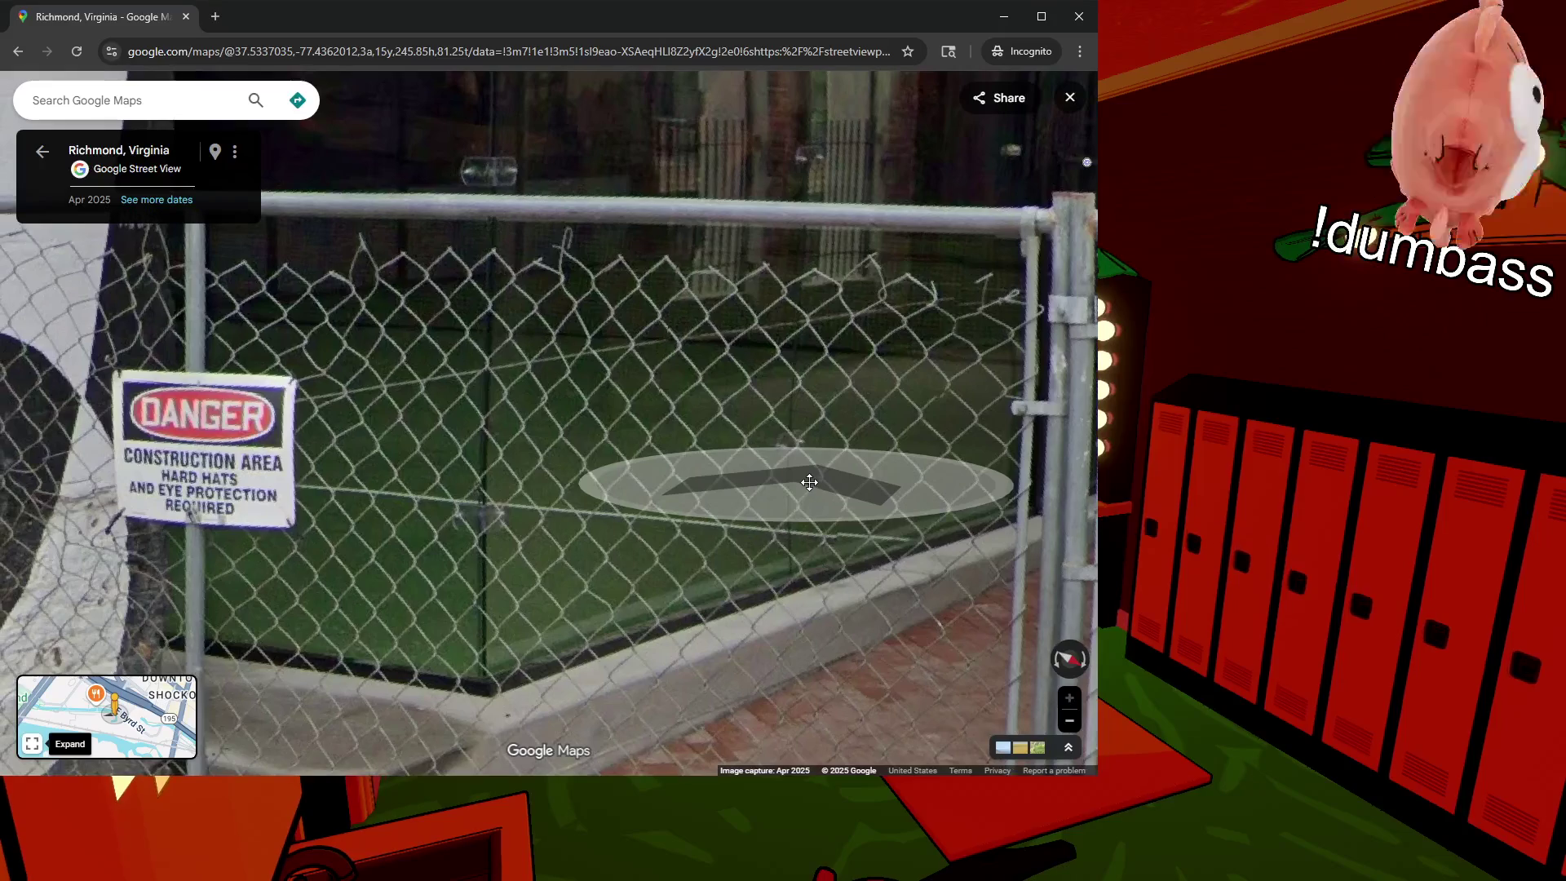
{"action": "left_click", "coordinate": [810, 482]}
{"action": "left_click", "coordinate": [748, 500]}
{"action": "left_click", "coordinate": [811, 500]}
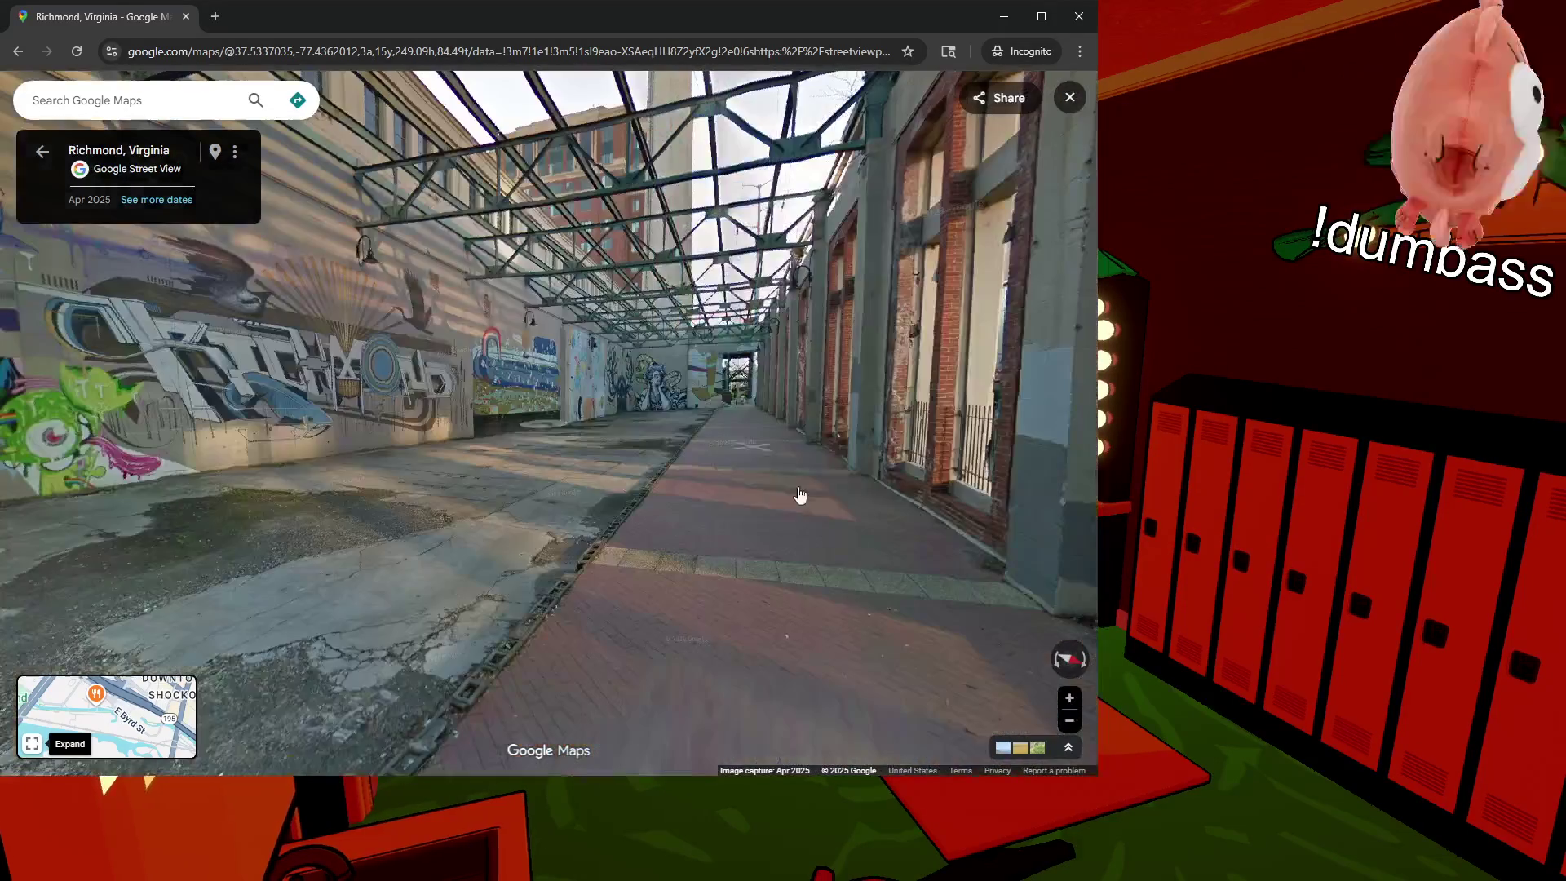
{"action": "left_click", "coordinate": [715, 481]}
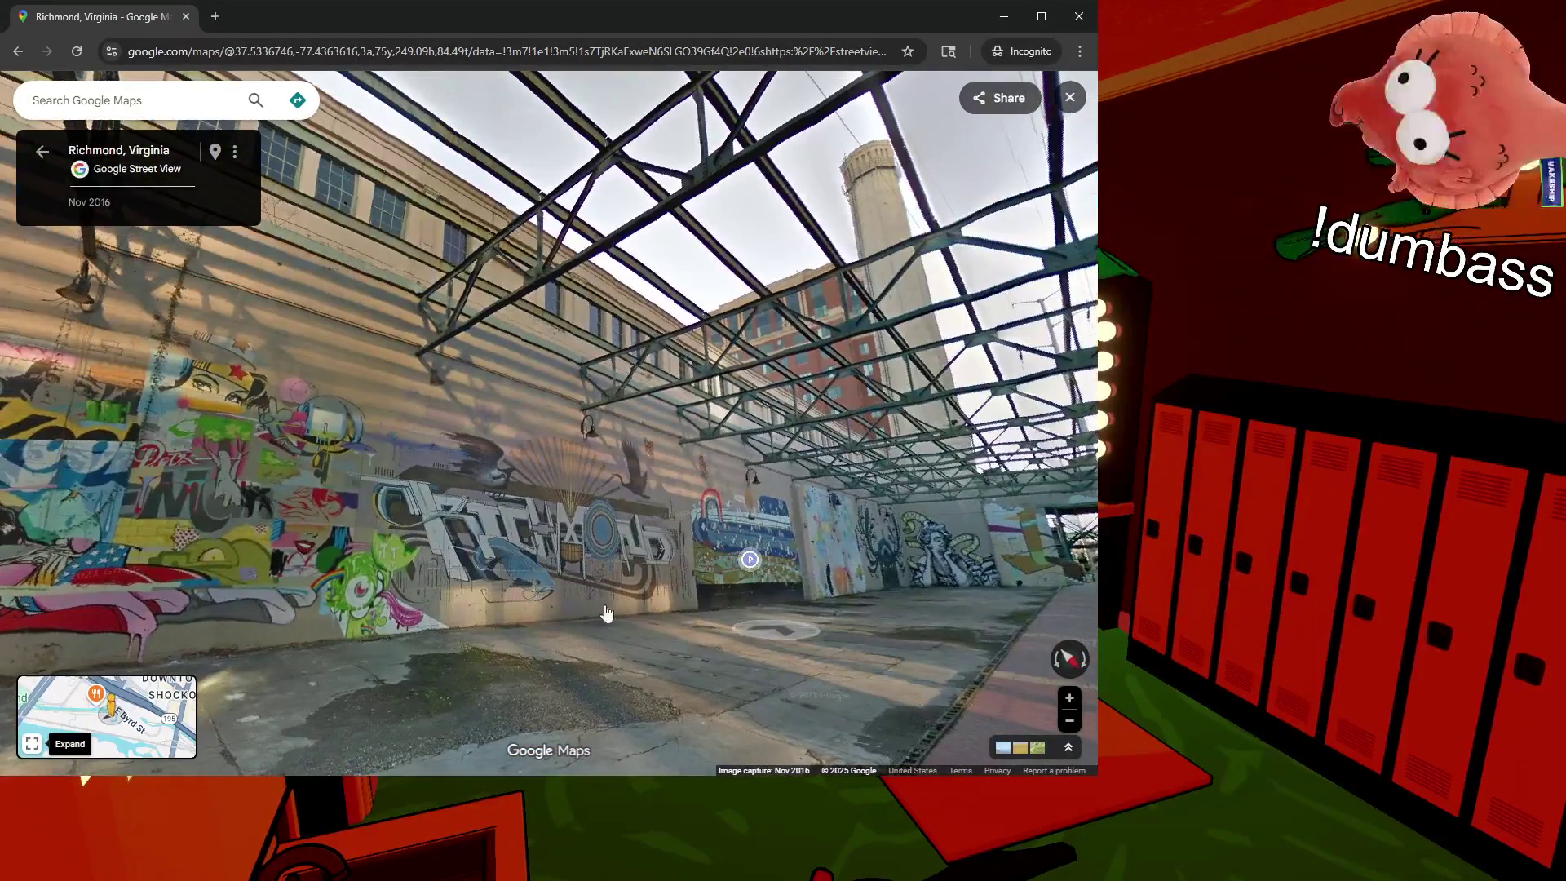
Step: Turn and zoom to study the target mural and the length of the graffiti wall
{"action": "left_click_drag", "start_coordinate": [606, 613], "coordinate": [898, 571]}
{"action": "left_click_drag", "start_coordinate": [506, 555], "coordinate": [816, 522]}
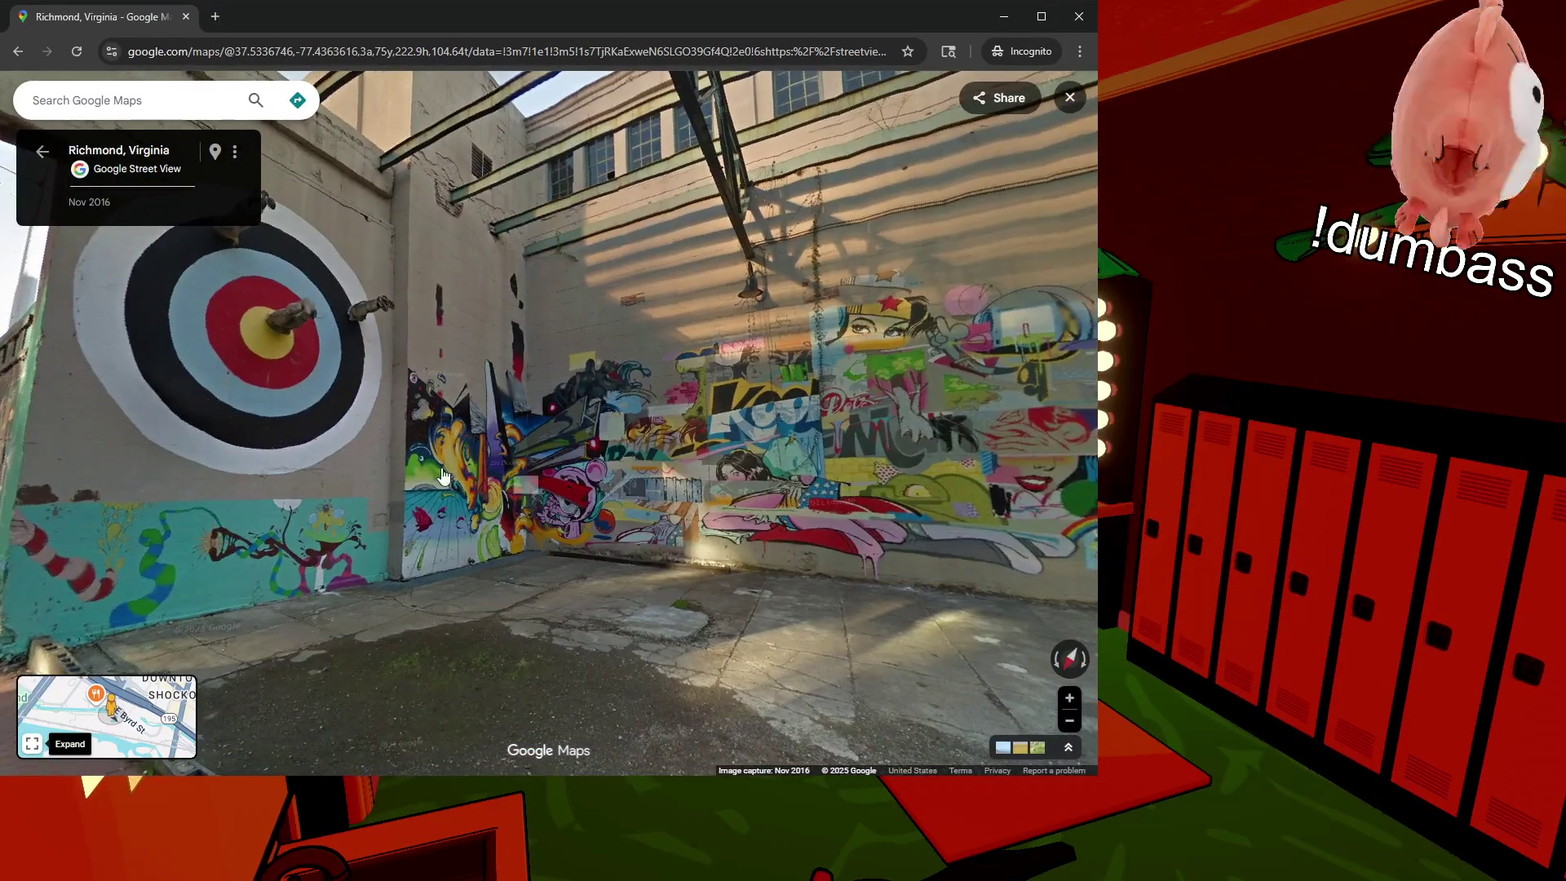
{"action": "left_click_drag", "start_coordinate": [465, 489], "coordinate": [688, 488]}
{"action": "left_click", "coordinate": [531, 359]}
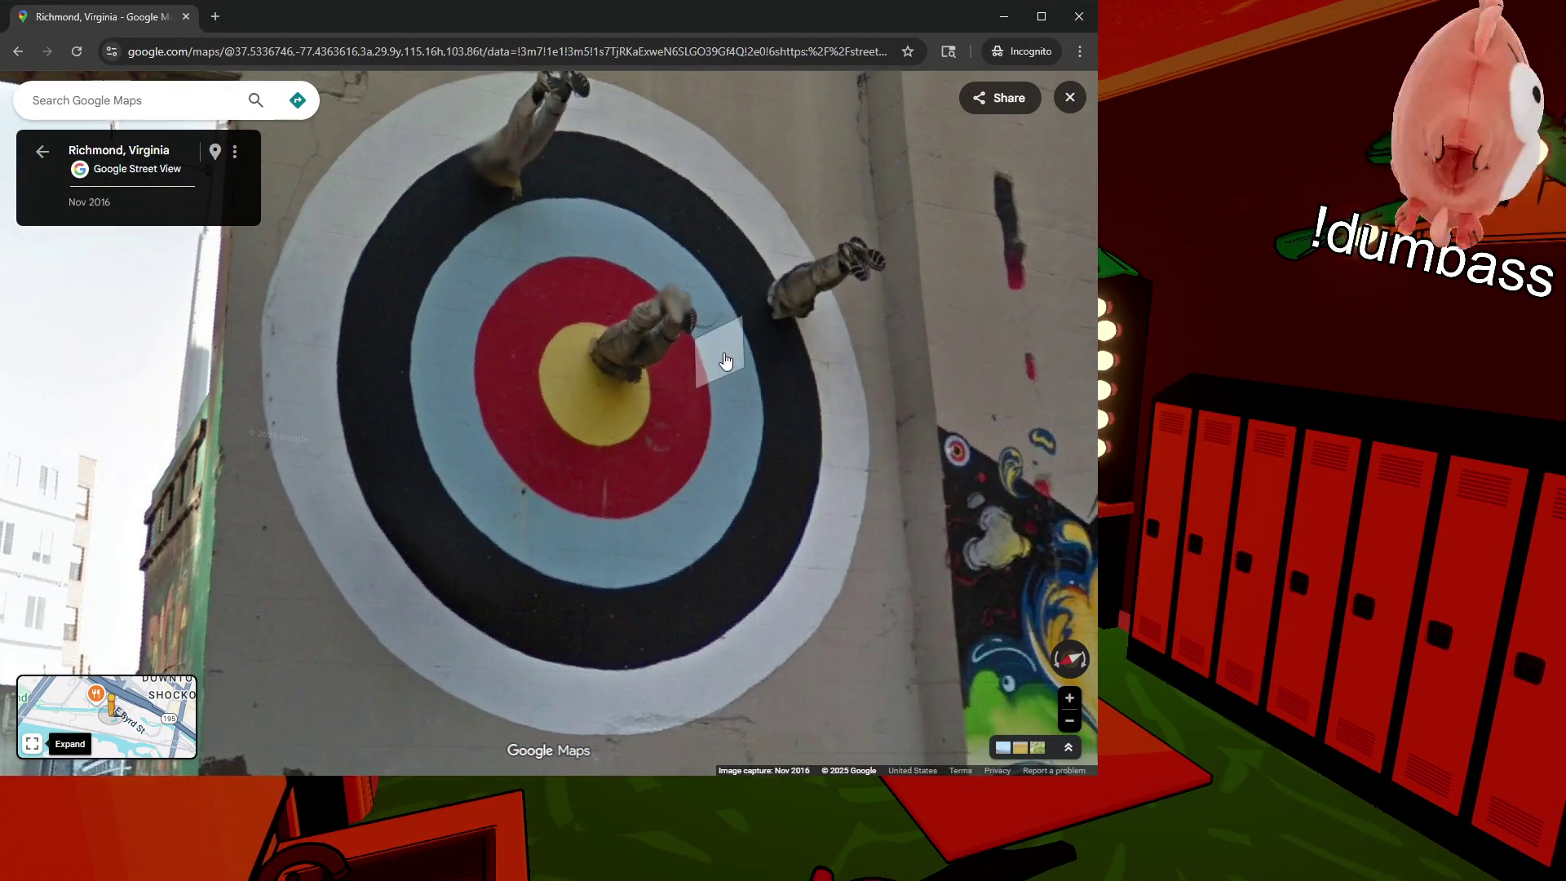
{"action": "left_click_drag", "start_coordinate": [716, 353], "coordinate": [697, 365]}
{"action": "left_click_drag", "start_coordinate": [811, 514], "coordinate": [479, 433]}
{"action": "left_click_drag", "start_coordinate": [800, 457], "coordinate": [490, 441]}
{"action": "mouse_move", "coordinate": [962, 457]}
{"action": "left_mouse_down"}
{"action": "mouse_move", "coordinate": [739, 444]}
{"action": "mouse_move", "coordinate": [677, 419]}
{"action": "mouse_move", "coordinate": [961, 428]}
{"action": "mouse_move", "coordinate": [668, 409]}
{"action": "left_mouse_up"}
{"action": "scroll", "coordinate": [961, 428], "scroll_direction": "down", "scroll_amount": 2}
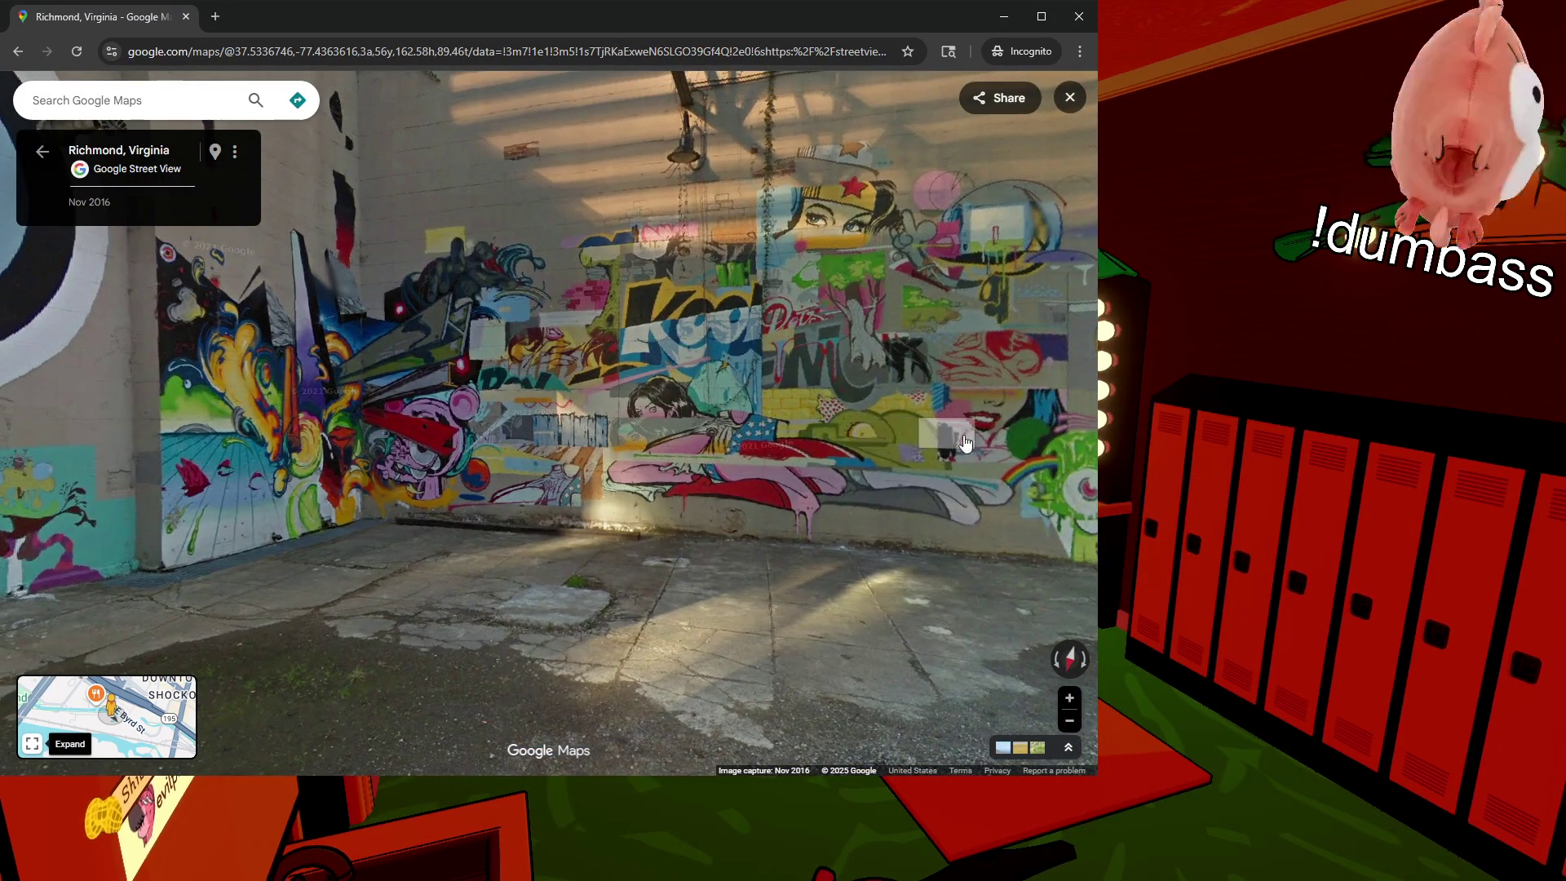
{"action": "left_click", "coordinate": [808, 440]}
{"action": "left_click_drag", "start_coordinate": [808, 440], "coordinate": [213, 399]}
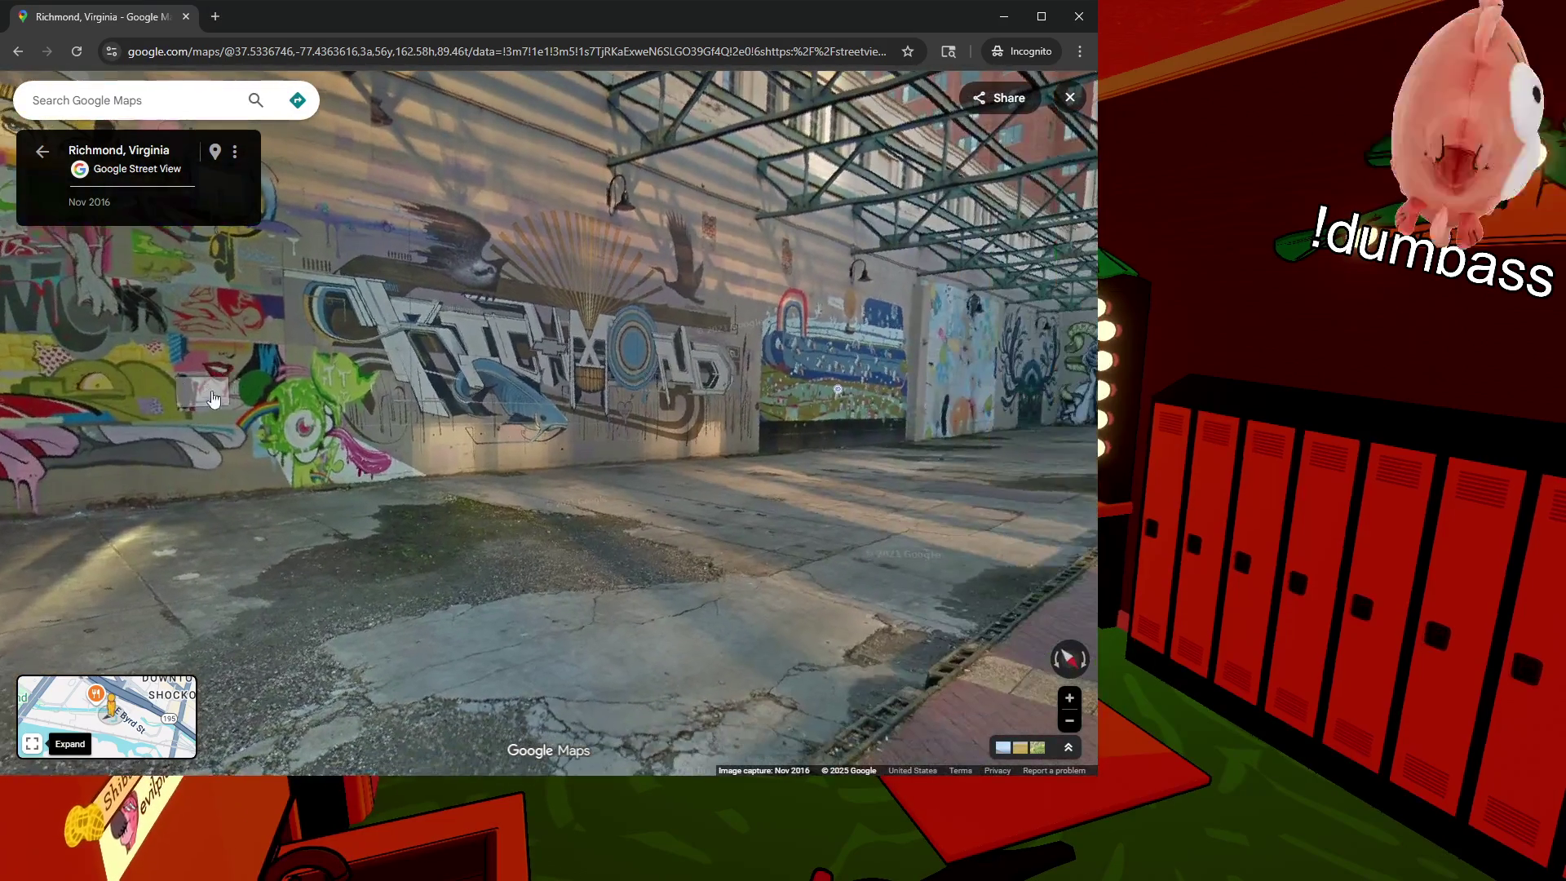
{"action": "scroll", "coordinate": [623, 364], "scroll_direction": "up", "scroll_amount": 3}
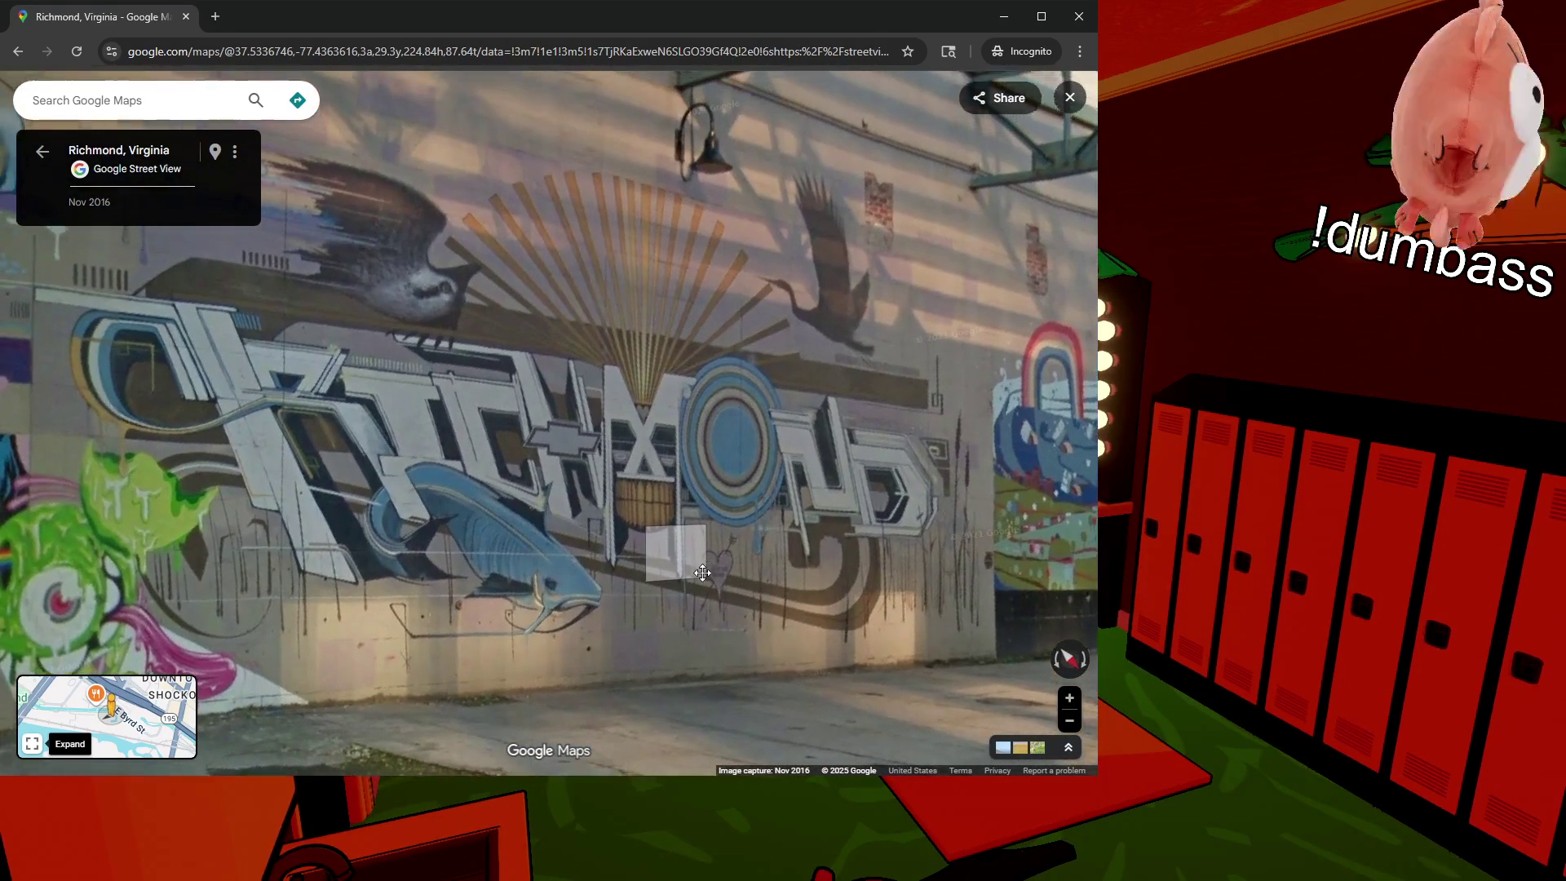
{"action": "scroll", "coordinate": [906, 631], "scroll_direction": "down", "scroll_amount": 3}
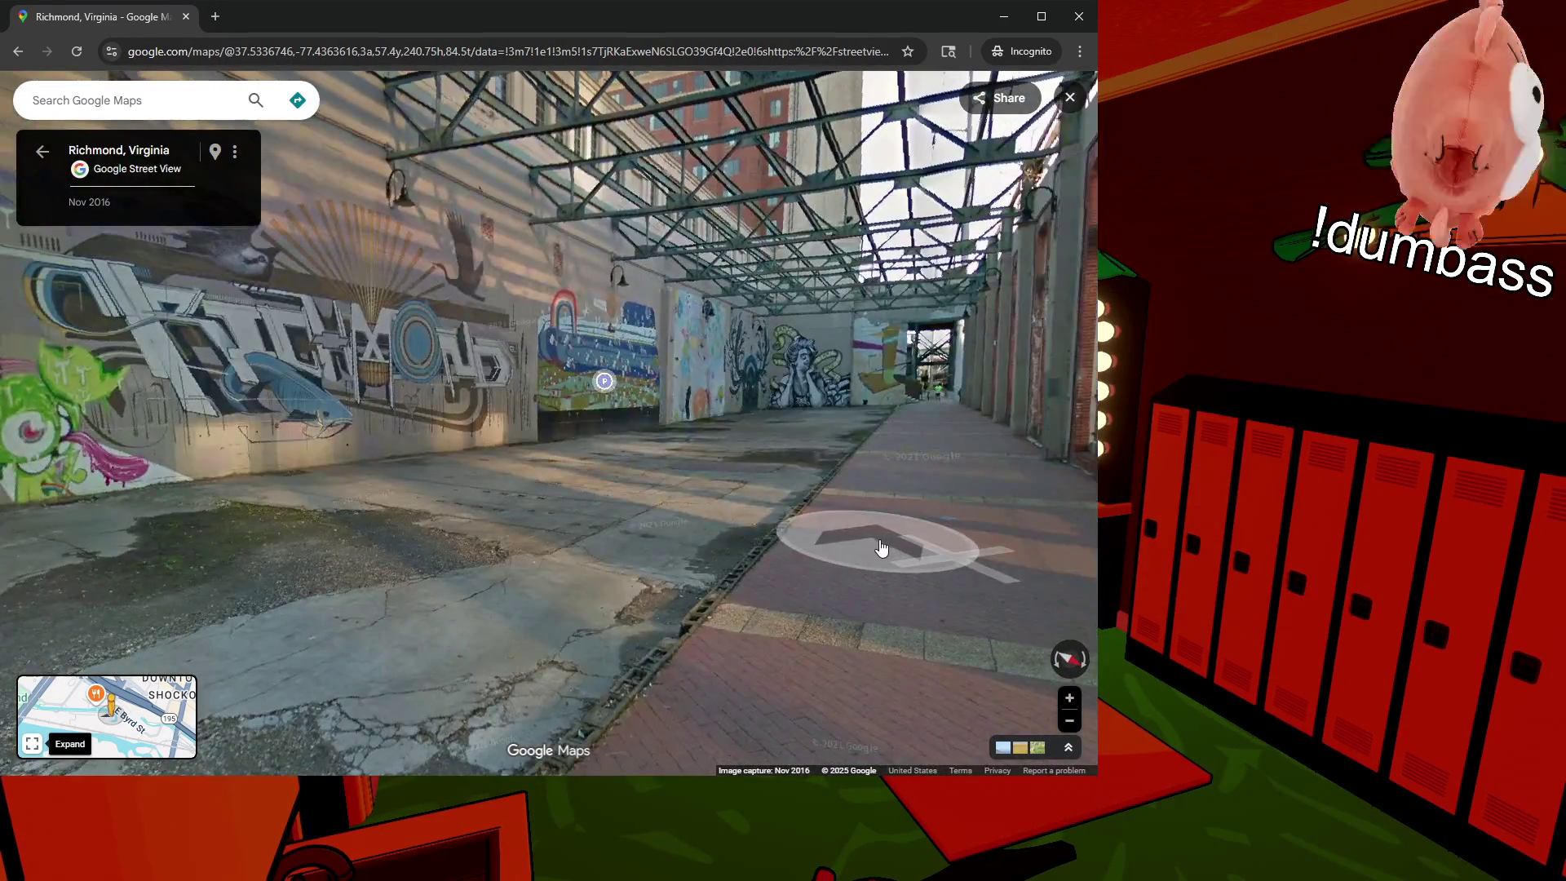
Step: Walk down the alley past the Richmond mural wall to face the rainbow mural
{"action": "left_click", "coordinate": [882, 548]}
{"action": "left_click_drag", "start_coordinate": [437, 490], "coordinate": [936, 535]}
{"action": "scroll", "coordinate": [710, 489], "scroll_direction": "up", "scroll_amount": 5}
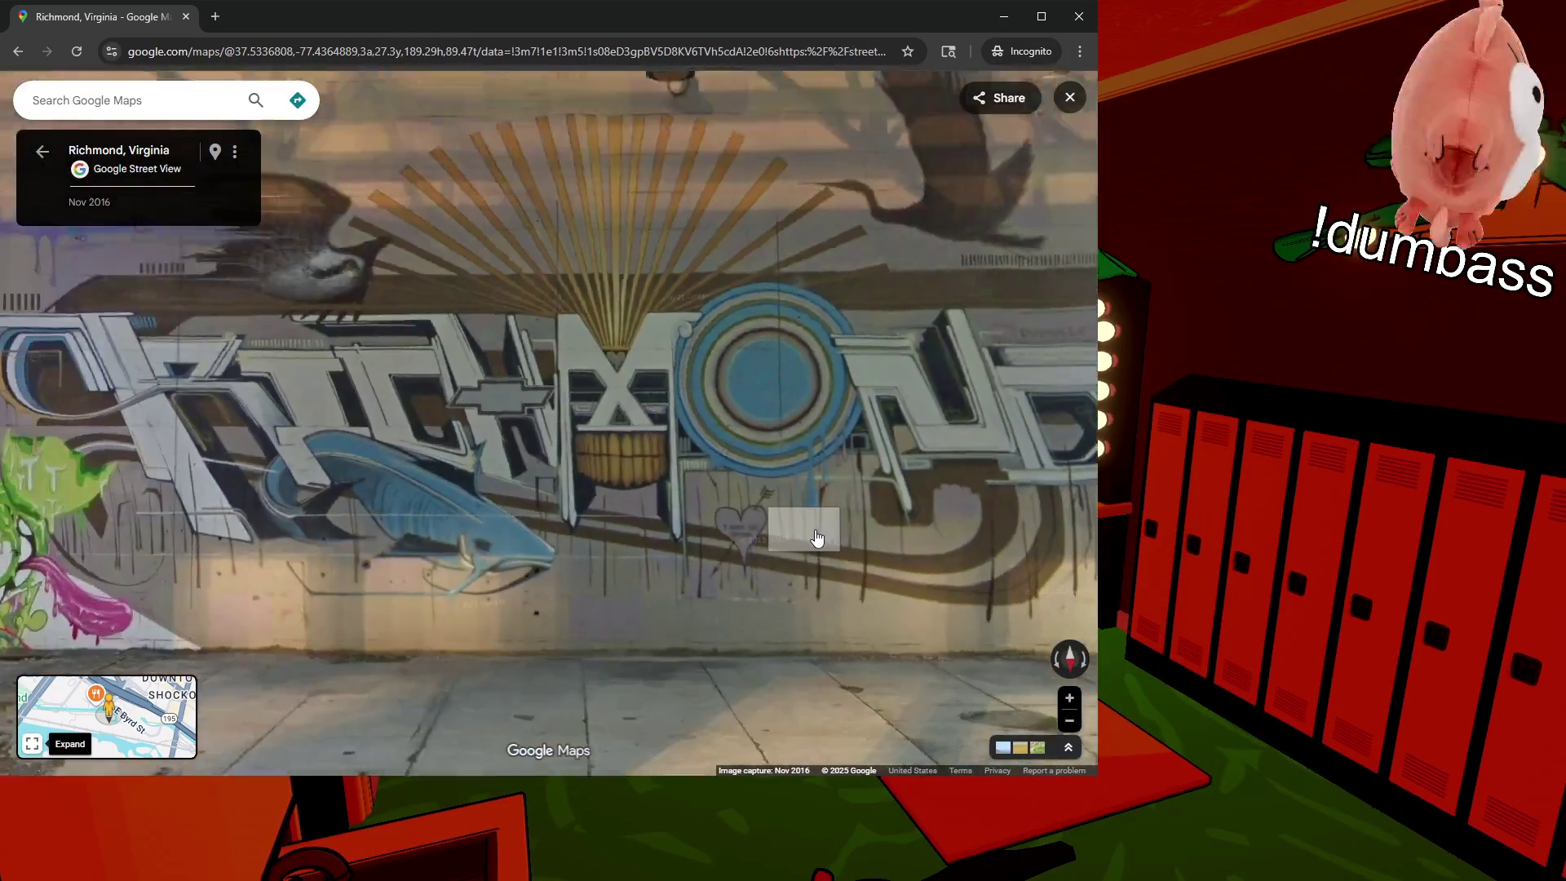
{"action": "scroll", "coordinate": [815, 539], "scroll_direction": "down", "scroll_amount": 3}
{"action": "mouse_move", "coordinate": [1060, 554]}
{"action": "left_mouse_down"}
{"action": "mouse_move", "coordinate": [897, 558]}
{"action": "mouse_move", "coordinate": [851, 517]}
{"action": "left_mouse_up"}
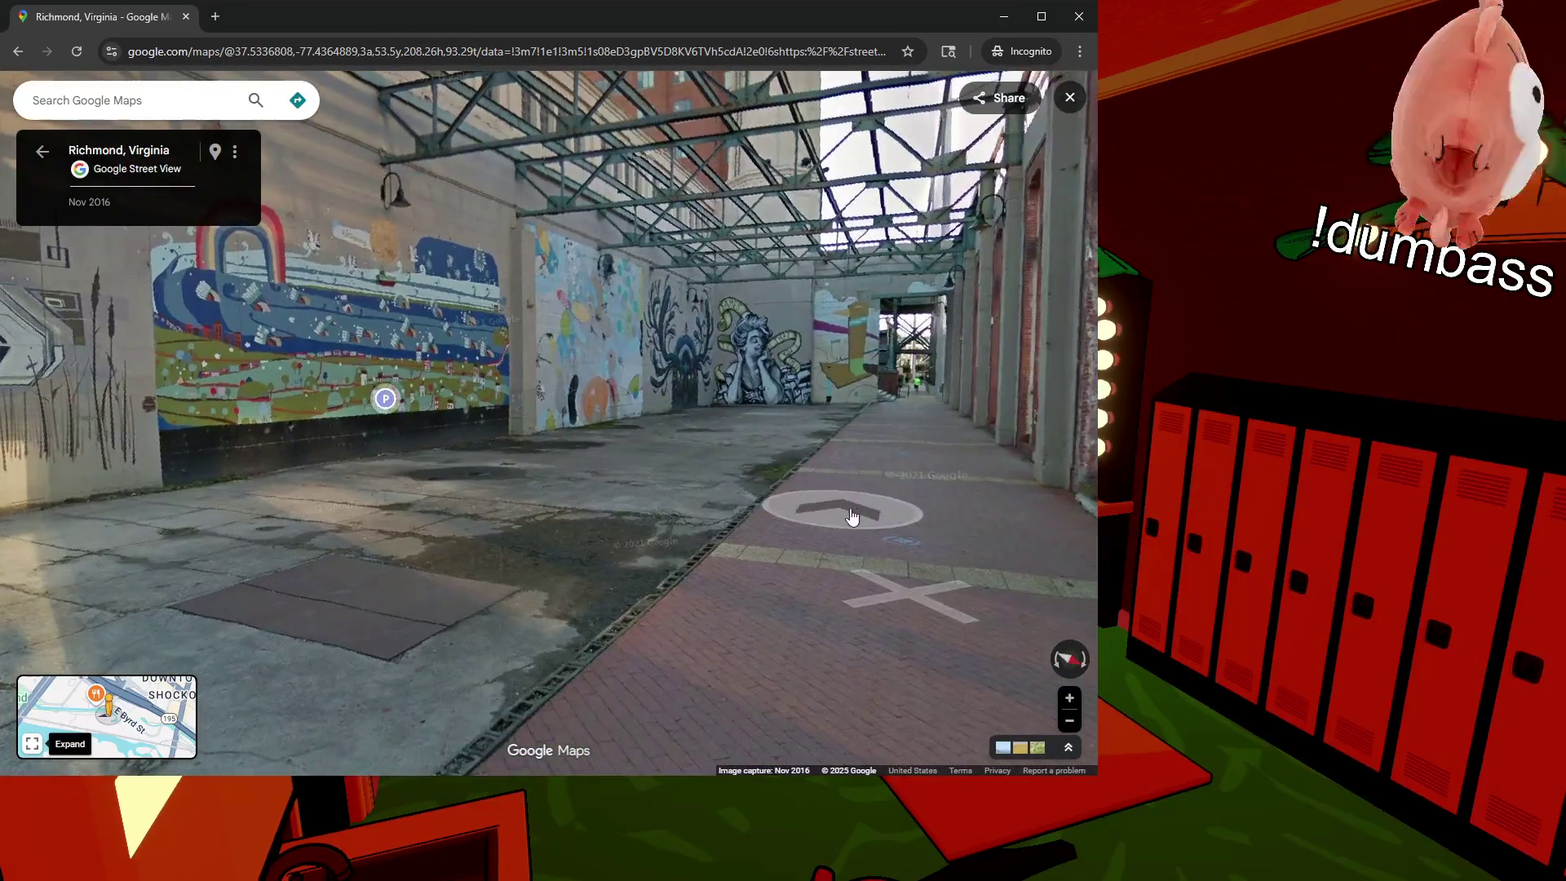
{"action": "left_click", "coordinate": [854, 511]}
{"action": "left_click", "coordinate": [359, 479]}
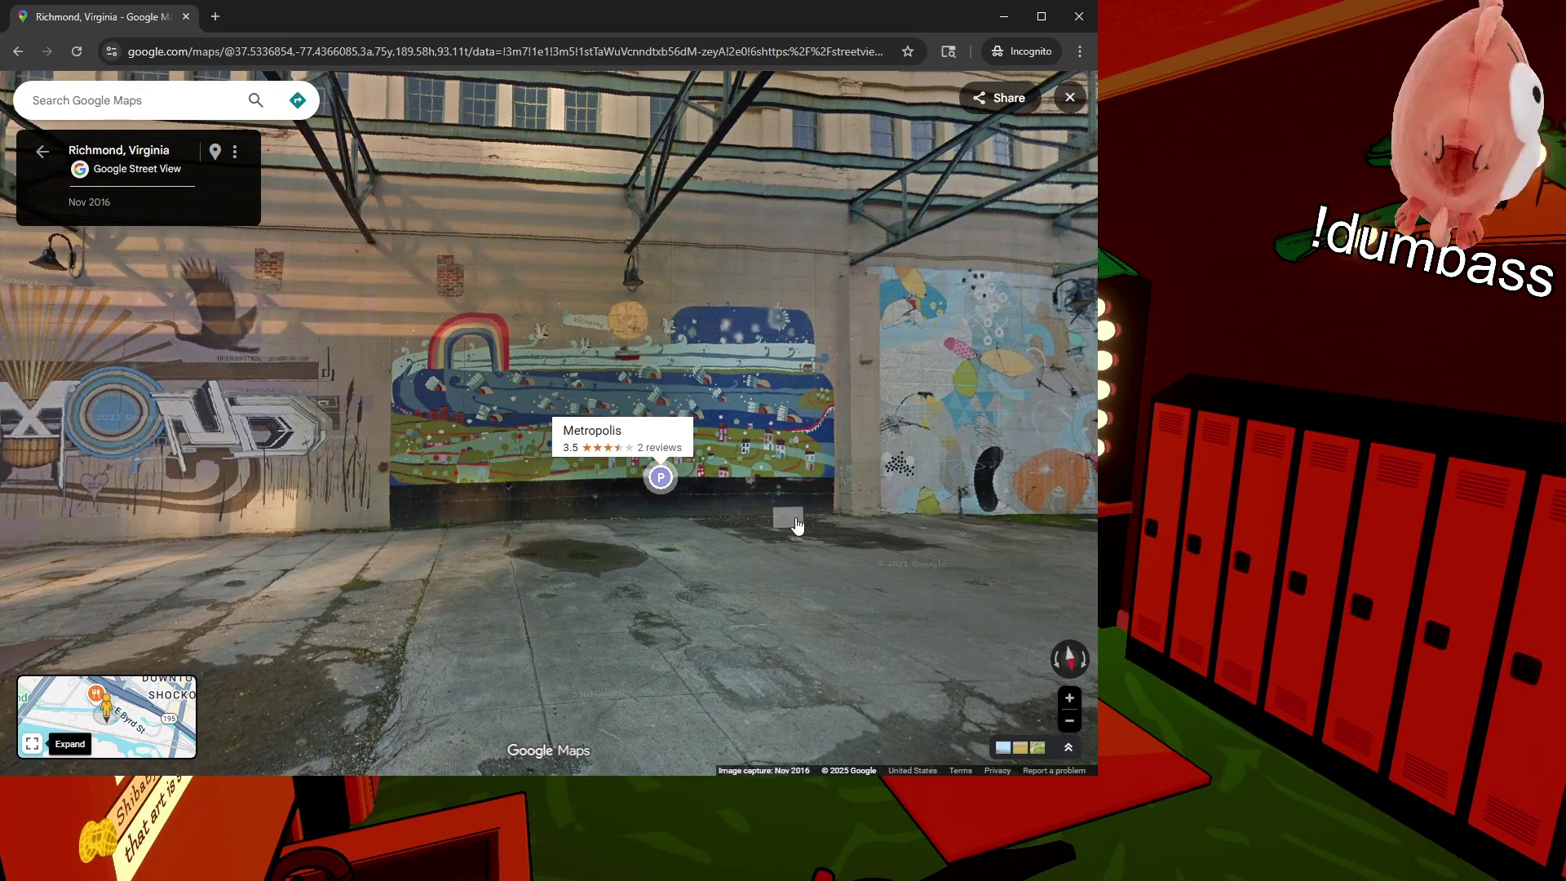
Step: Walk along the covered corridor to the spot by the green construction fence
{"action": "left_click_drag", "start_coordinate": [798, 526], "coordinate": [656, 518]}
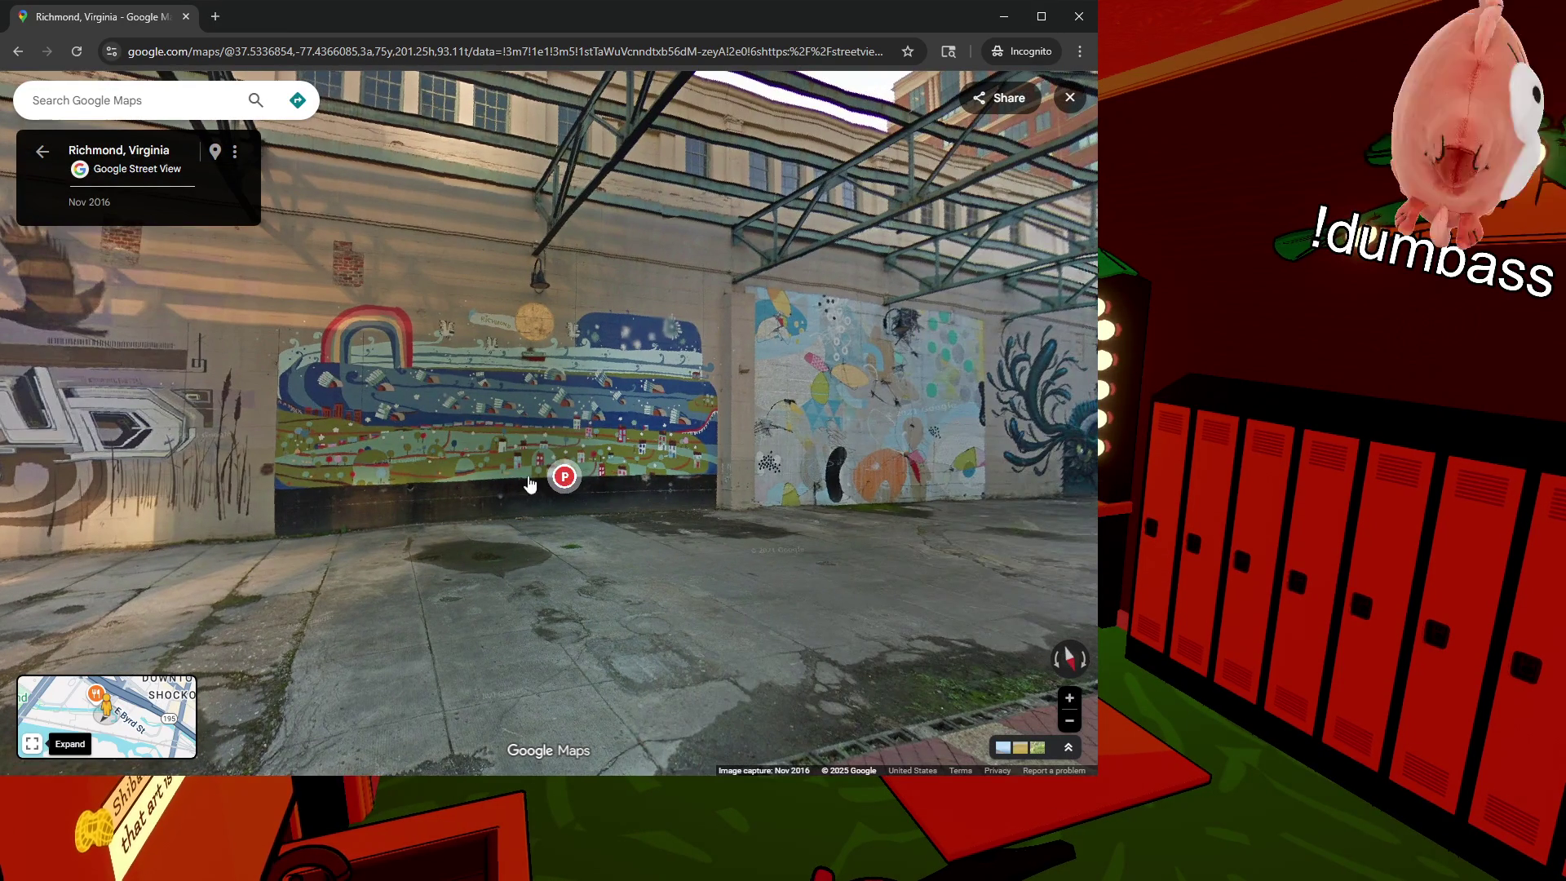
{"action": "left_click_drag", "start_coordinate": [636, 500], "coordinate": [367, 506]}
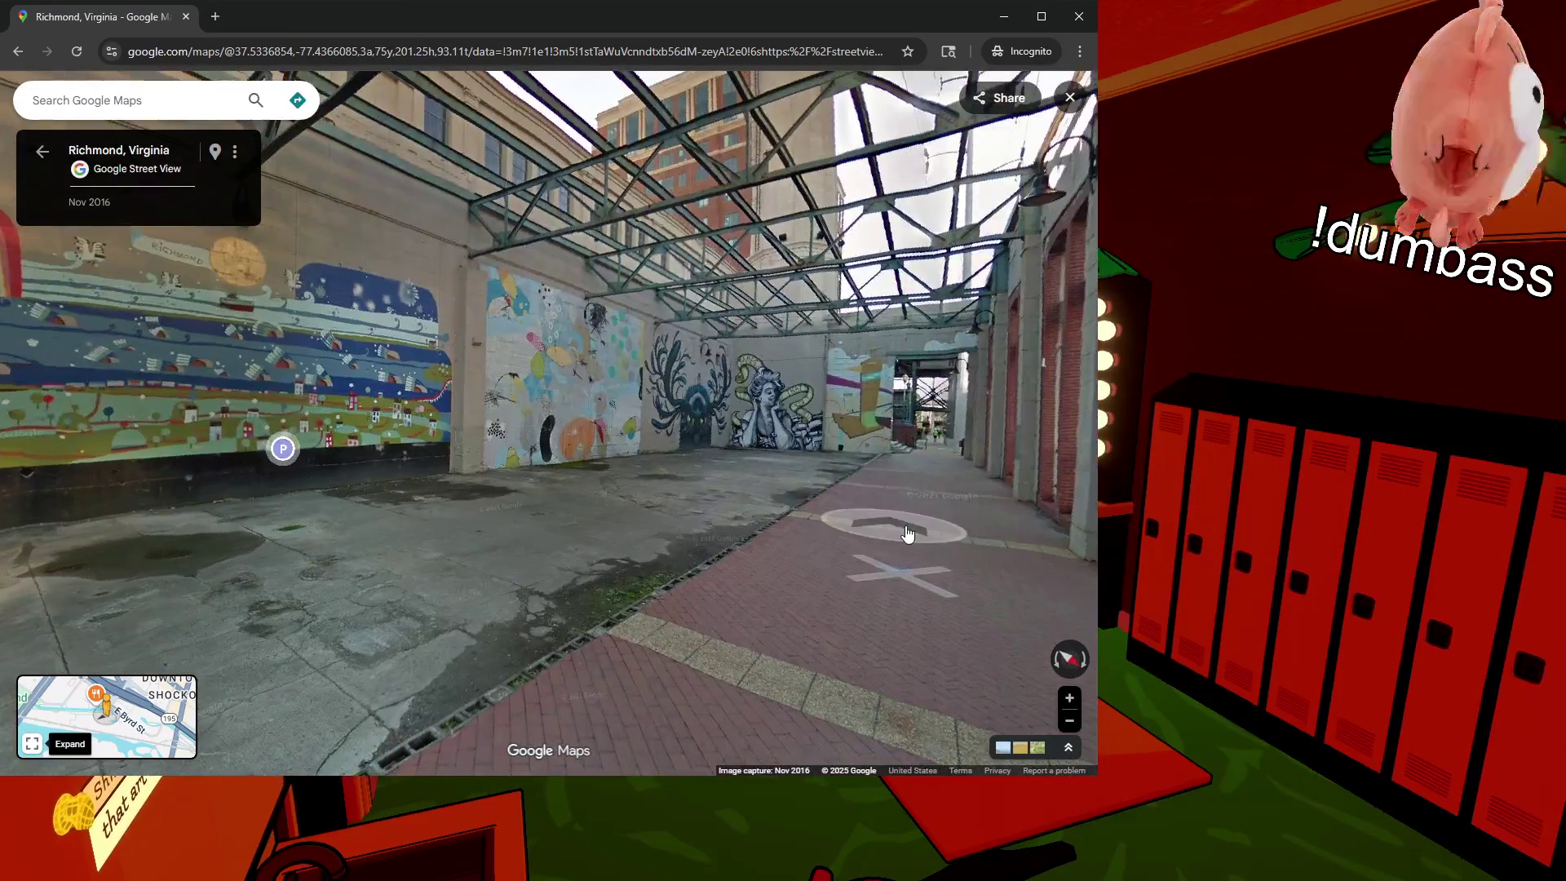
{"action": "left_click", "coordinate": [892, 525]}
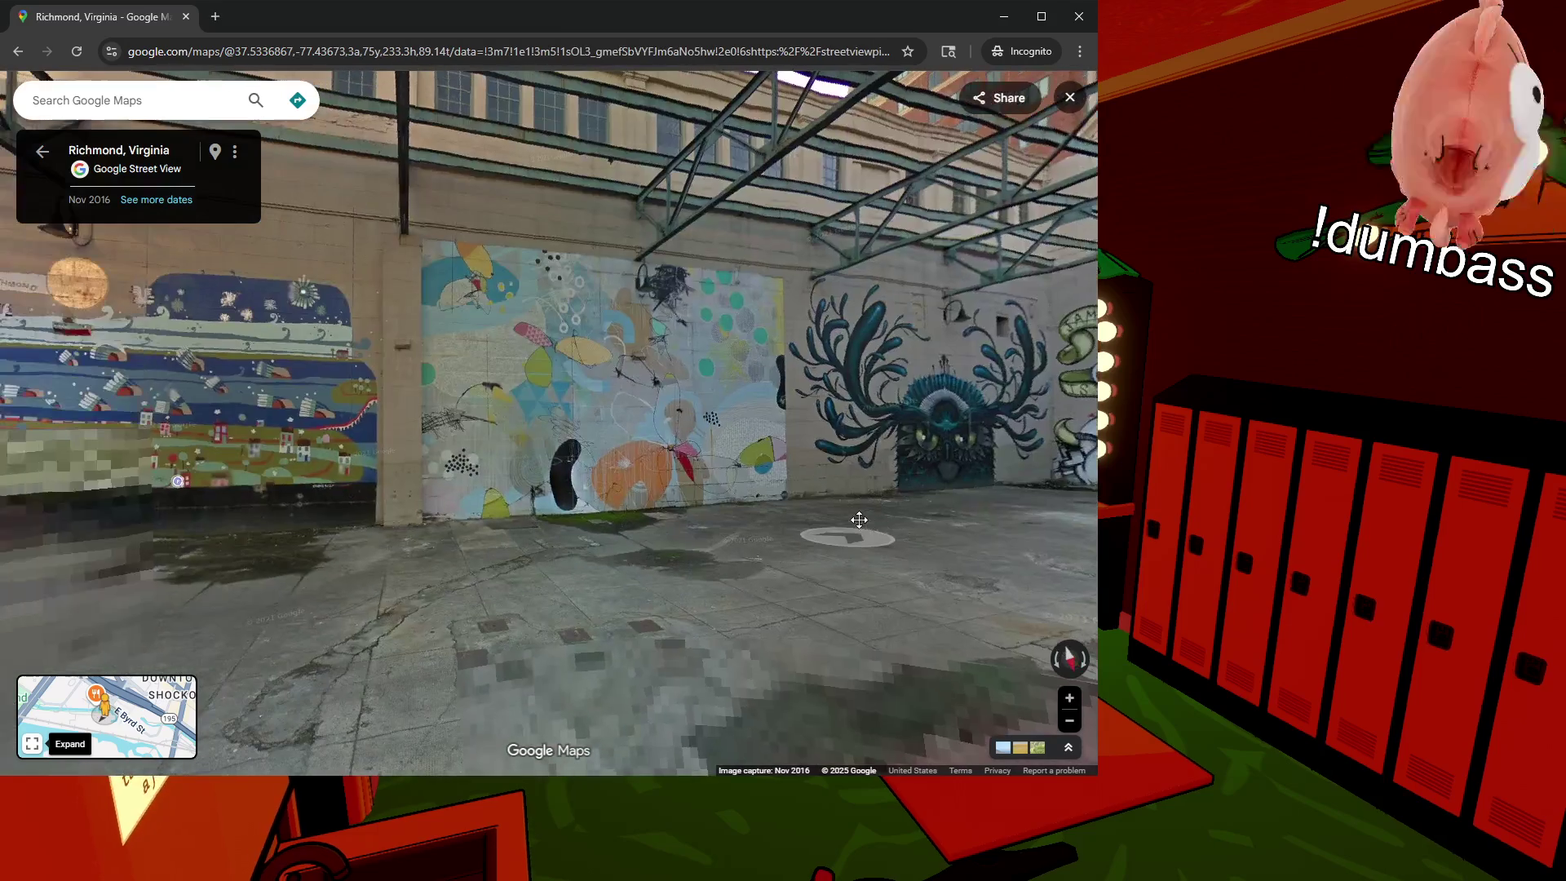
{"action": "left_click", "coordinate": [859, 520]}
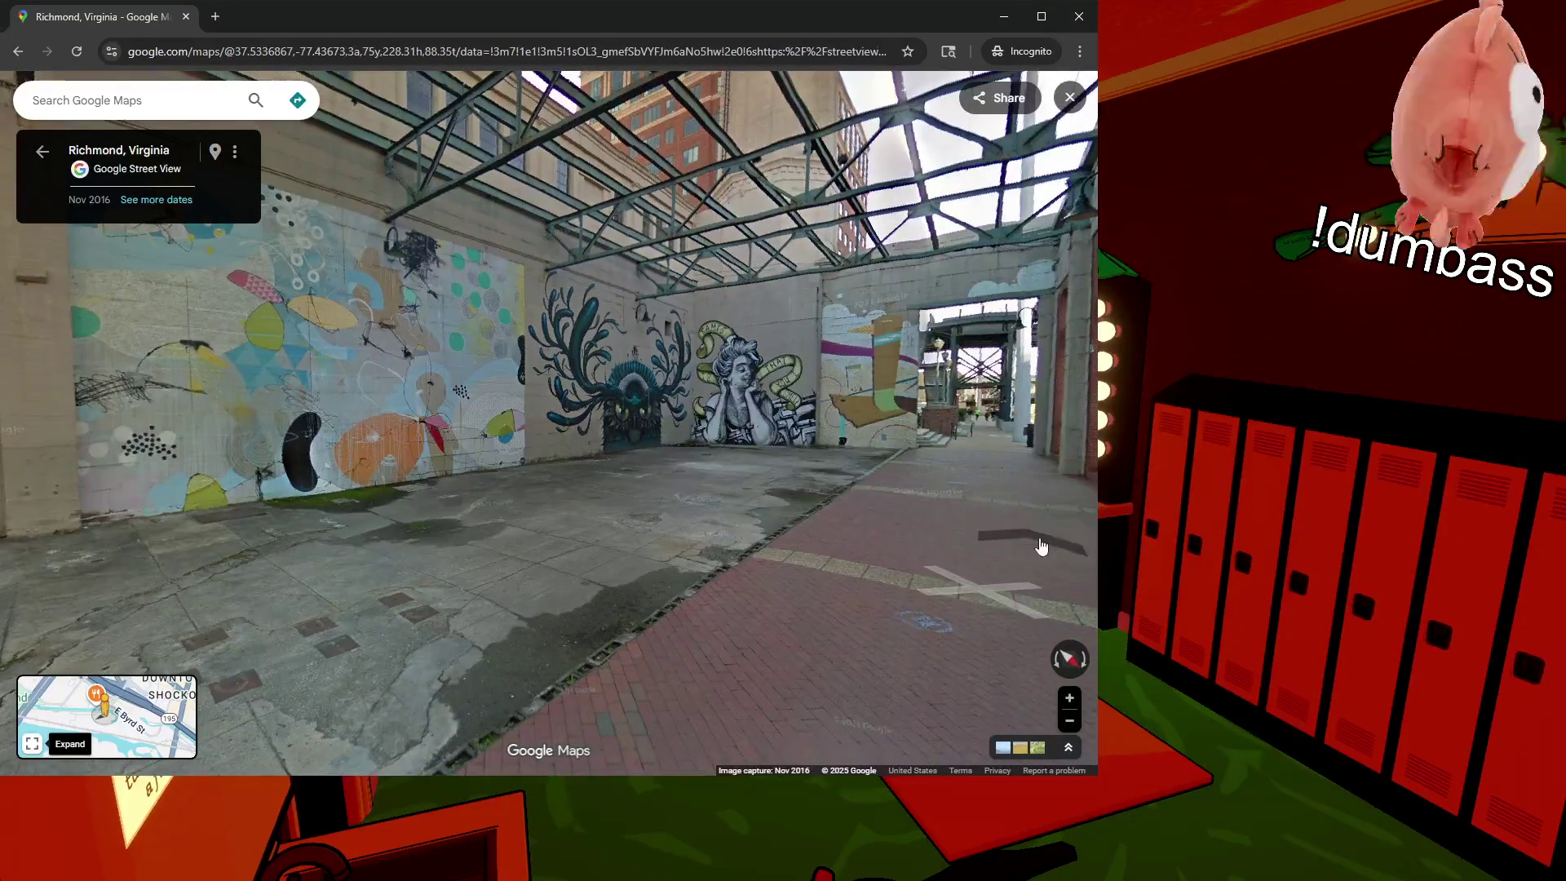
{"action": "left_click", "coordinate": [956, 522]}
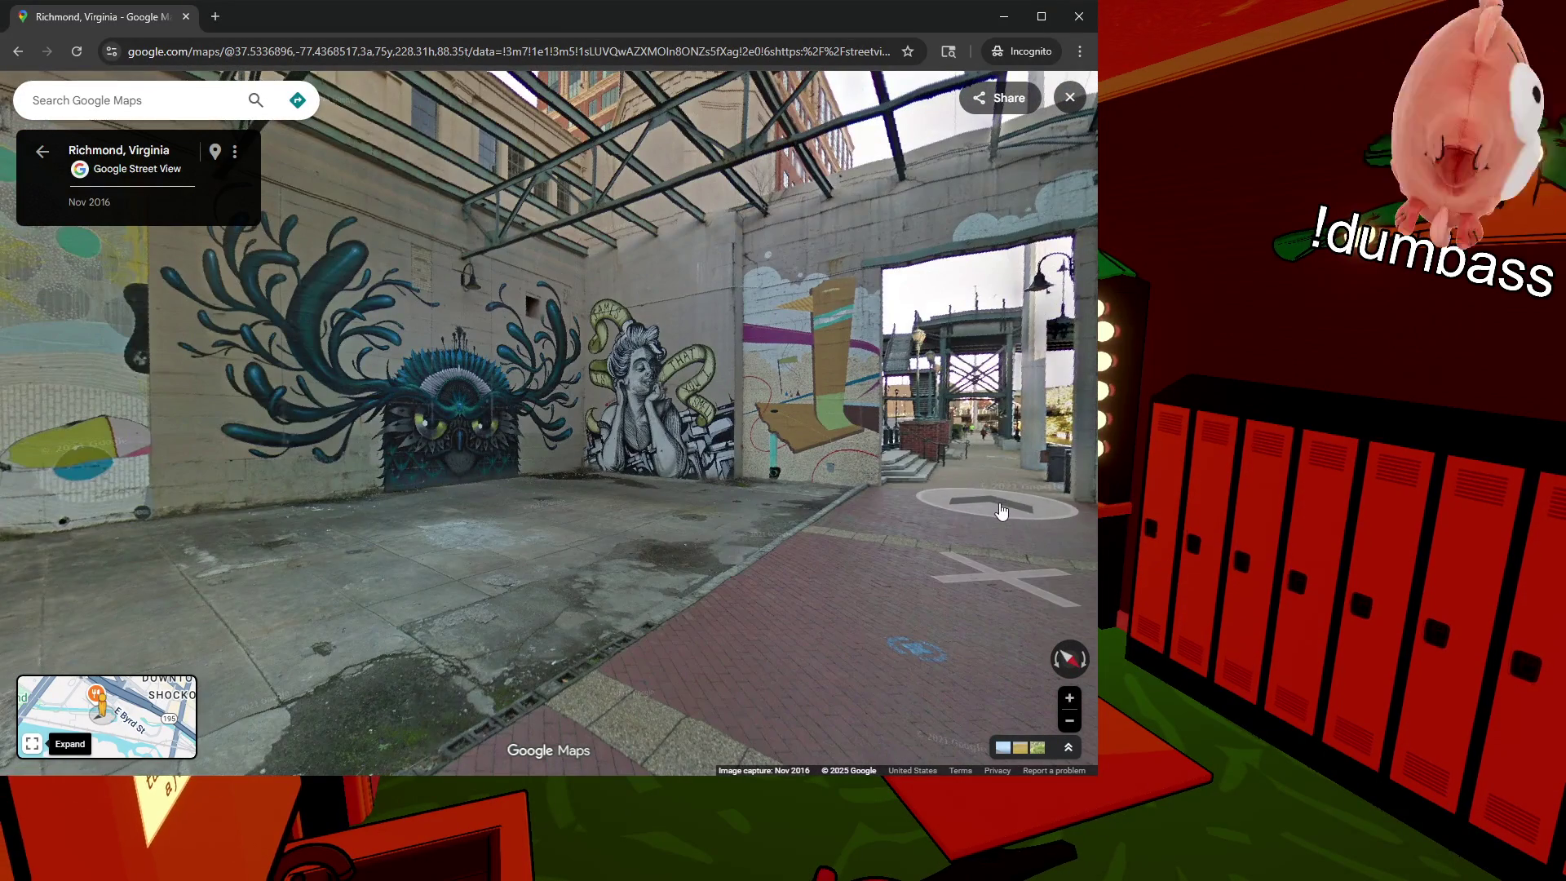
{"action": "left_click", "coordinate": [999, 513]}
{"action": "left_click", "coordinate": [962, 535]}
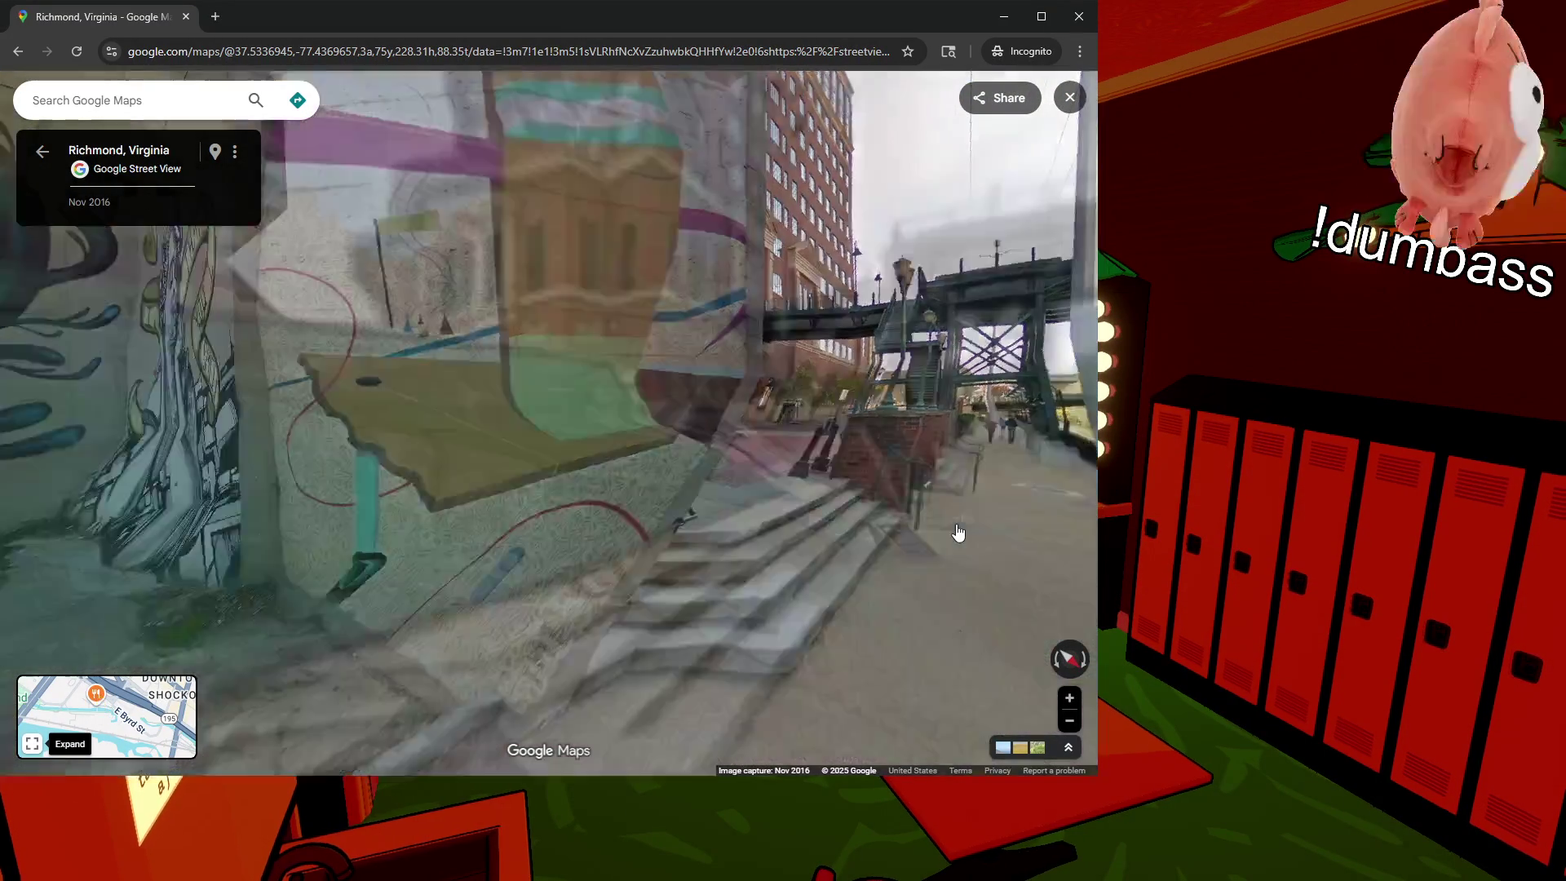
{"action": "left_click", "coordinate": [797, 531]}
Step: Move beside the bird mural pillar, look over the butterfly mural and archway, then continue along the walkway
{"action": "left_click_drag", "start_coordinate": [73, 487], "coordinate": [599, 494]}
{"action": "scroll", "coordinate": [598, 494], "scroll_direction": "up", "scroll_amount": 3}
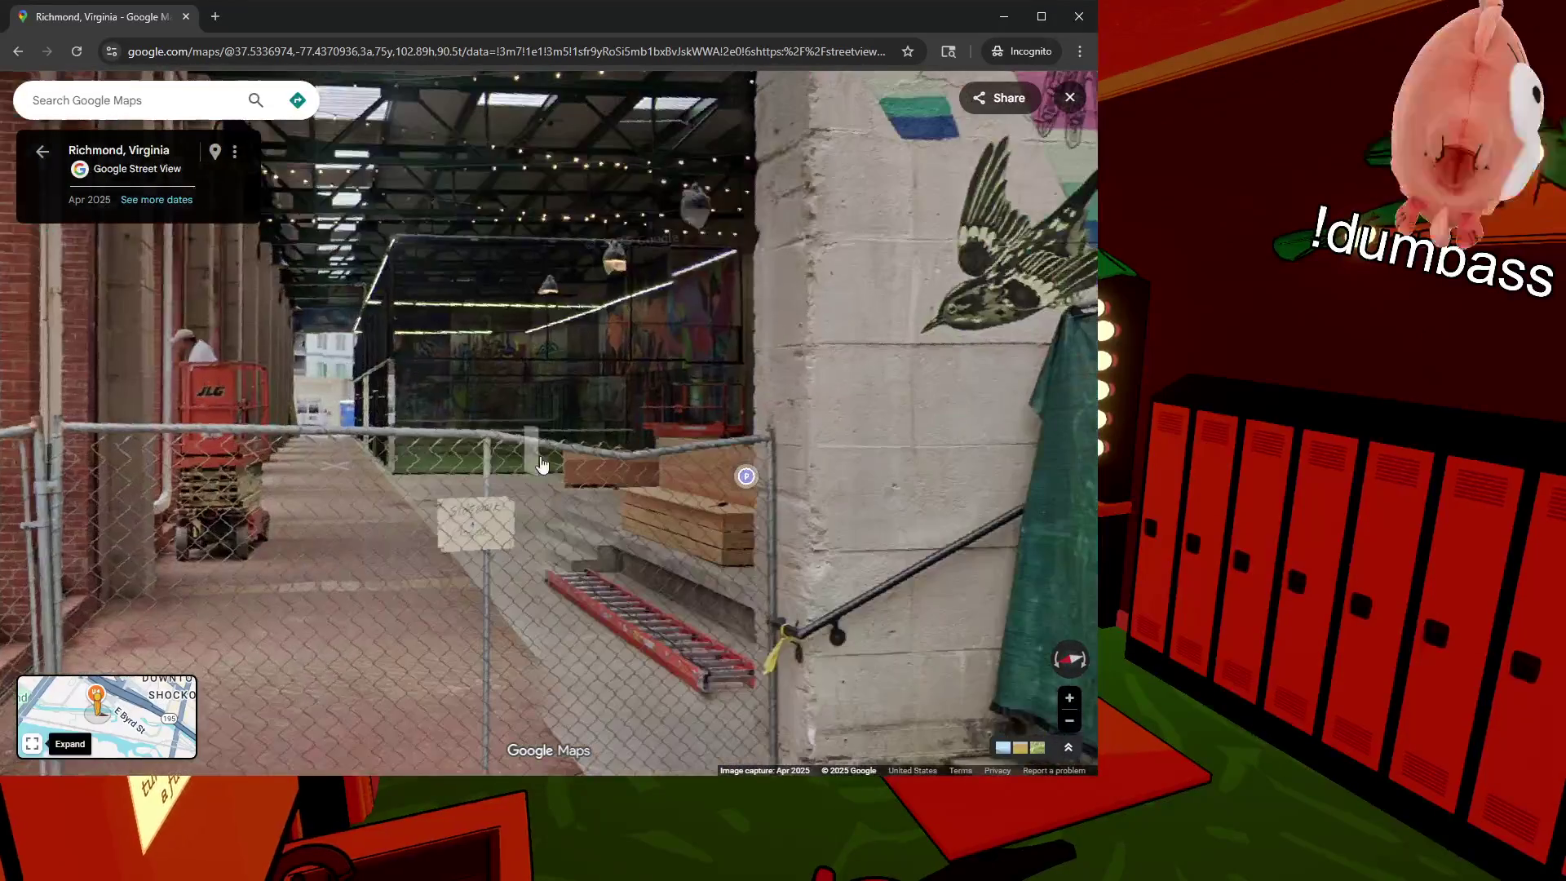
{"action": "scroll", "coordinate": [599, 494], "scroll_direction": "up", "scroll_amount": 2}
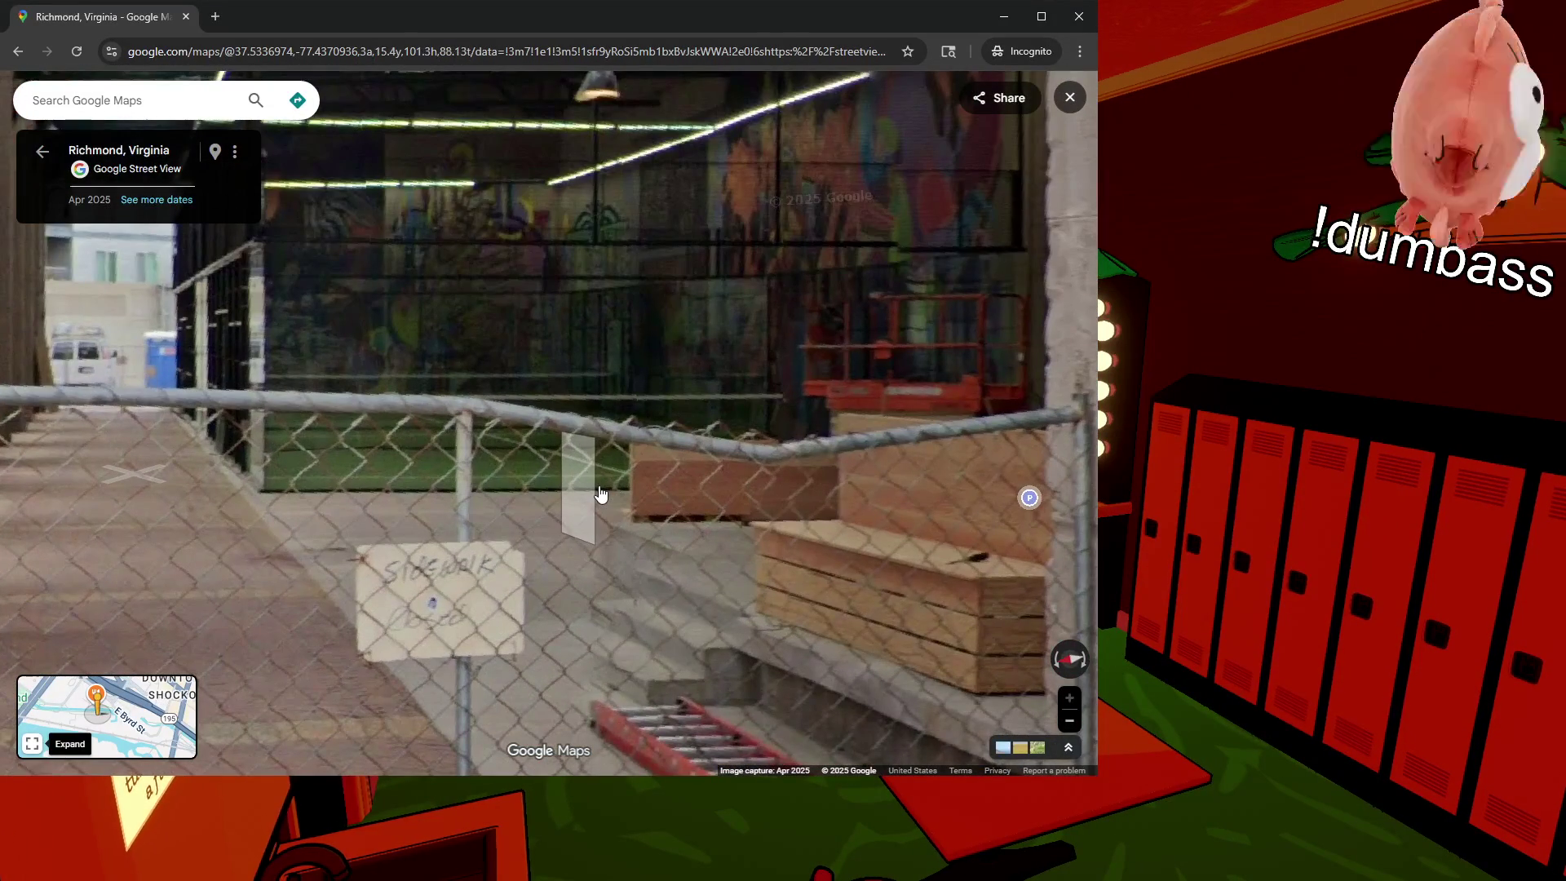
{"action": "left_click_drag", "start_coordinate": [598, 495], "coordinate": [609, 546]}
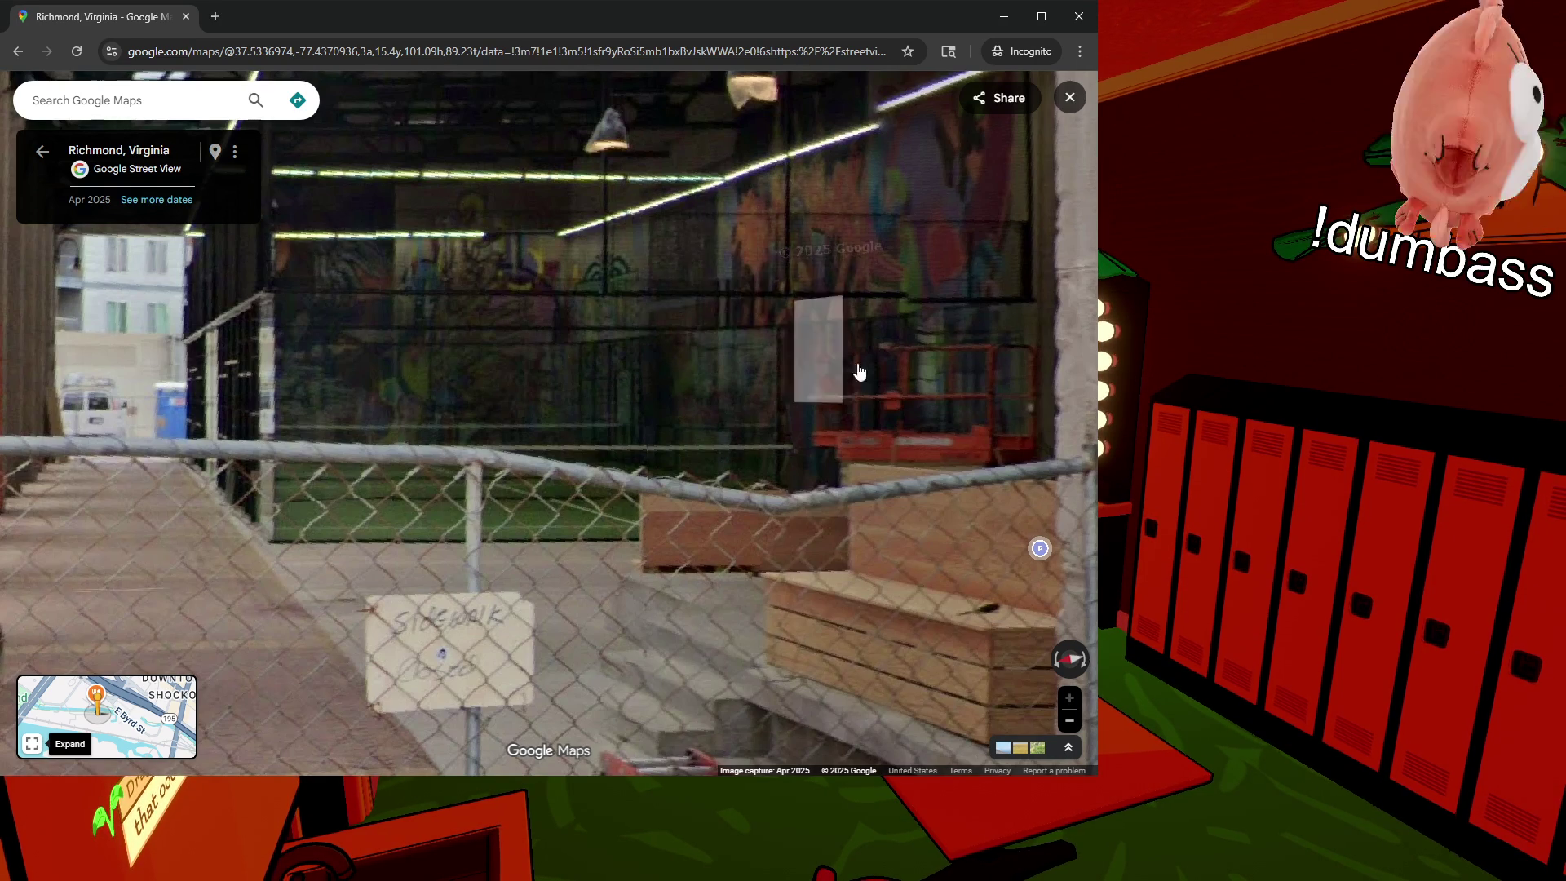
{"action": "left_click", "coordinate": [841, 356]}
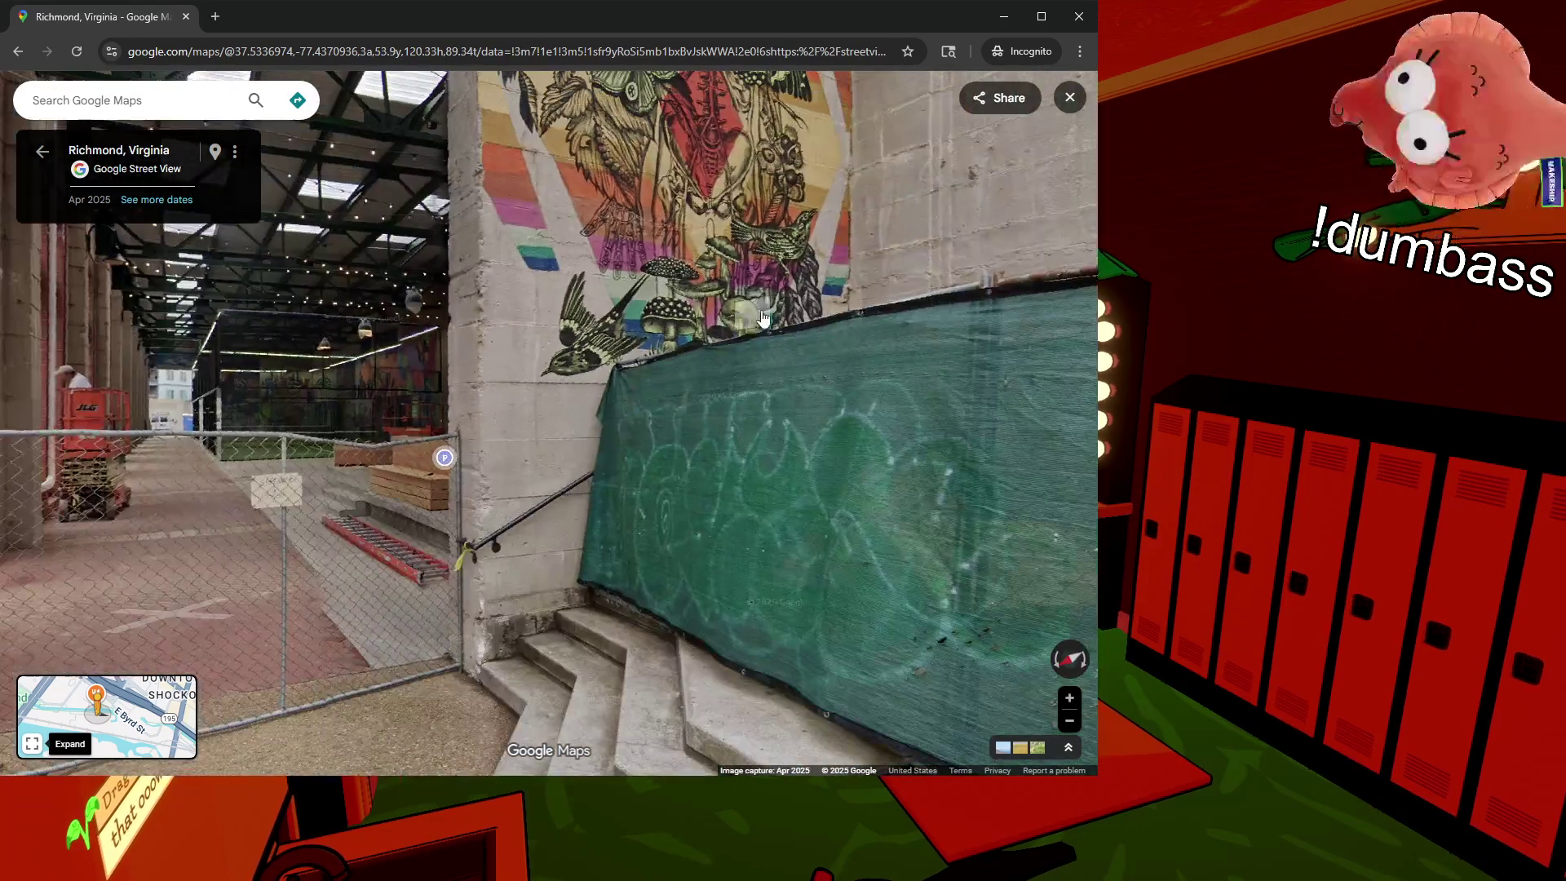
{"action": "left_click_drag", "start_coordinate": [683, 392], "coordinate": [554, 287]}
{"action": "mouse_move", "coordinate": [597, 345]}
{"action": "left_mouse_down"}
{"action": "mouse_move", "coordinate": [838, 396]}
{"action": "mouse_move", "coordinate": [569, 239]}
{"action": "left_mouse_up"}
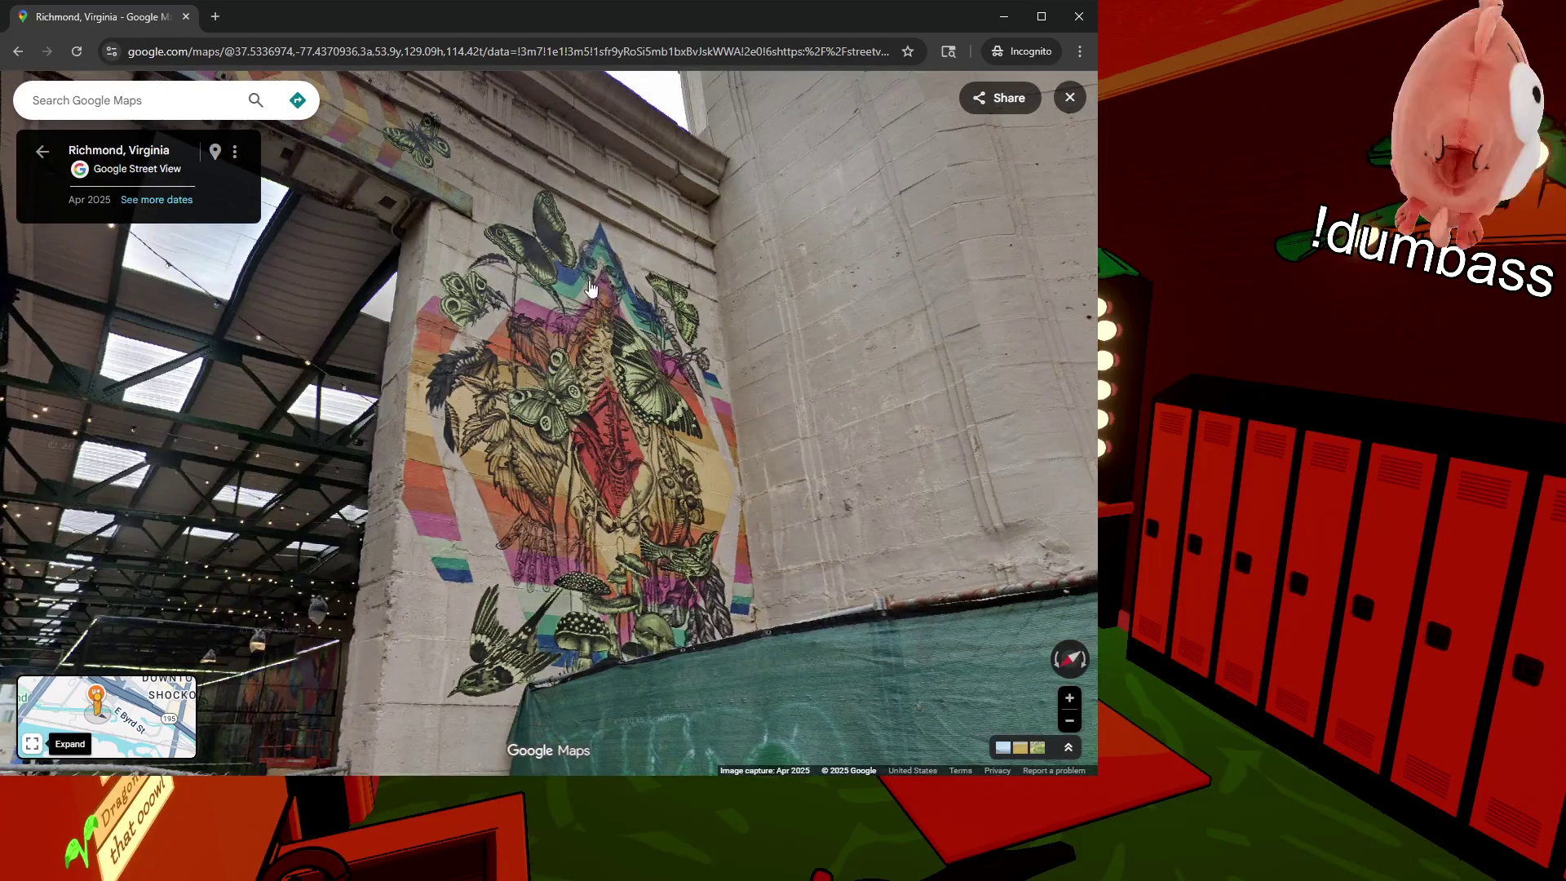
{"action": "mouse_move", "coordinate": [1044, 628]}
{"action": "left_mouse_down"}
{"action": "mouse_move", "coordinate": [639, 466]}
{"action": "mouse_move", "coordinate": [591, 393]}
{"action": "mouse_move", "coordinate": [672, 438]}
{"action": "mouse_move", "coordinate": [378, 448]}
{"action": "mouse_move", "coordinate": [1020, 466]}
{"action": "mouse_move", "coordinate": [961, 415]}
{"action": "mouse_move", "coordinate": [1011, 411]}
{"action": "left_mouse_up"}
{"action": "left_click_drag", "start_coordinate": [769, 498], "coordinate": [587, 542]}
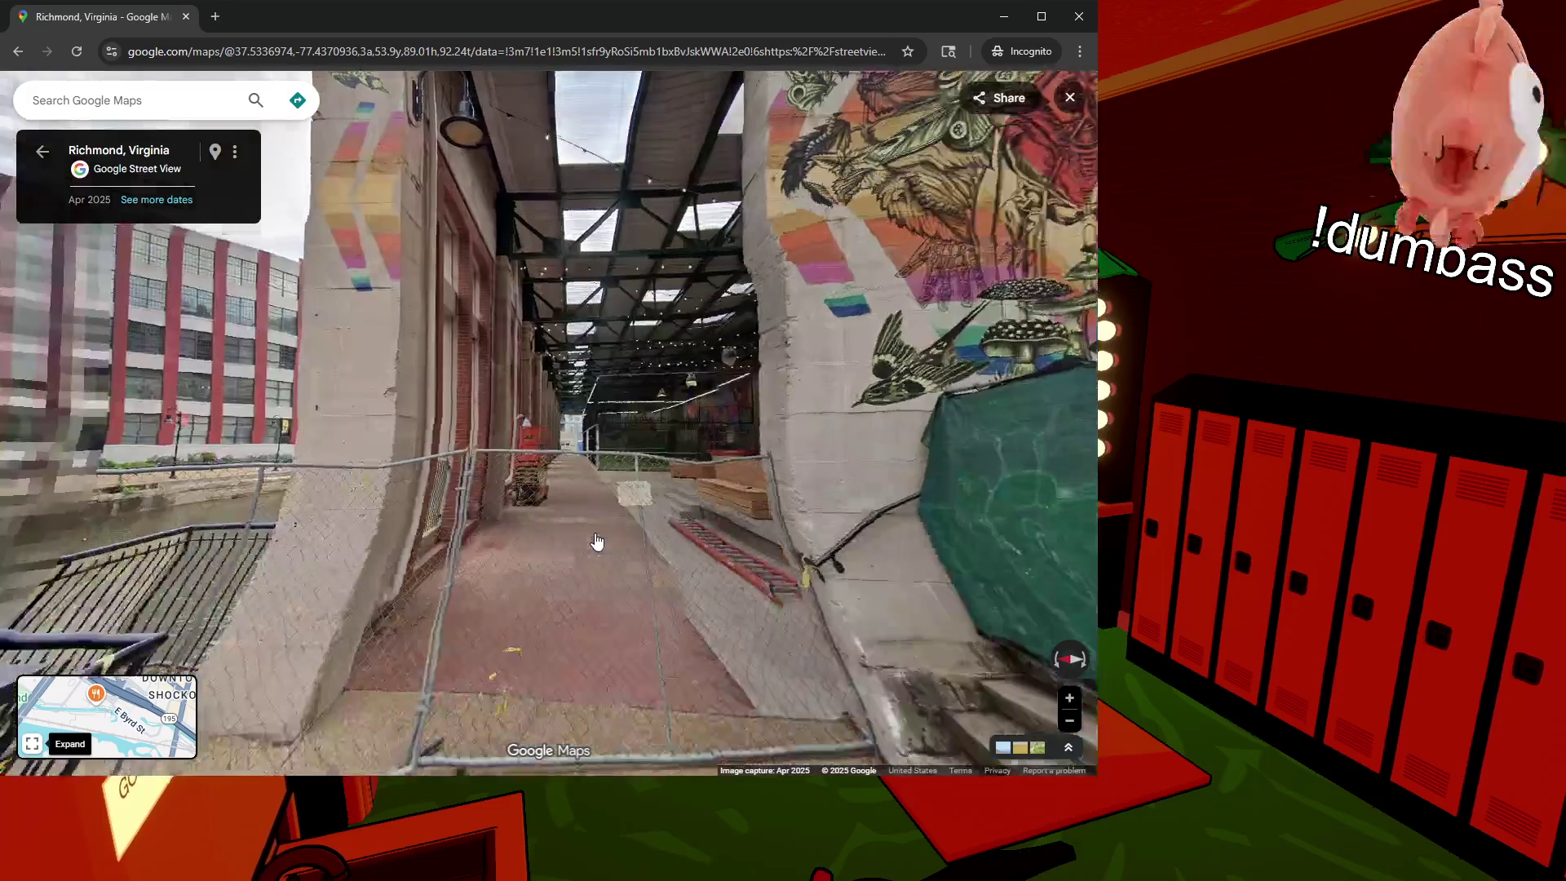
{"action": "left_click", "coordinate": [596, 543]}
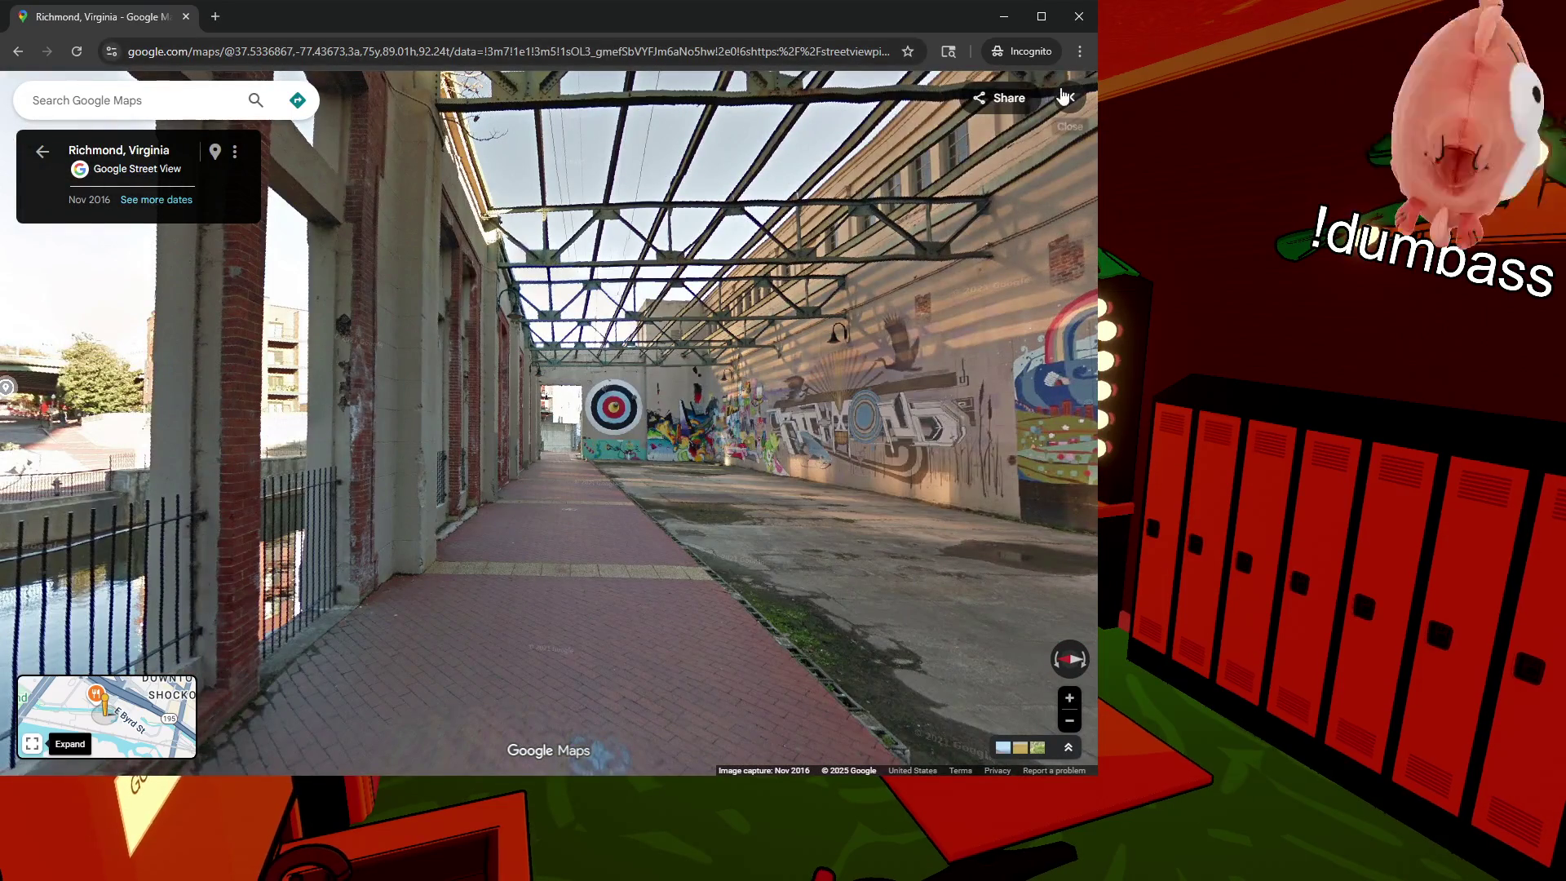
Step: Exit Street View, zoom the map, and open Smokestack Pizza & Bar's photo gallery
{"action": "left_click", "coordinate": [1070, 97]}
{"action": "scroll", "coordinate": [452, 428], "scroll_direction": "up", "scroll_amount": 3}
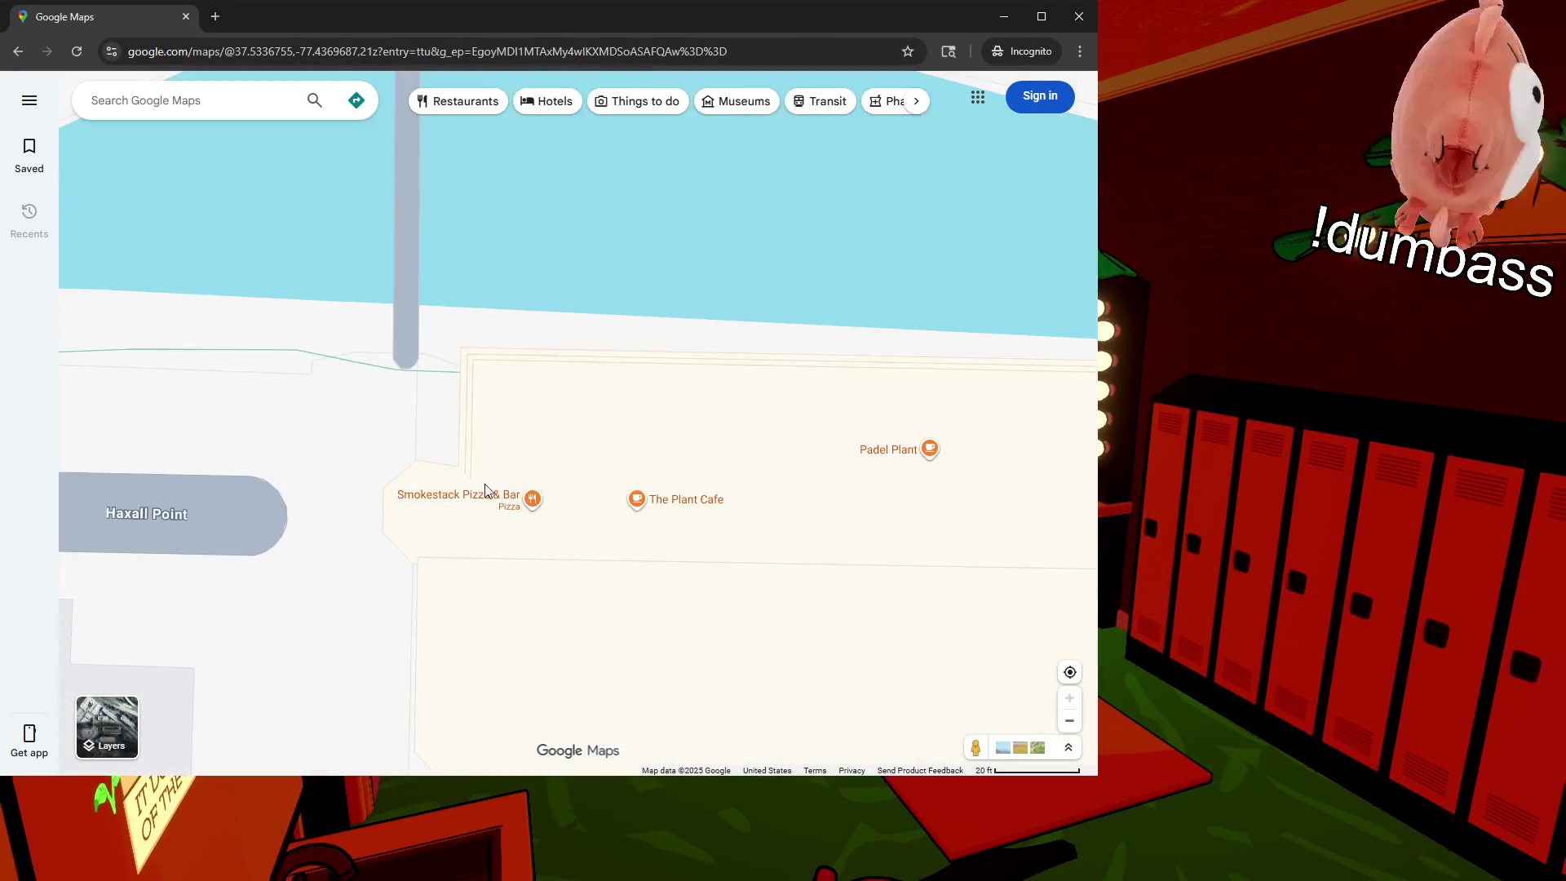
{"action": "left_click", "coordinate": [532, 505]}
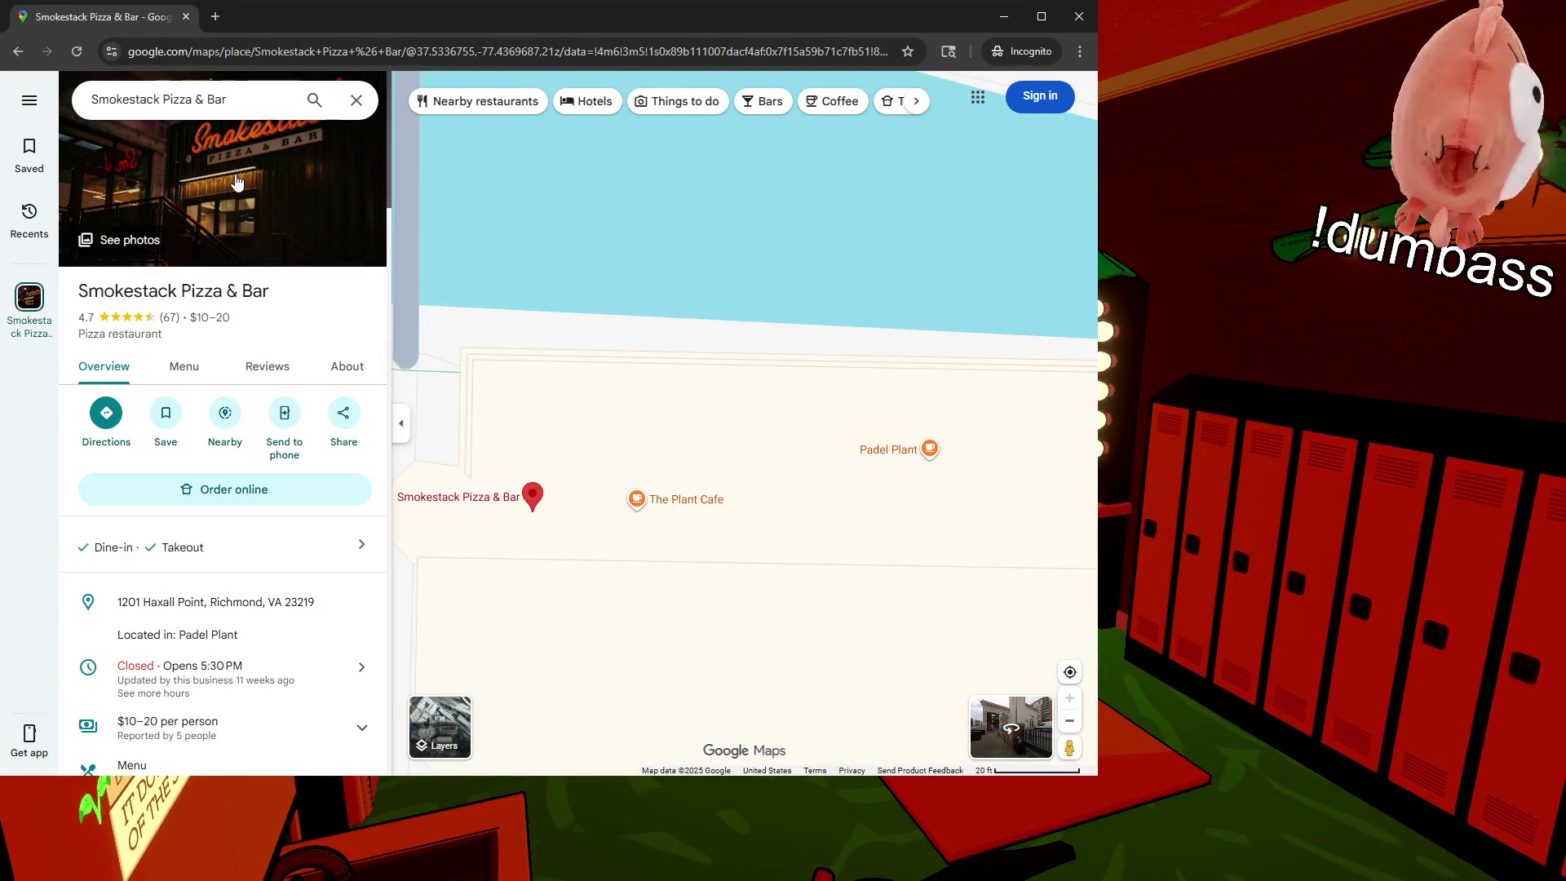
{"action": "left_click", "coordinate": [230, 180]}
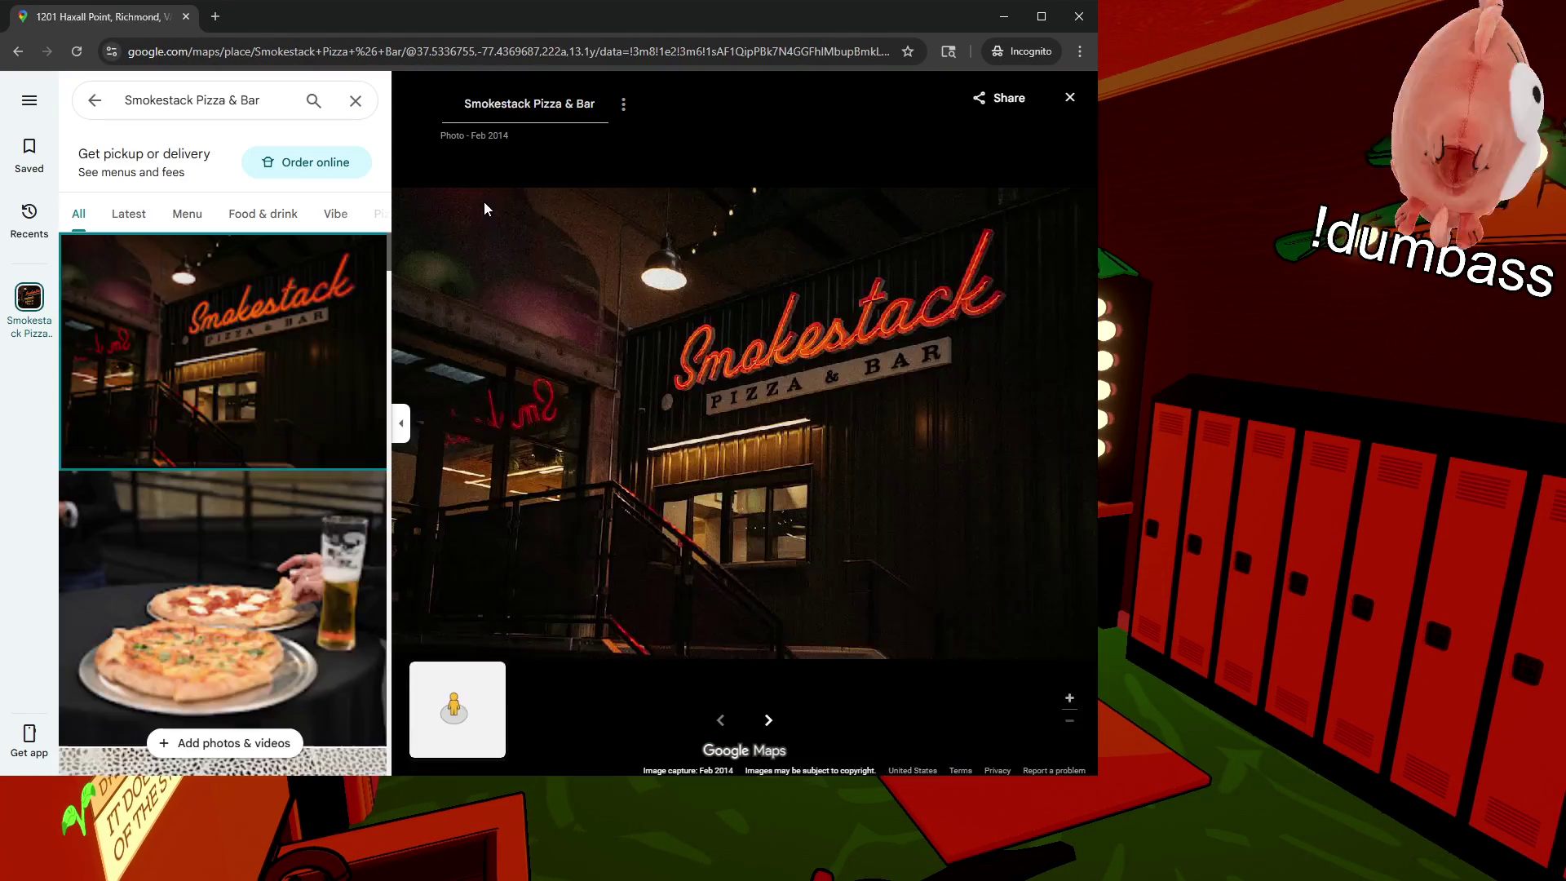
Step: View the outdoor-seating photo and pan across the mural in the zoomed image
{"action": "scroll", "coordinate": [335, 495], "scroll_direction": "down", "scroll_amount": 15}
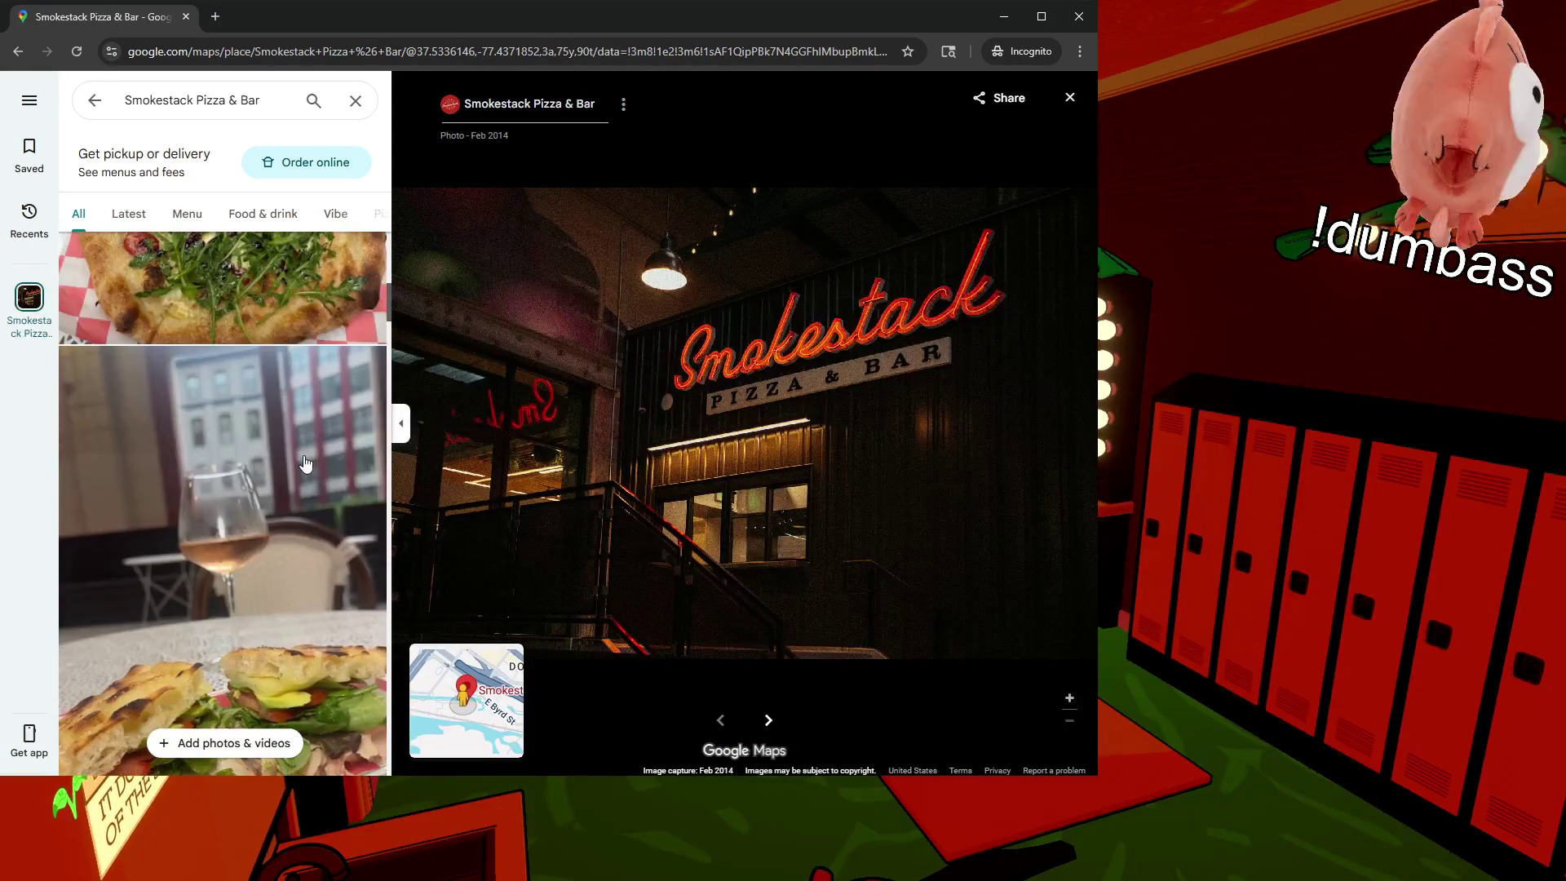
{"action": "scroll", "coordinate": [297, 464], "scroll_direction": "up", "scroll_amount": 1}
{"action": "left_click", "coordinate": [227, 421]}
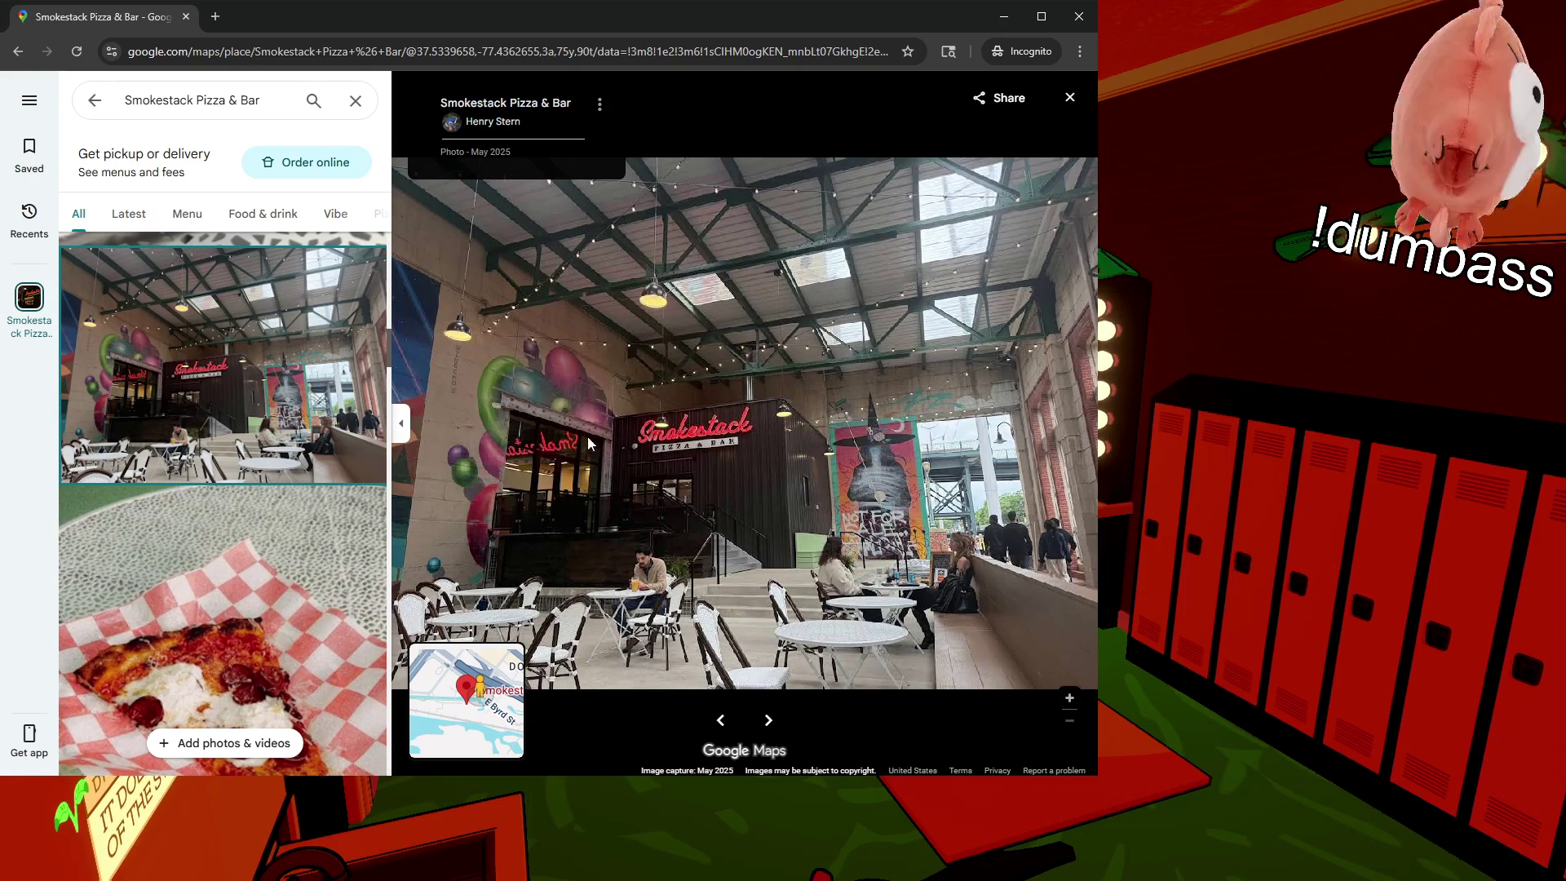
{"action": "scroll", "coordinate": [897, 480], "scroll_direction": "up", "scroll_amount": 5}
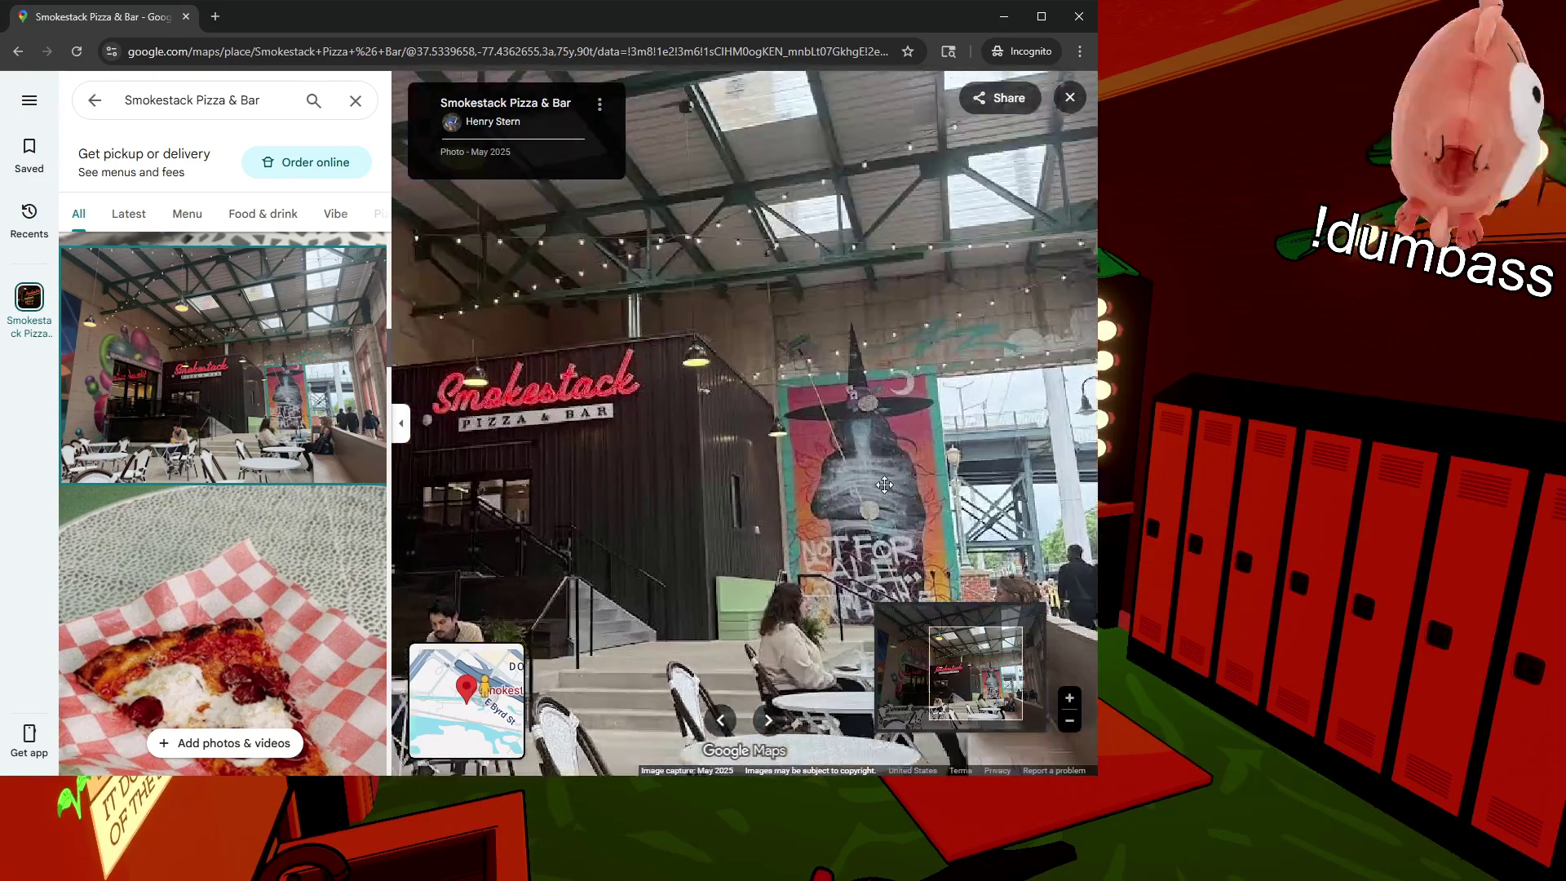
{"action": "scroll", "coordinate": [884, 485], "scroll_direction": "down", "scroll_amount": 5}
{"action": "scroll", "coordinate": [826, 387], "scroll_direction": "up", "scroll_amount": 3}
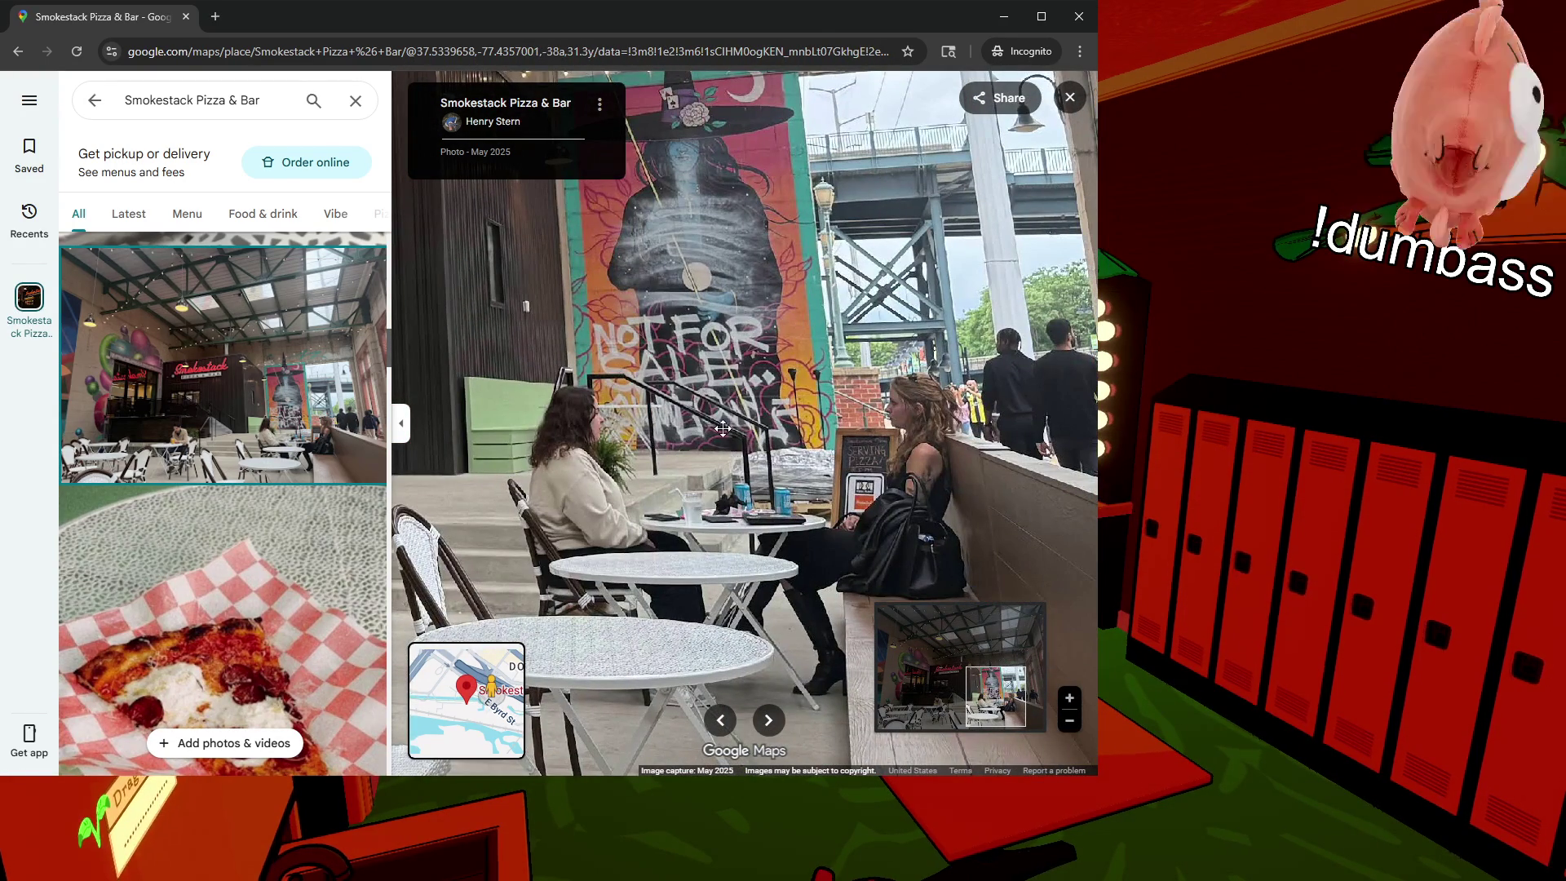
{"action": "mouse_move", "coordinate": [717, 390]}
{"action": "left_mouse_down"}
{"action": "mouse_move", "coordinate": [718, 445]}
{"action": "mouse_move", "coordinate": [718, 420]}
{"action": "mouse_move", "coordinate": [849, 455]}
{"action": "mouse_move", "coordinate": [843, 489]}
{"action": "mouse_move", "coordinate": [638, 475]}
{"action": "left_mouse_up"}
{"action": "mouse_move", "coordinate": [753, 469]}
{"action": "left_mouse_down"}
{"action": "mouse_move", "coordinate": [705, 377]}
{"action": "mouse_move", "coordinate": [725, 406]}
{"action": "left_mouse_up"}
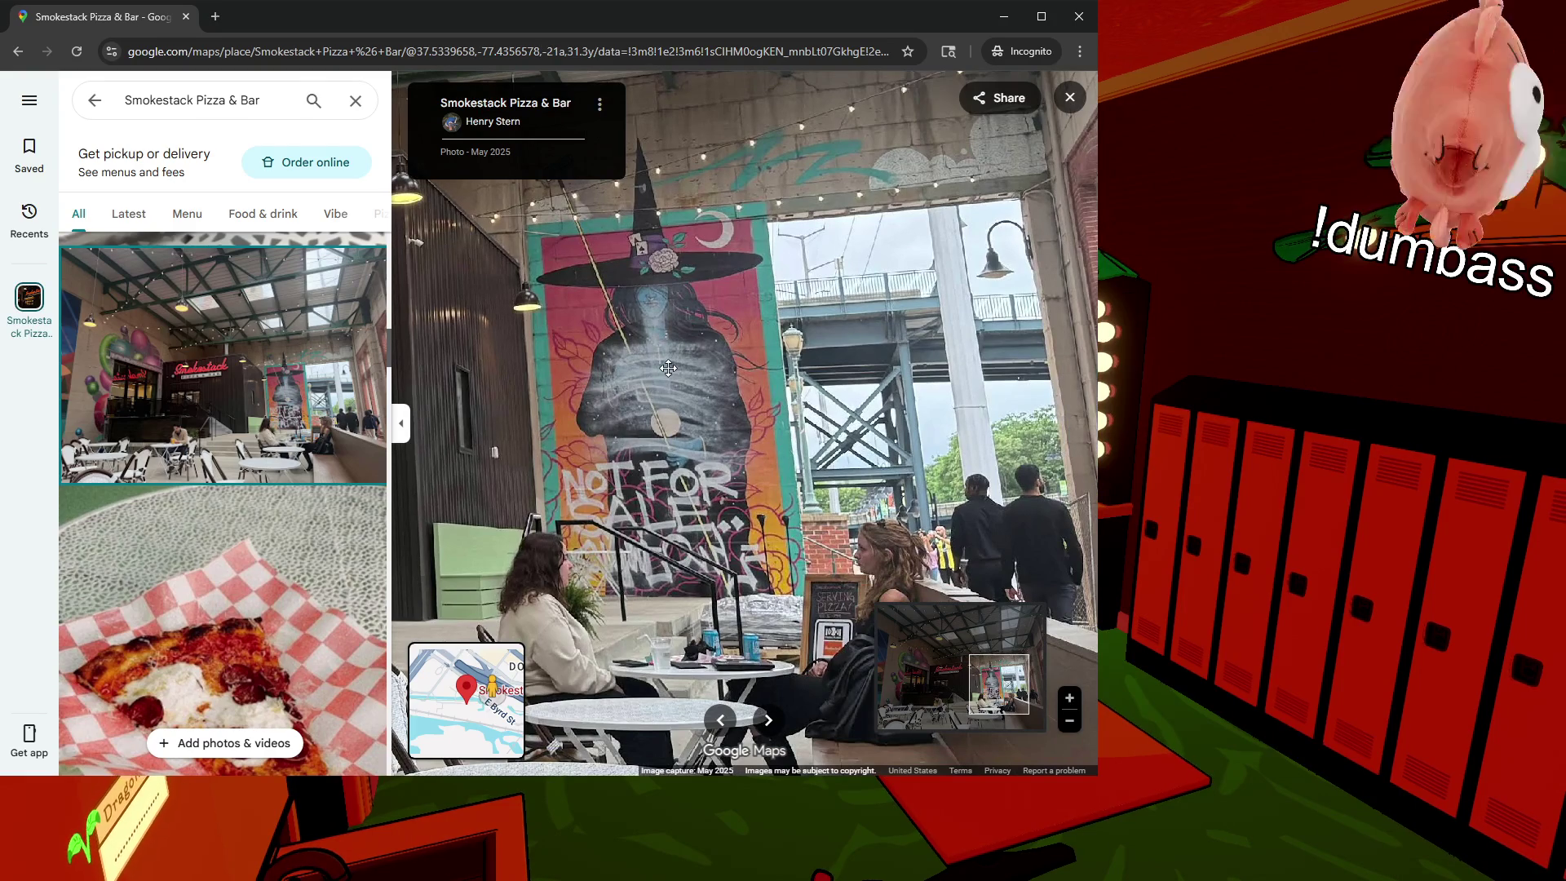
Step: View the photos of tables beside the tennis court and of the courts and seating
{"action": "scroll", "coordinate": [520, 381], "scroll_direction": "down", "scroll_amount": 3}
{"action": "scroll", "coordinate": [306, 499], "scroll_direction": "down", "scroll_amount": 10}
{"action": "scroll", "coordinate": [306, 499], "scroll_direction": "down", "scroll_amount": 5}
{"action": "left_click", "coordinate": [249, 418]}
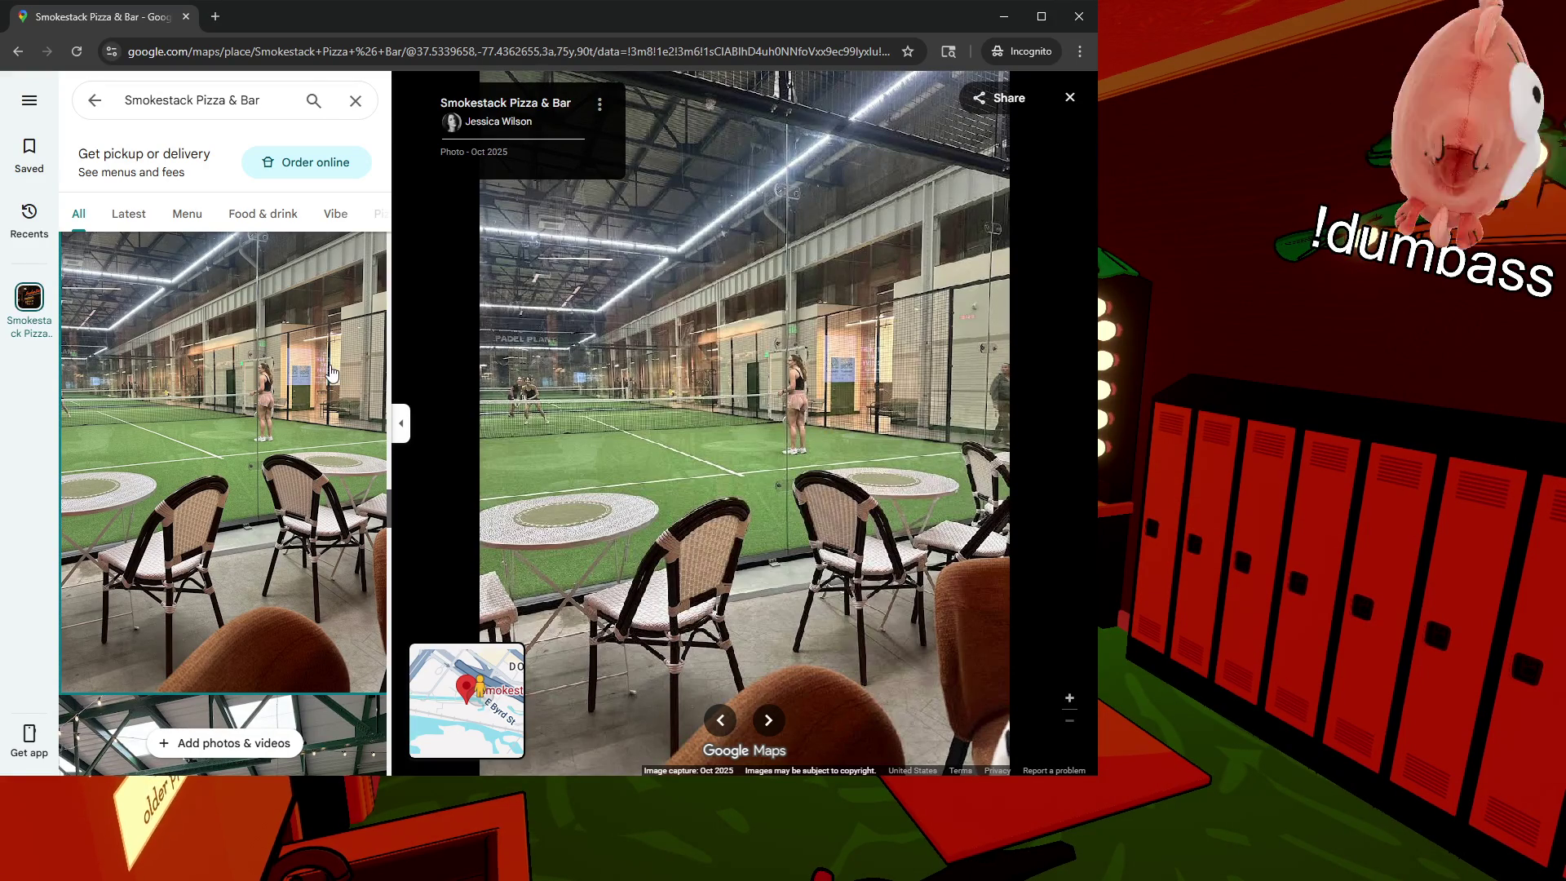
{"action": "scroll", "coordinate": [179, 465], "scroll_direction": "down", "scroll_amount": 5}
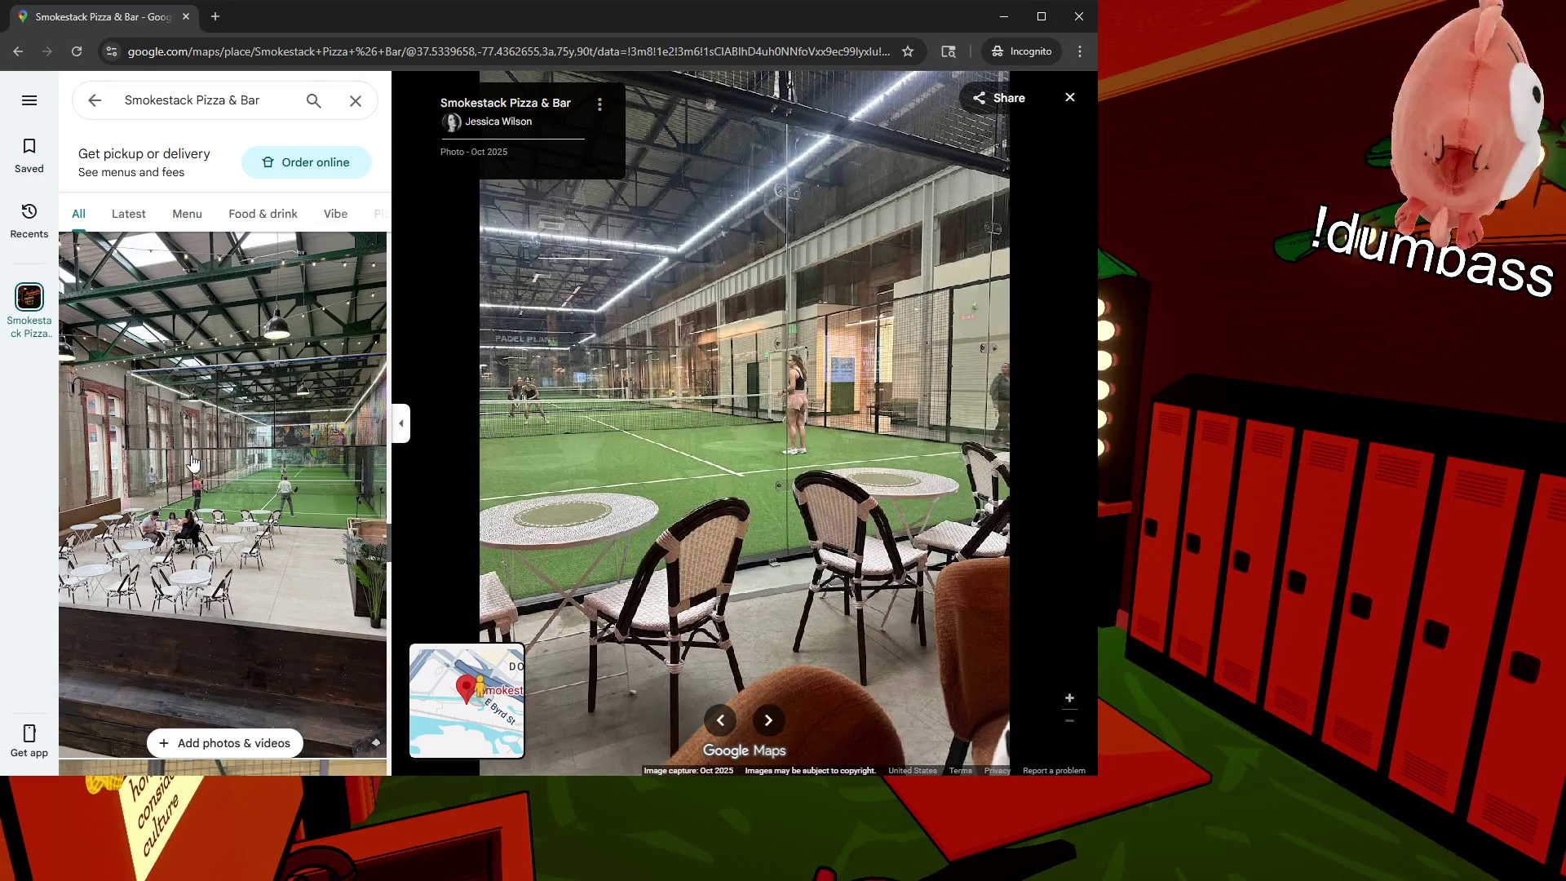
{"action": "left_click", "coordinate": [194, 463]}
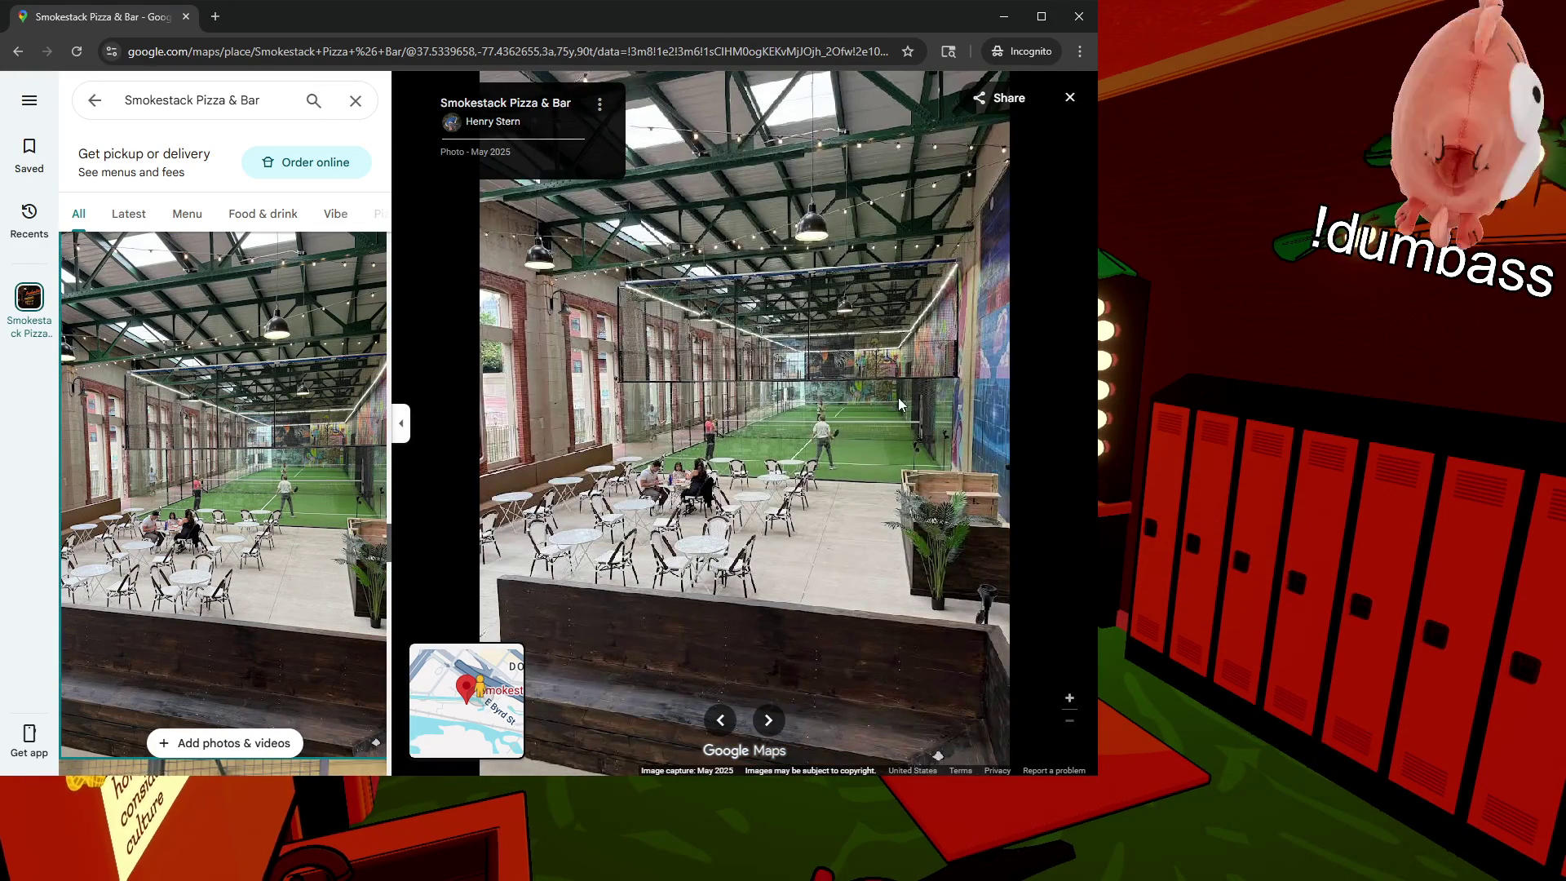
Step: Scroll the photo list down to the seltzers and beers menu image
{"action": "scroll", "coordinate": [904, 404], "scroll_direction": "up", "scroll_amount": 5}
{"action": "scroll", "coordinate": [786, 408], "scroll_direction": "up", "scroll_amount": 2}
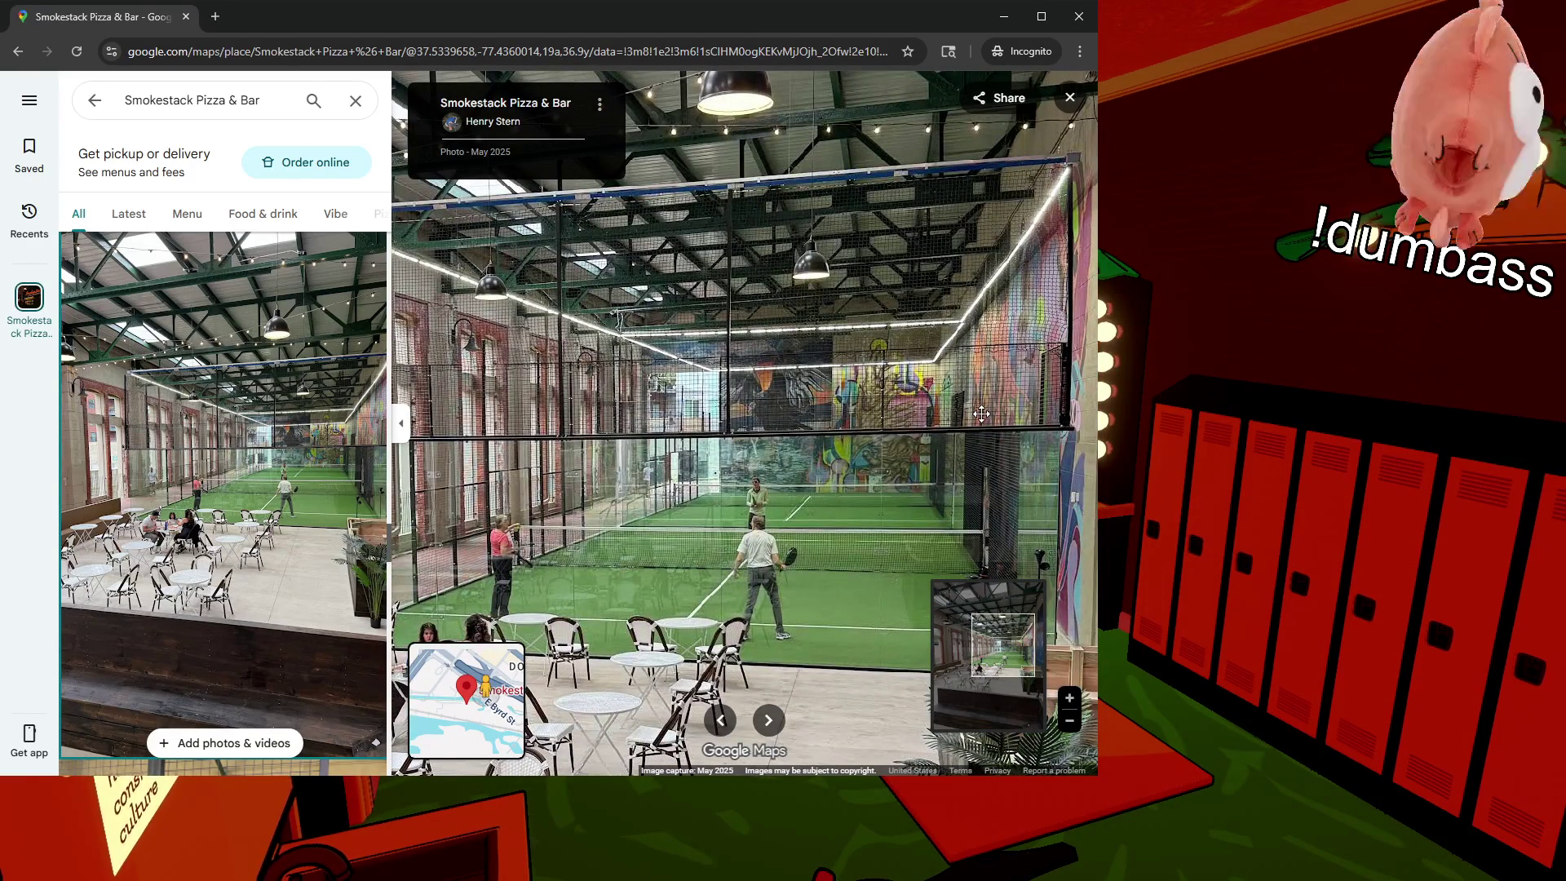
{"action": "scroll", "coordinate": [1025, 378], "scroll_direction": "down", "scroll_amount": 3}
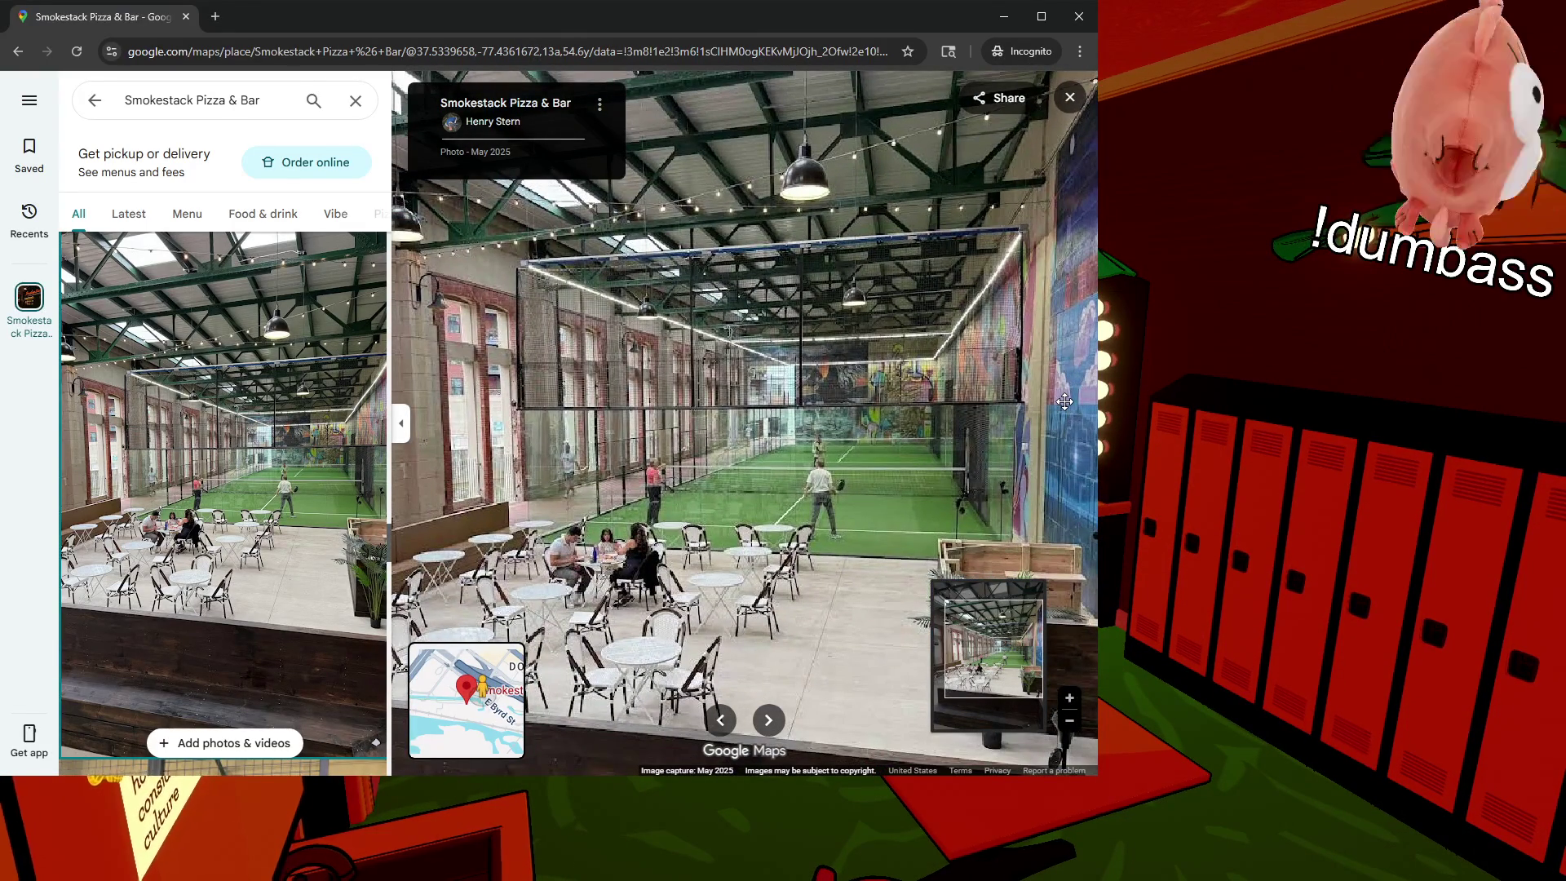
{"action": "scroll", "coordinate": [816, 404], "scroll_direction": "down", "scroll_amount": 3}
{"action": "scroll", "coordinate": [181, 497], "scroll_direction": "down", "scroll_amount": 5}
{"action": "scroll", "coordinate": [190, 484], "scroll_direction": "down", "scroll_amount": 12}
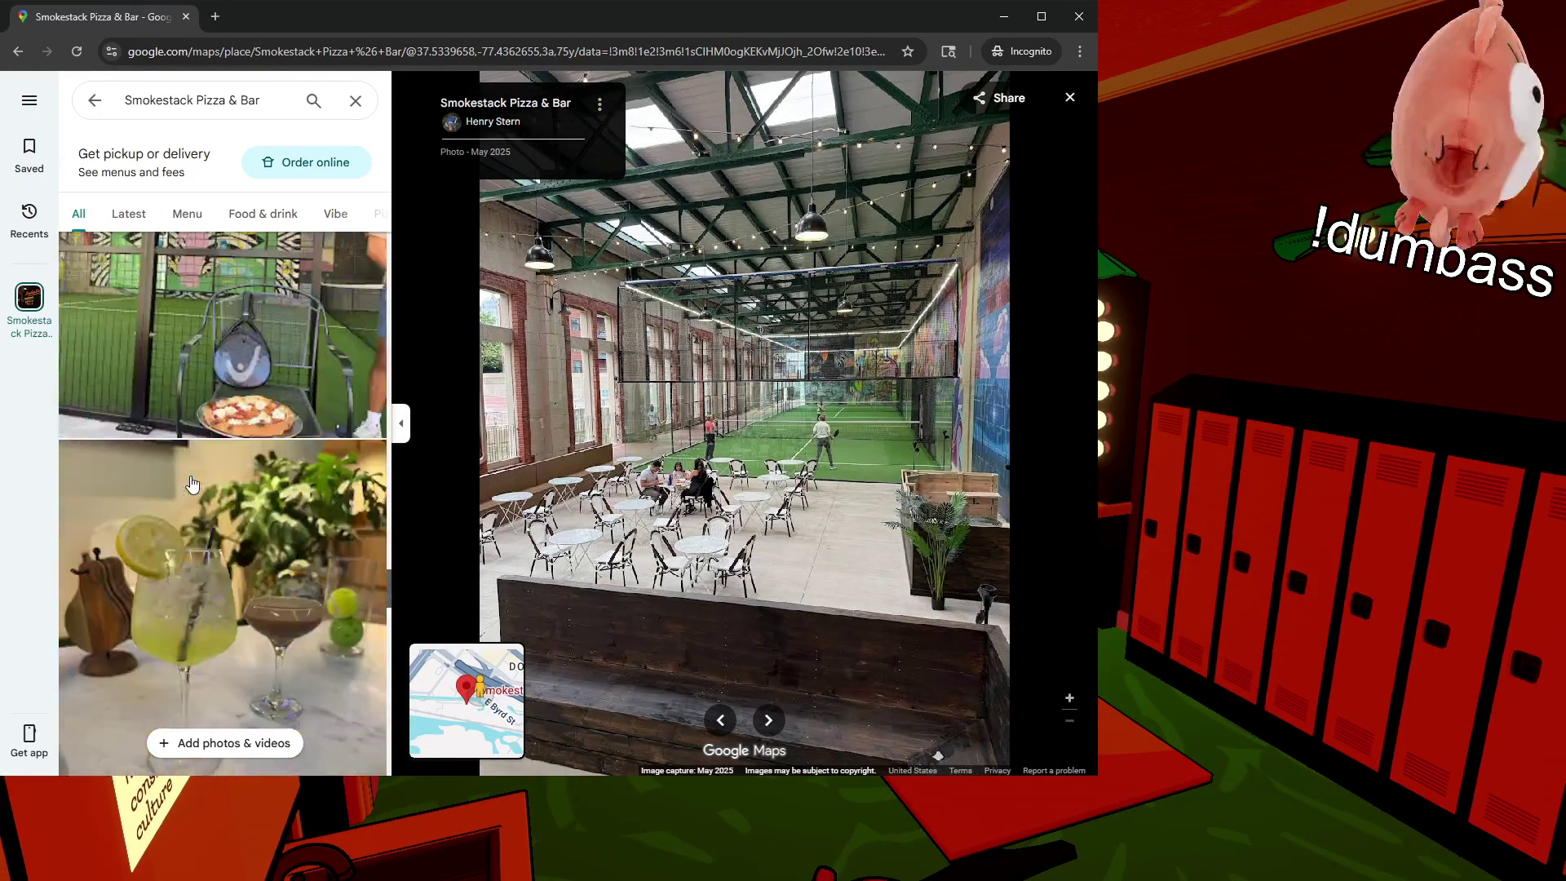
{"action": "scroll", "coordinate": [190, 482], "scroll_direction": "down", "scroll_amount": 4}
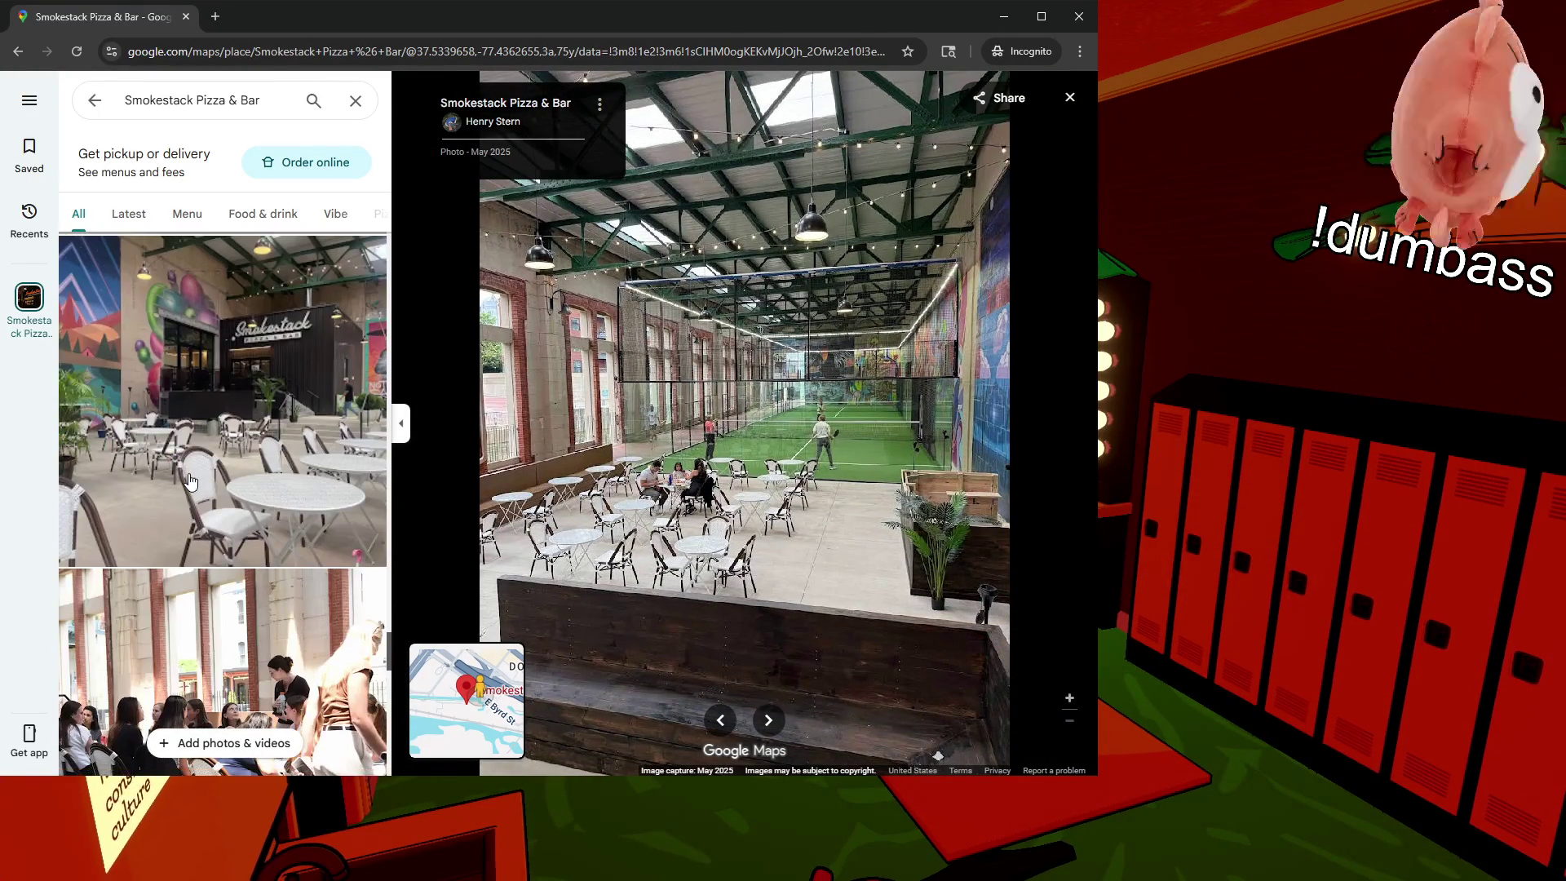
{"action": "scroll", "coordinate": [191, 481], "scroll_direction": "down", "scroll_amount": 4}
{"action": "scroll", "coordinate": [191, 482], "scroll_direction": "down", "scroll_amount": 4}
{"action": "scroll", "coordinate": [220, 473], "scroll_direction": "up", "scroll_amount": 6}
{"action": "scroll", "coordinate": [227, 472], "scroll_direction": "up", "scroll_amount": 5}
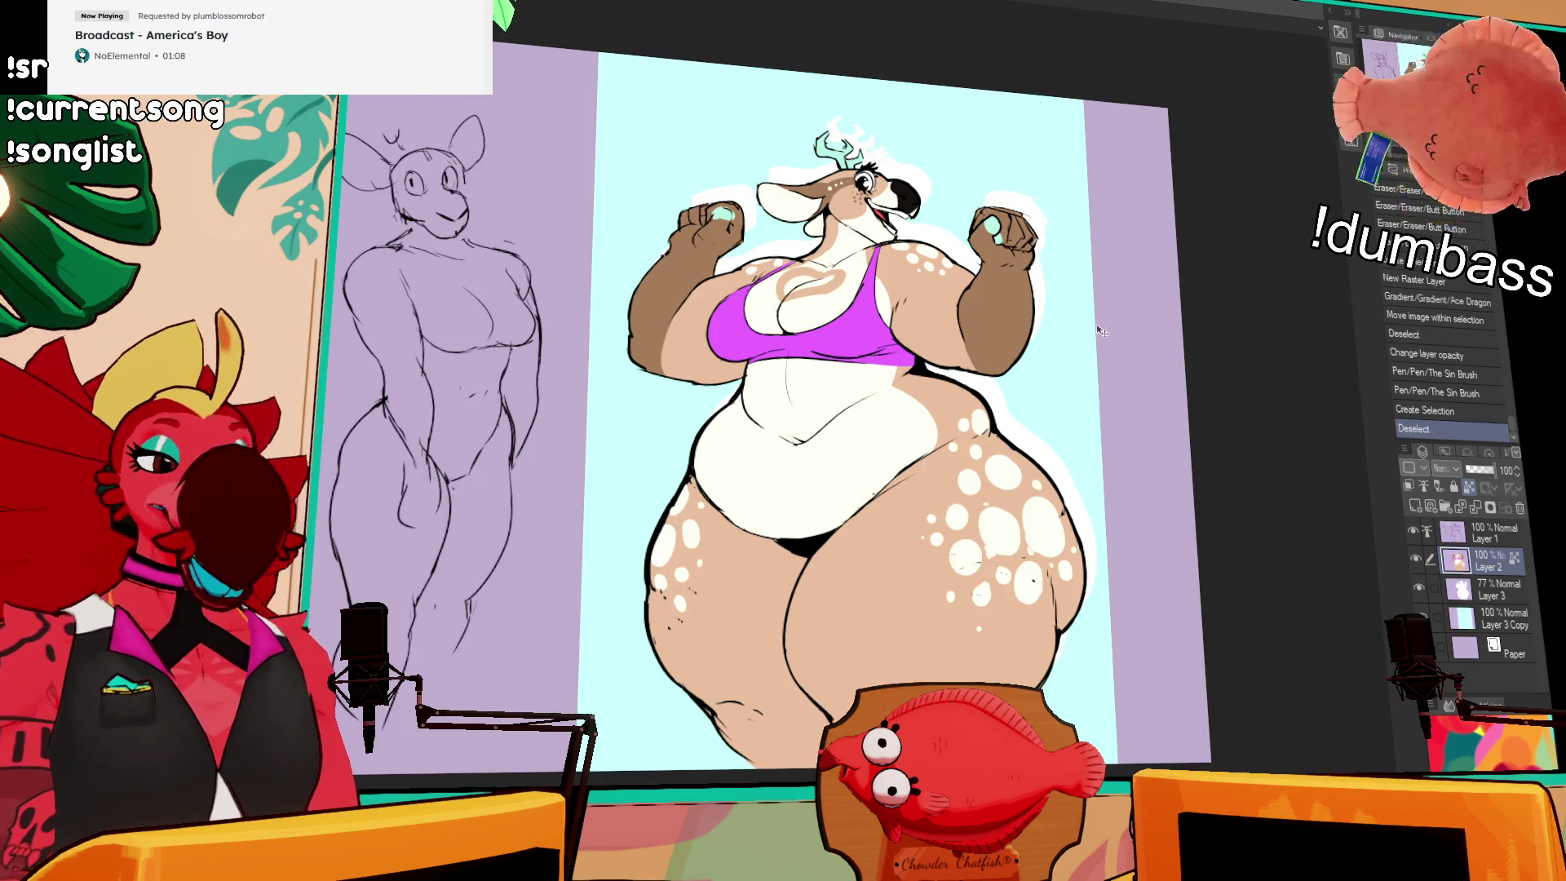
Step: Zoom and scroll around the roster lineup to look over the red wolf and nearby characters
{"action": "scroll", "coordinate": [1100, 331], "scroll_direction": "up", "scroll_amount": 3}
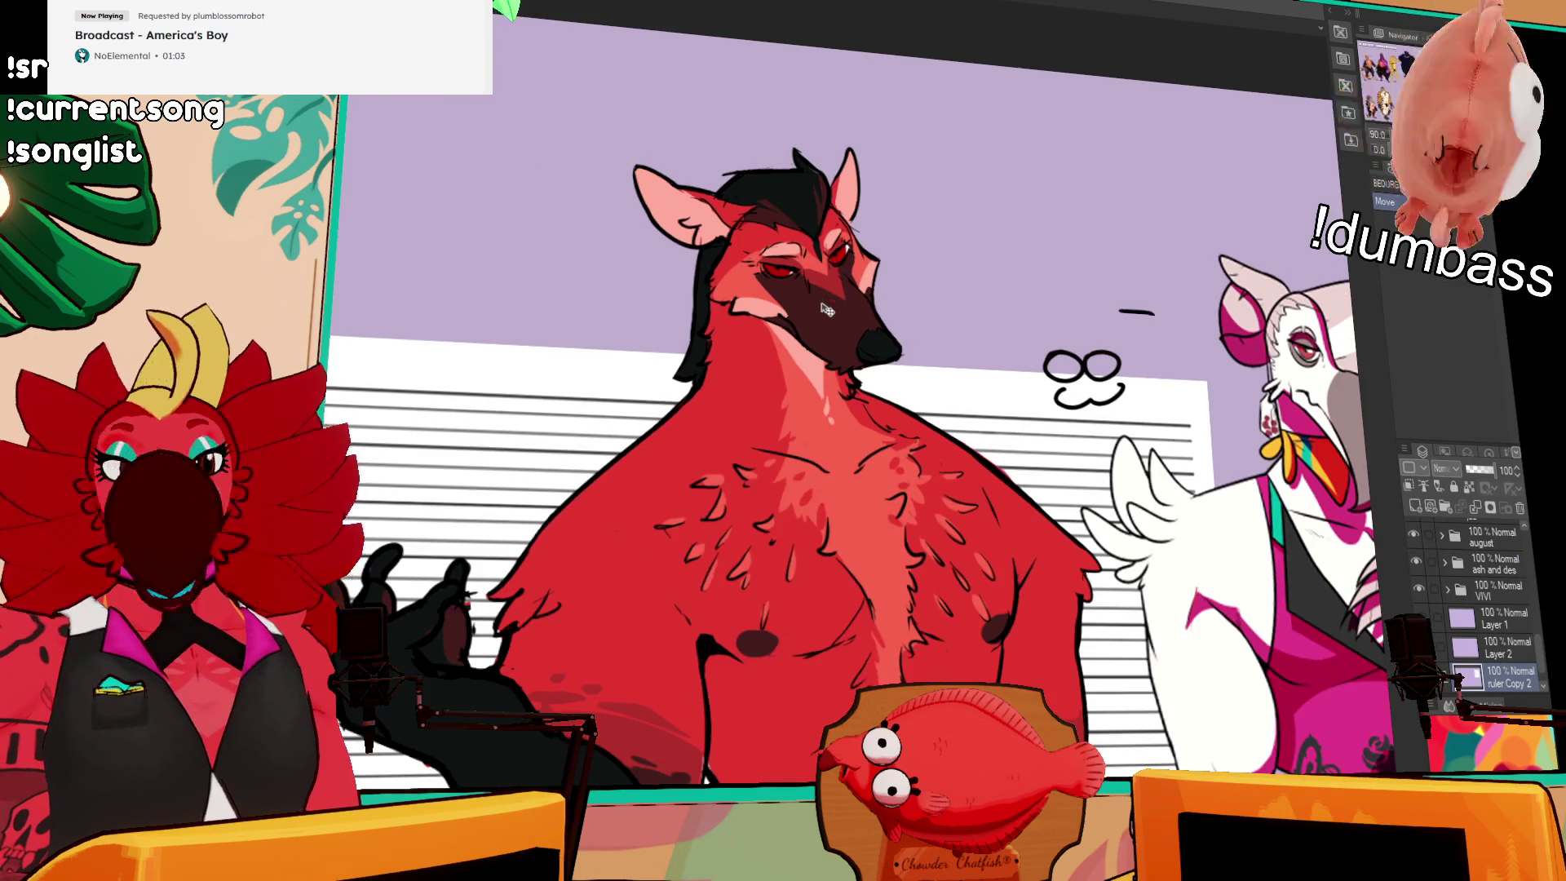
{"action": "scroll", "coordinate": [857, 318], "scroll_direction": "down", "scroll_amount": 3}
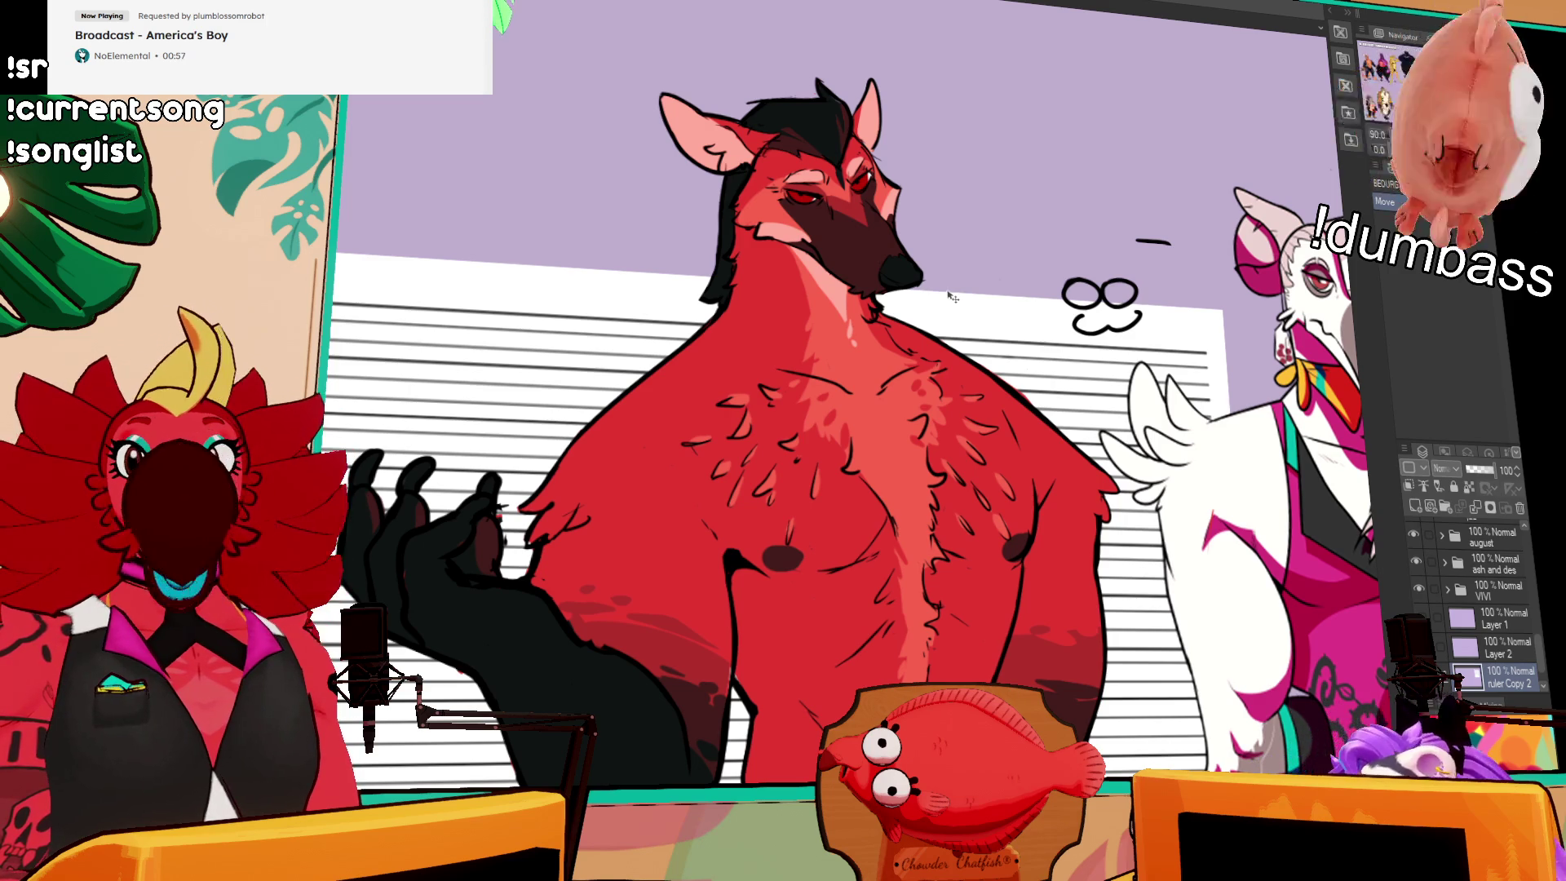
{"action": "scroll", "coordinate": [930, 303], "scroll_direction": "down", "scroll_amount": 2}
{"action": "left_click_drag", "start_coordinate": [950, 300], "coordinate": [944, 254]}
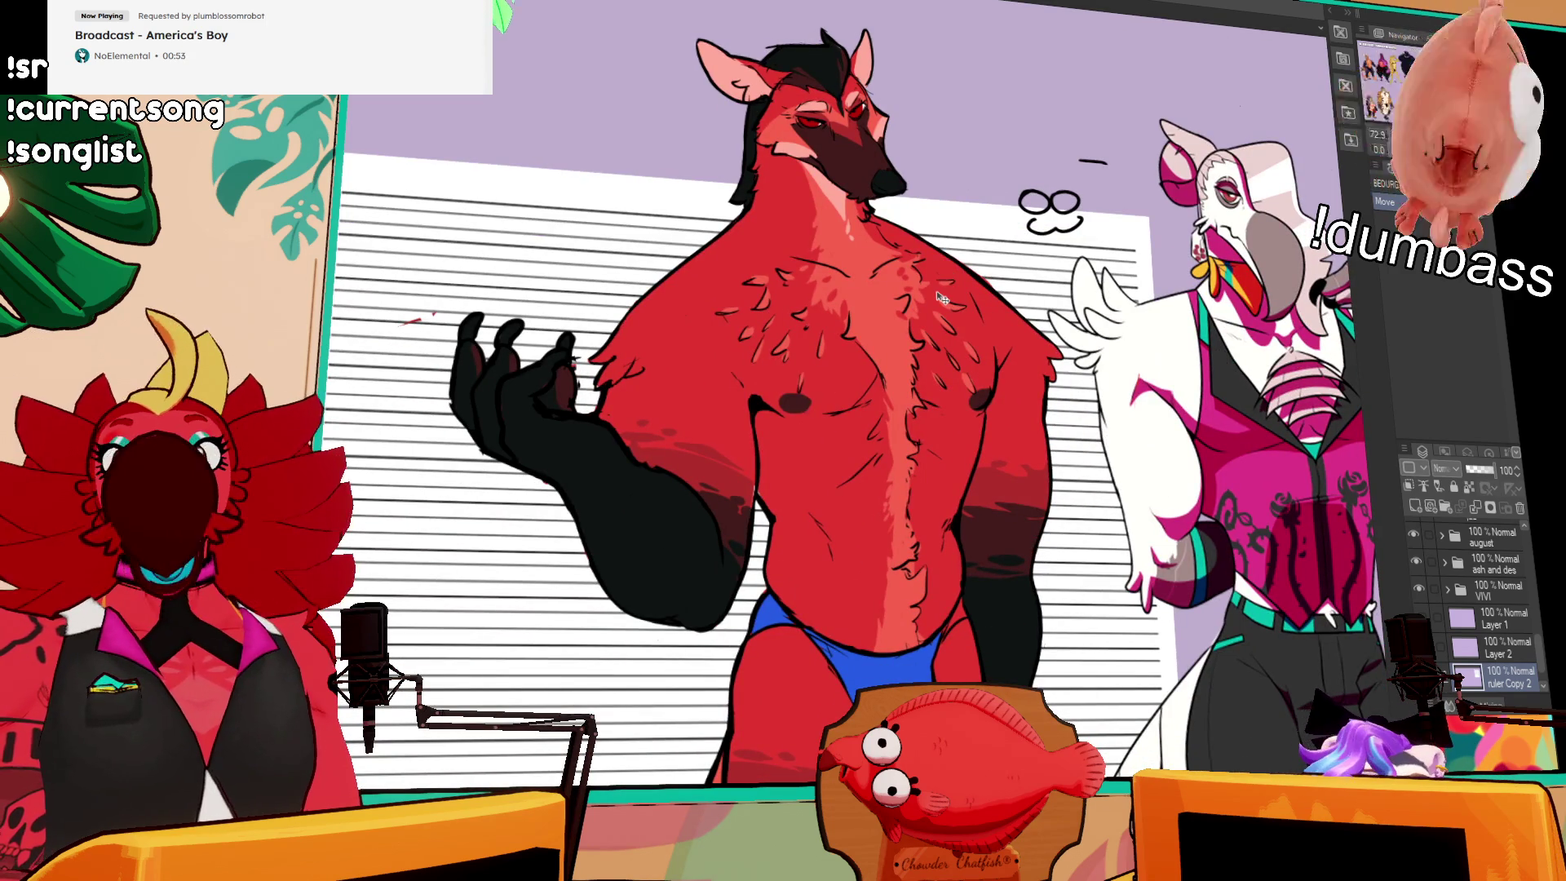
{"action": "scroll", "coordinate": [939, 295], "scroll_direction": "down", "scroll_amount": 1}
{"action": "scroll", "coordinate": [977, 361], "scroll_direction": "down", "scroll_amount": 1}
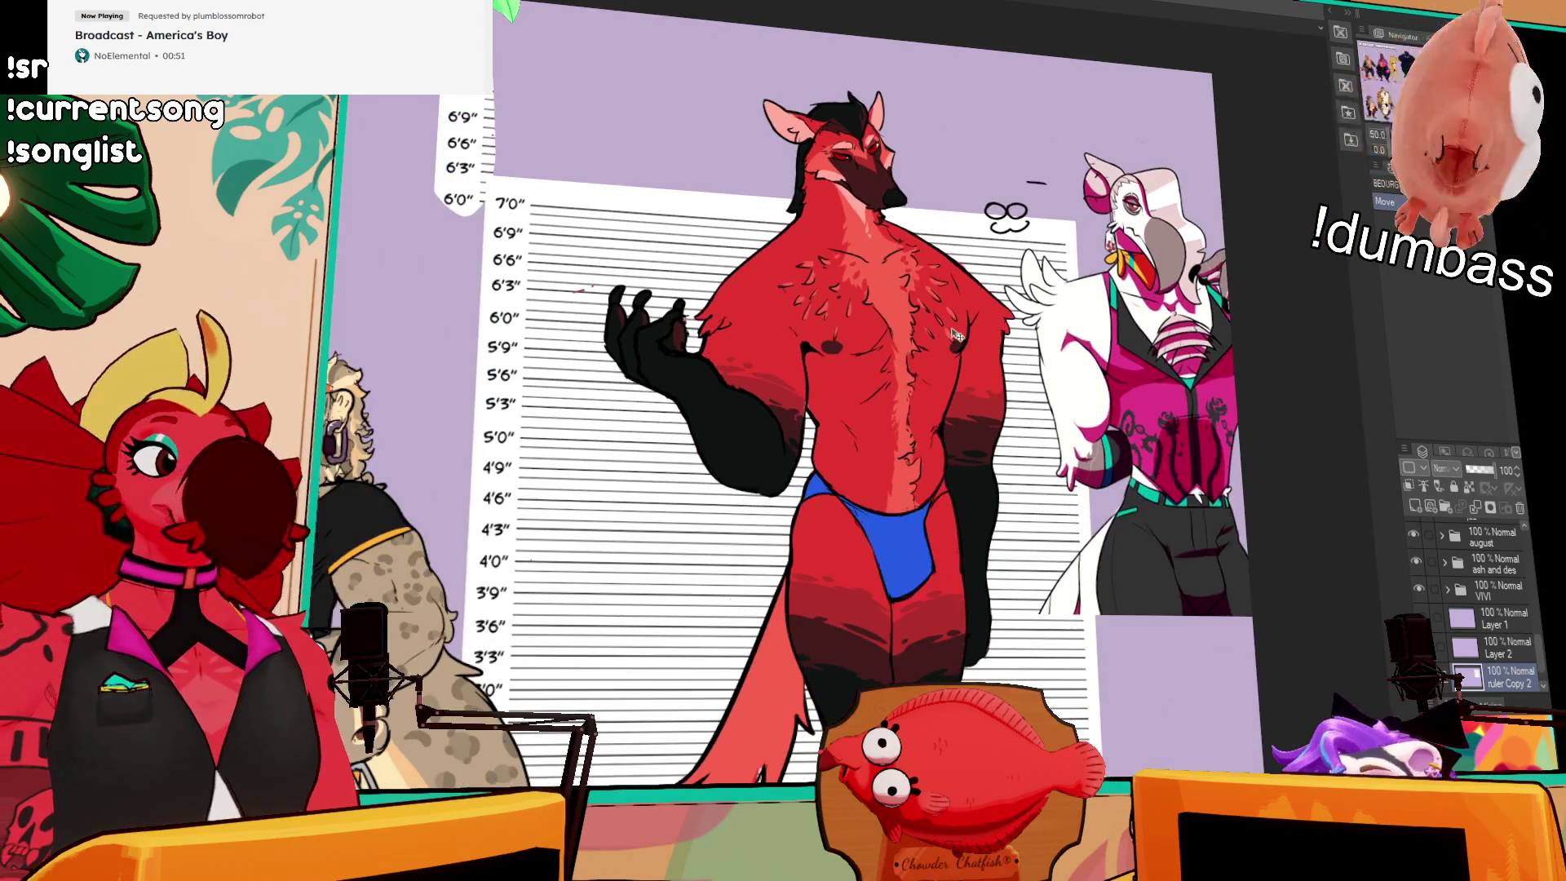
{"action": "scroll", "coordinate": [1069, 504], "scroll_direction": "left", "scroll_amount": 10}
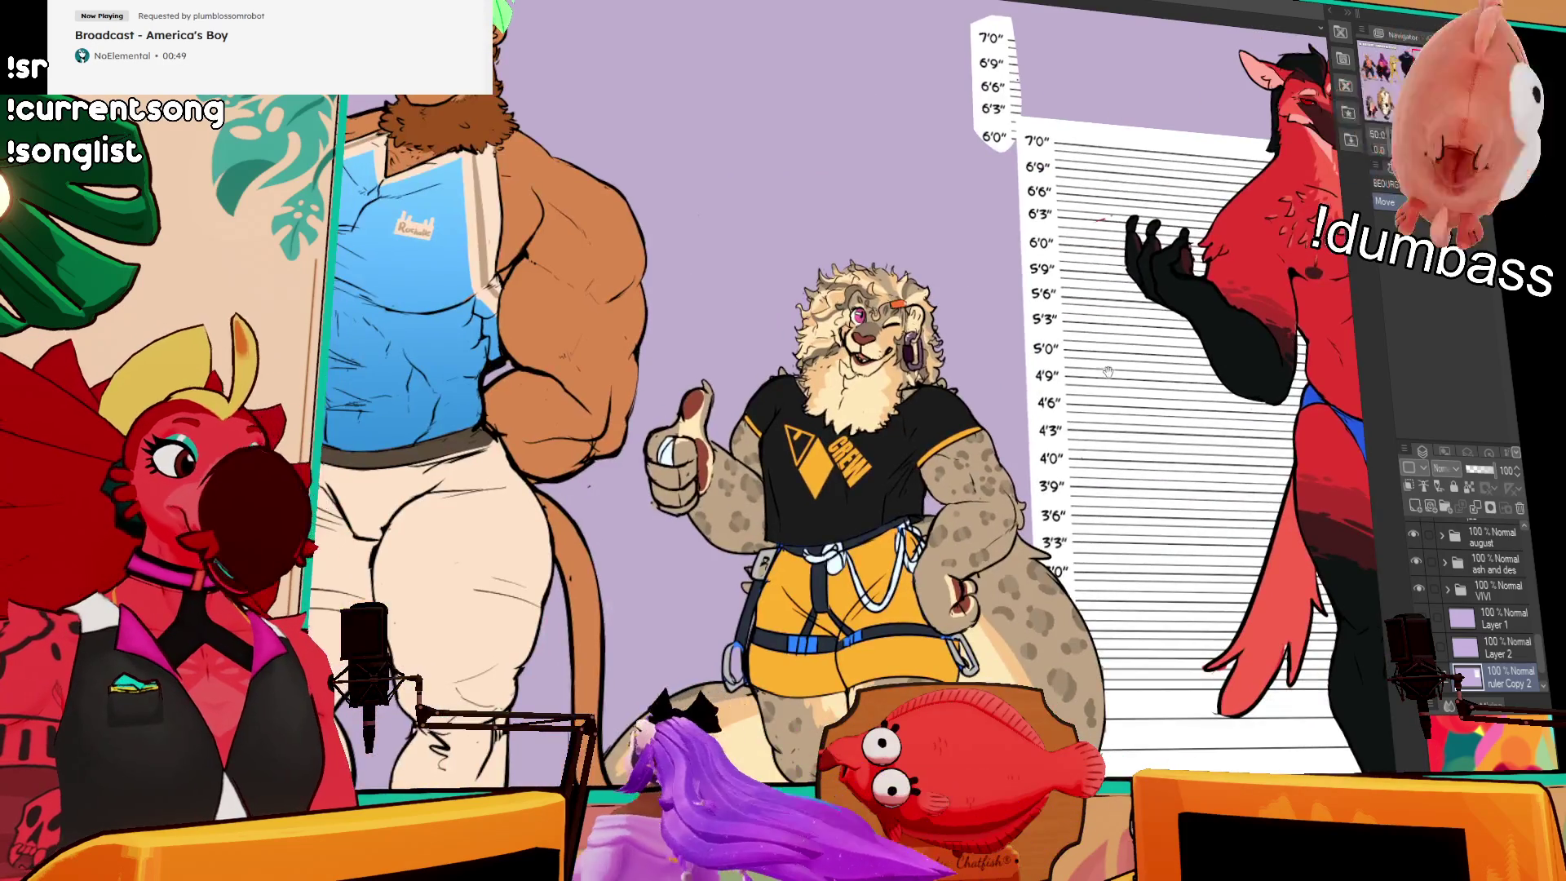
{"action": "scroll", "coordinate": [1121, 420], "scroll_direction": "up", "scroll_amount": 2}
{"action": "scroll", "coordinate": [1118, 449], "scroll_direction": "left", "scroll_amount": 10}
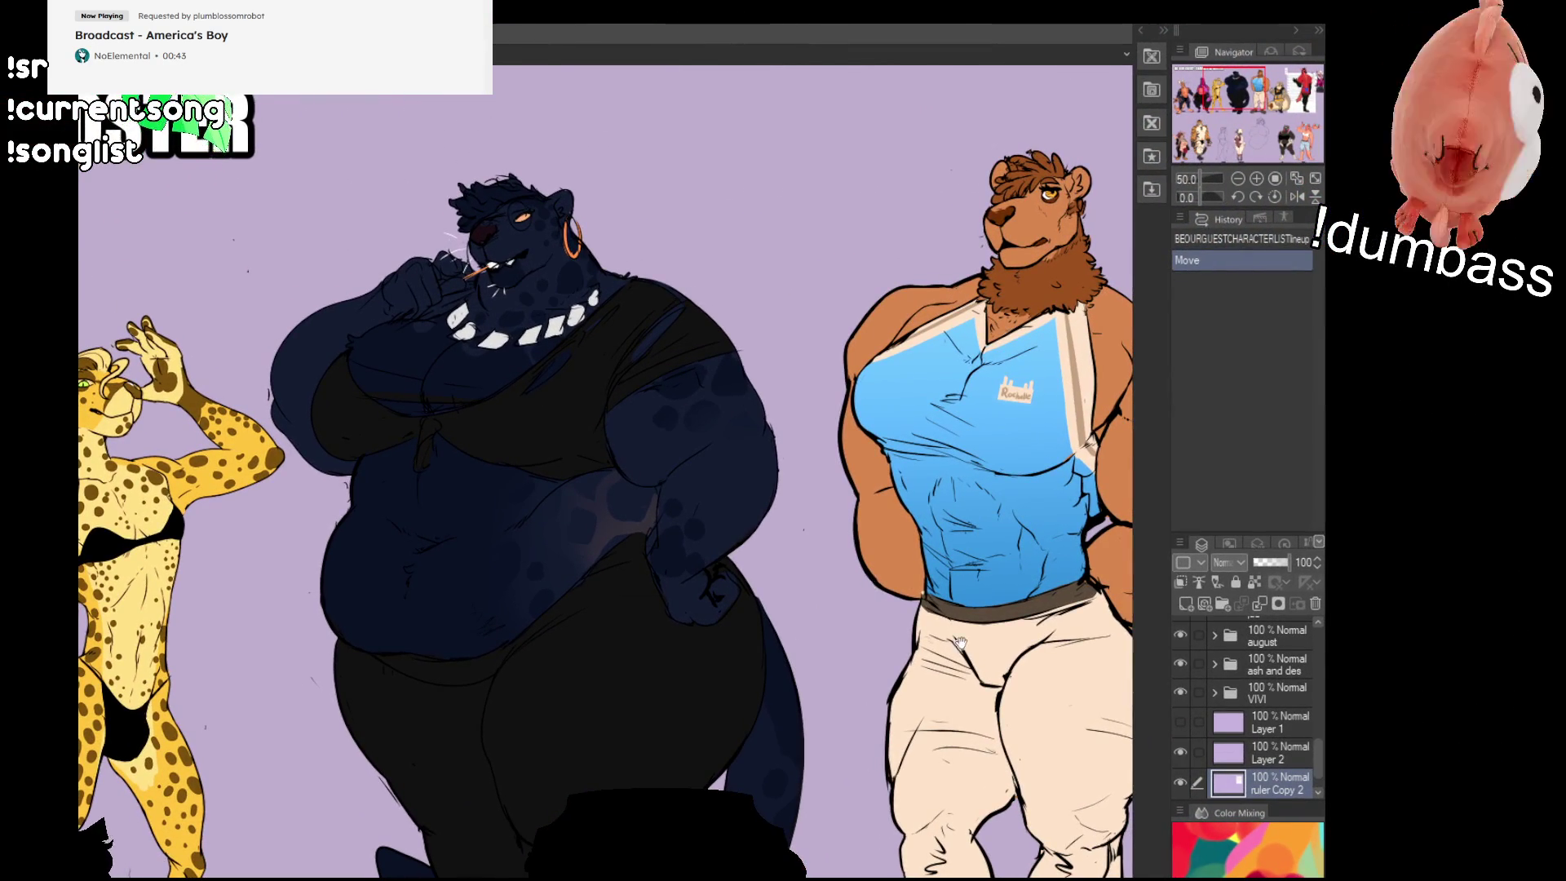
{"action": "scroll", "coordinate": [559, 629], "scroll_direction": "right", "scroll_amount": 10}
{"action": "scroll", "coordinate": [560, 630], "scroll_direction": "right", "scroll_amount": 10}
{"action": "scroll", "coordinate": [530, 608], "scroll_direction": "up", "scroll_amount": 3}
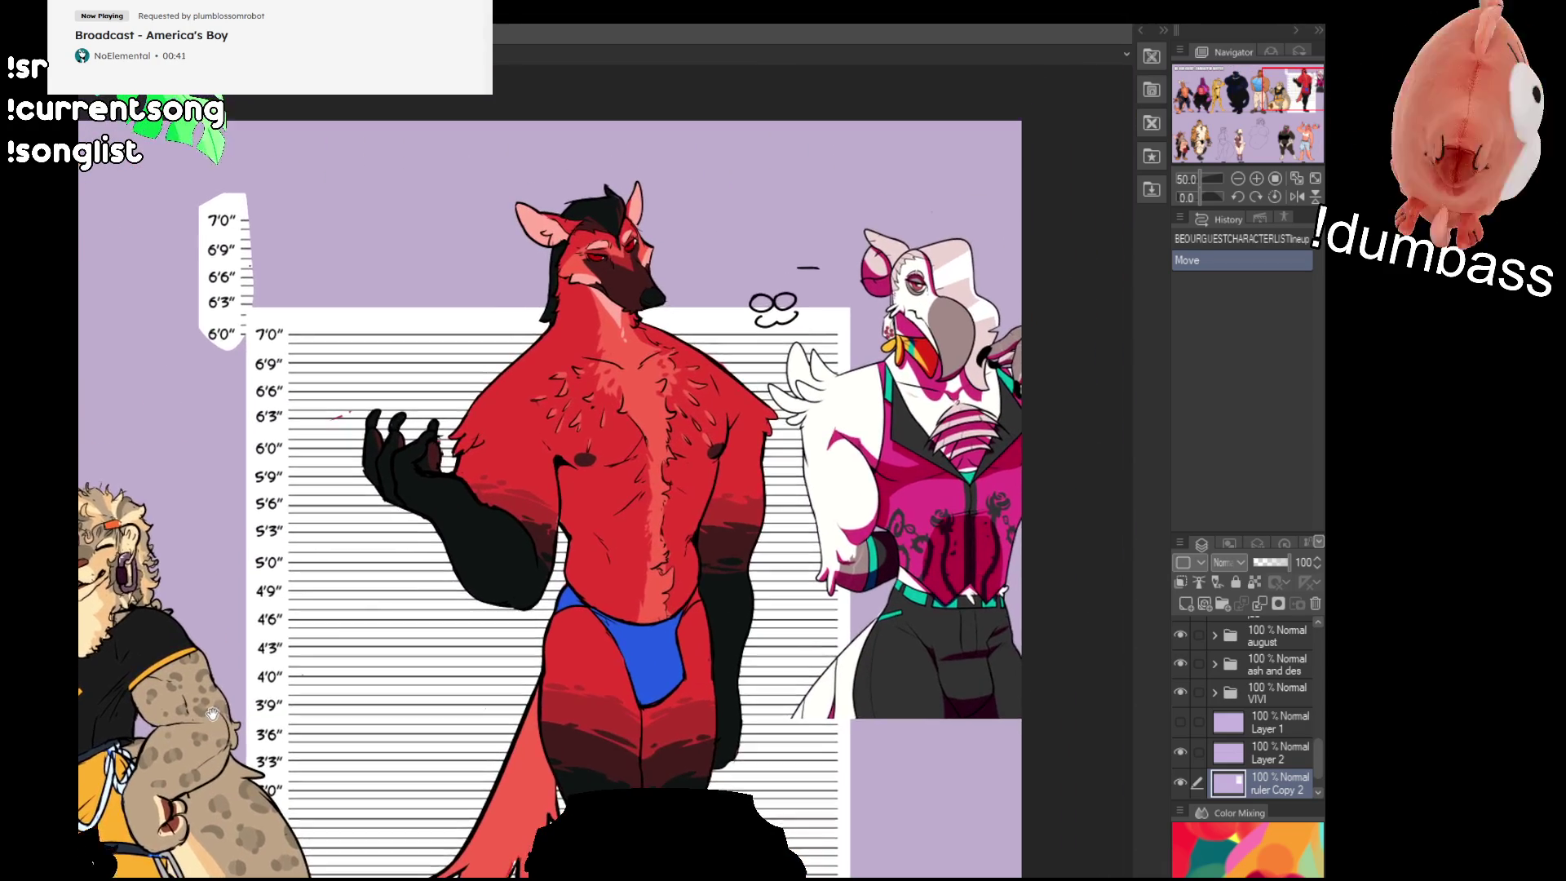
{"action": "scroll", "coordinate": [506, 589], "scroll_direction": "up", "scroll_amount": 1}
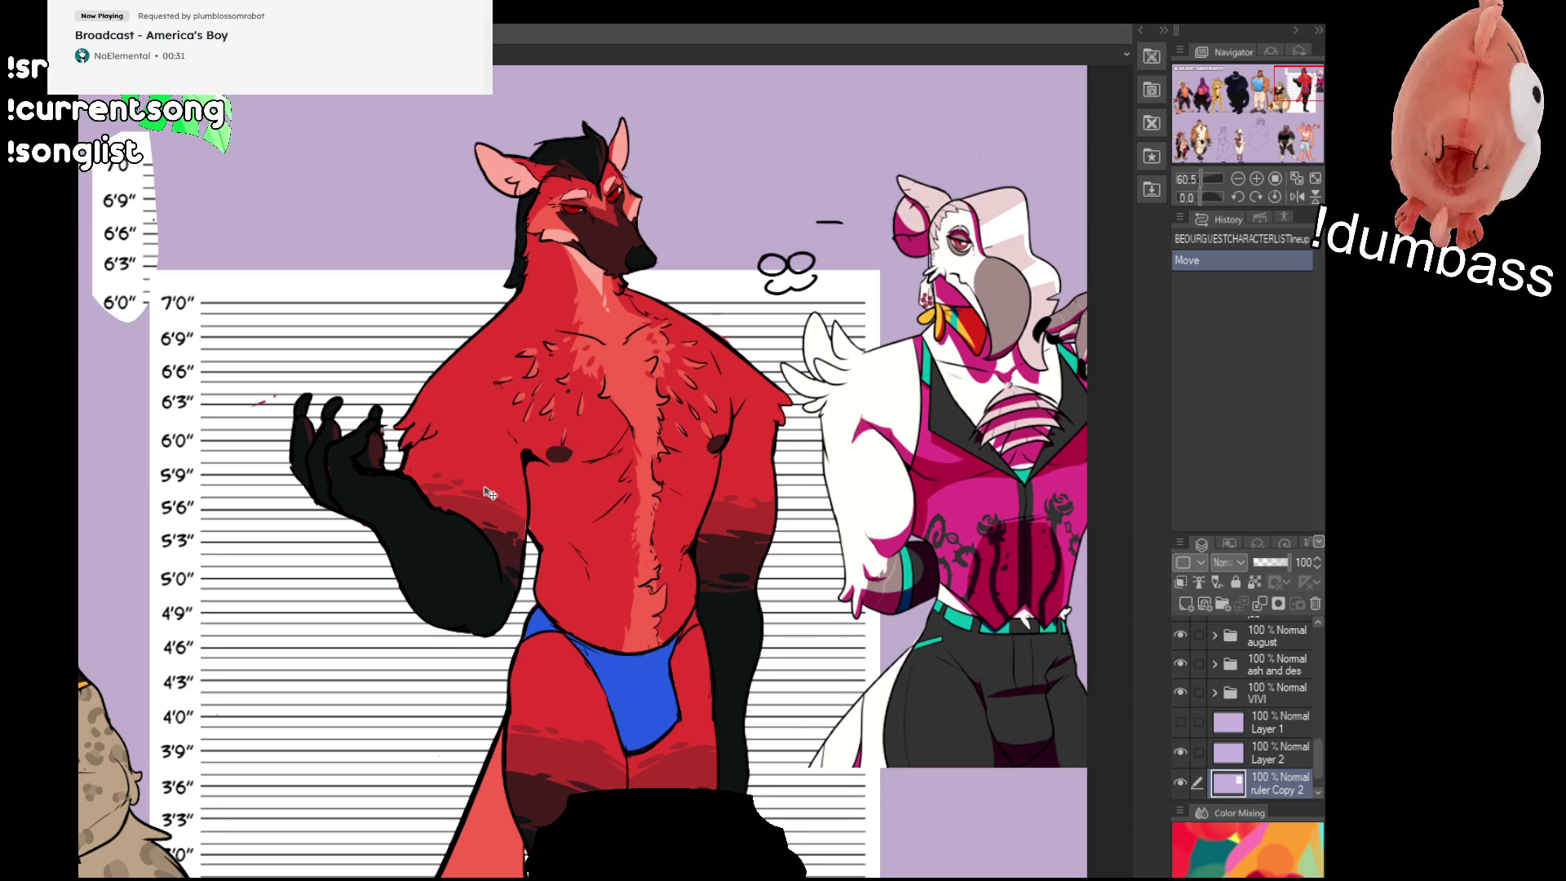
Step: Pan back to the lineup's start with the CHARACTER ROSTER title and first characters, then switch artworks
{"action": "scroll", "coordinate": [486, 493], "scroll_direction": "down", "scroll_amount": 2}
{"action": "mouse_move", "coordinate": [487, 494]}
{"action": "left_mouse_down"}
{"action": "mouse_move", "coordinate": [555, 147]}
{"action": "mouse_move", "coordinate": [429, 477]}
{"action": "mouse_move", "coordinate": [433, 434]}
{"action": "mouse_move", "coordinate": [832, 467]}
{"action": "left_mouse_up"}
{"action": "scroll", "coordinate": [433, 435], "scroll_direction": "down", "scroll_amount": 1}
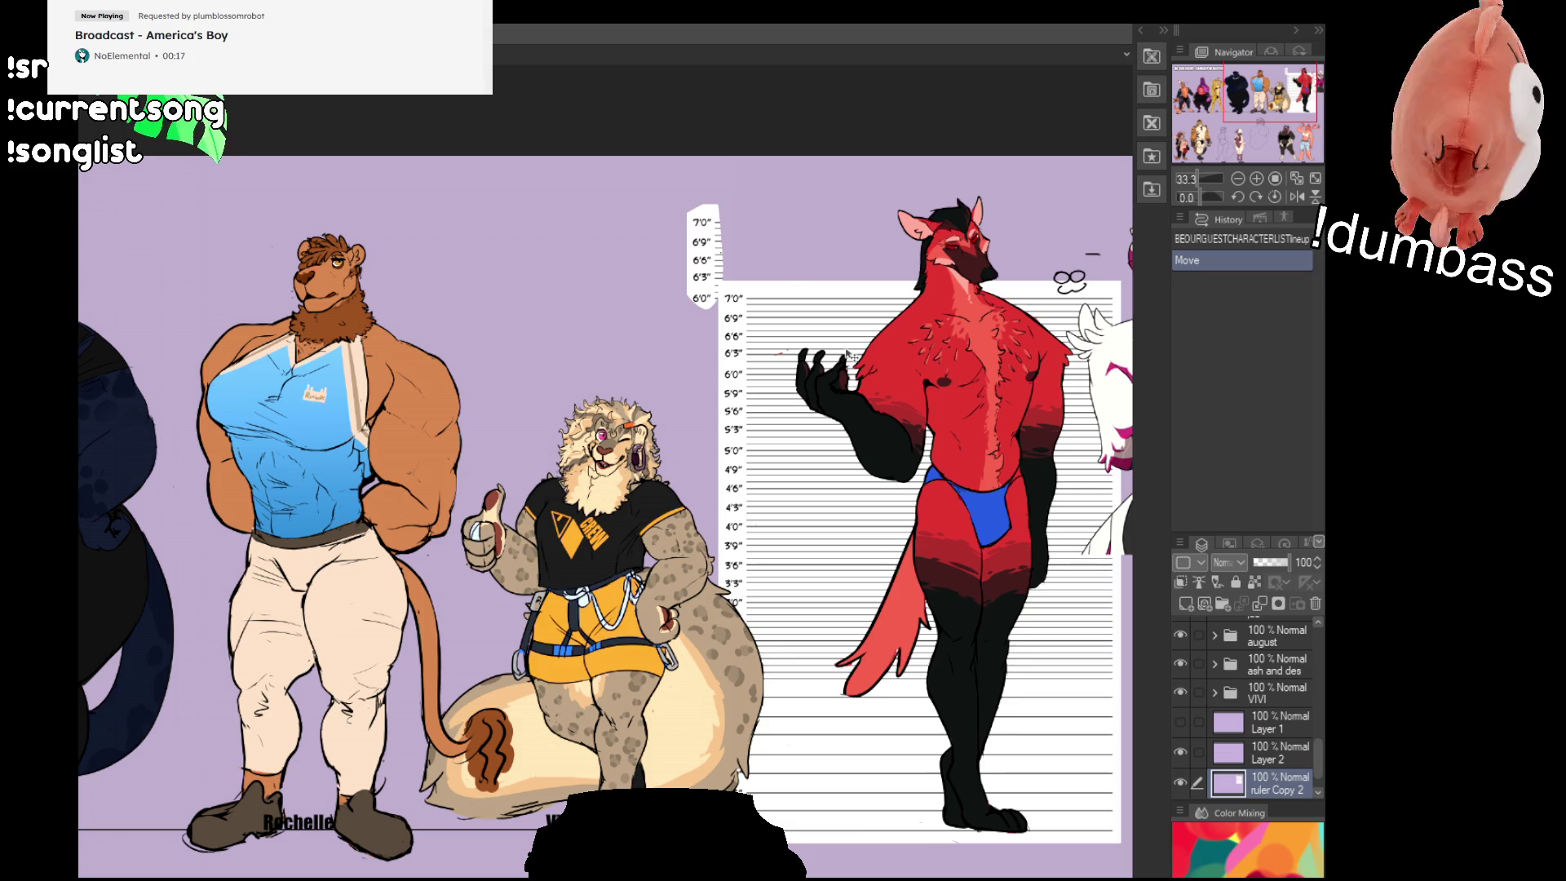
{"action": "left_click_drag", "start_coordinate": [300, 436], "coordinate": [1012, 442]}
{"action": "left_click_drag", "start_coordinate": [779, 495], "coordinate": [949, 490]}
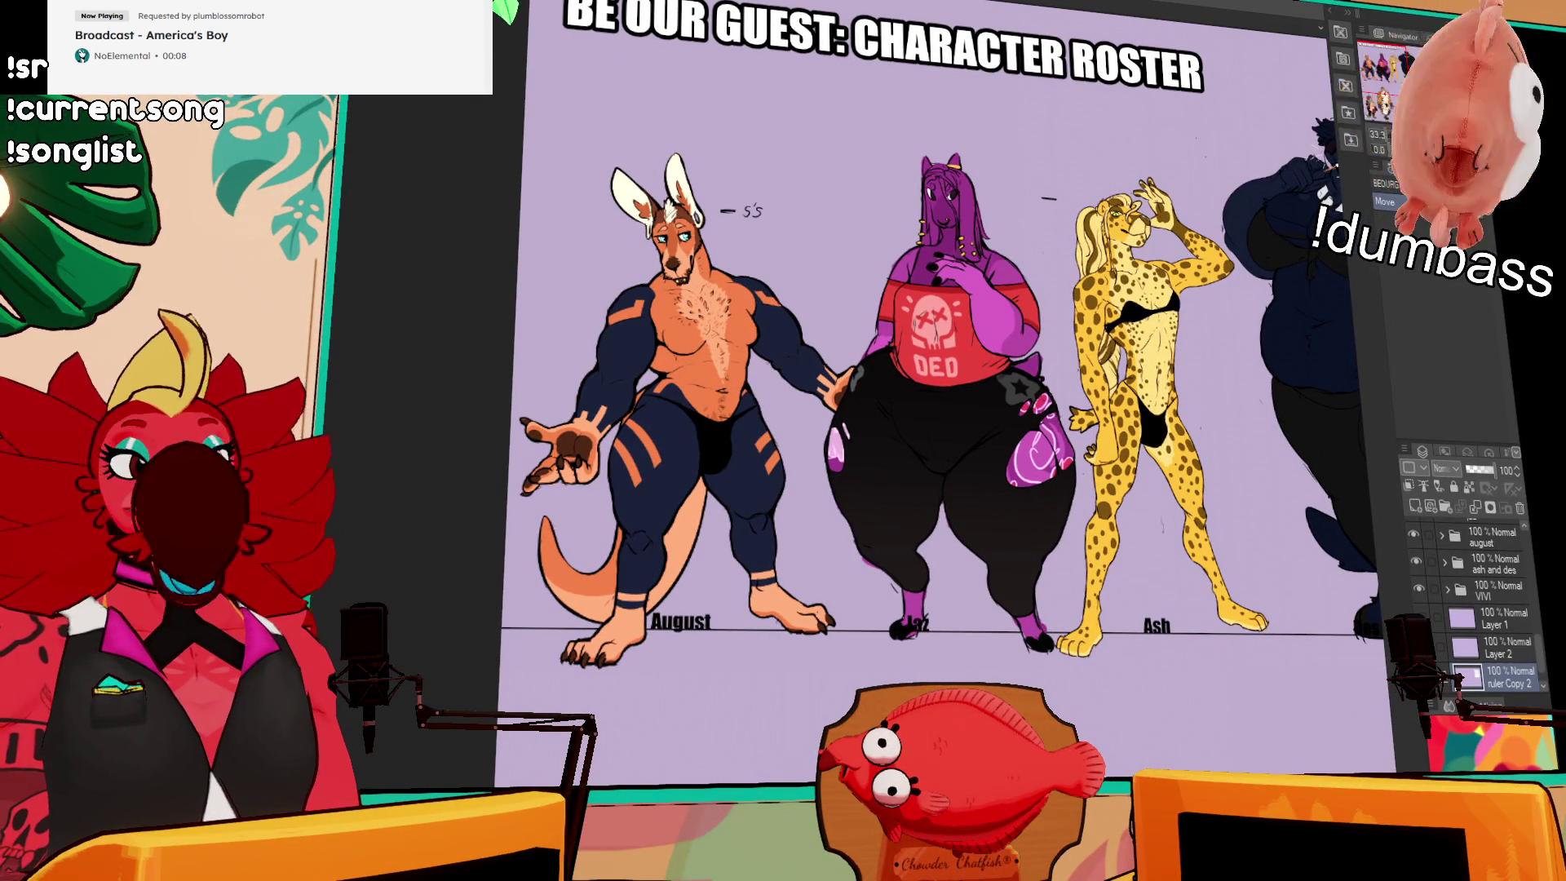
{"action": "key", "text": "ctrl+Tab"}
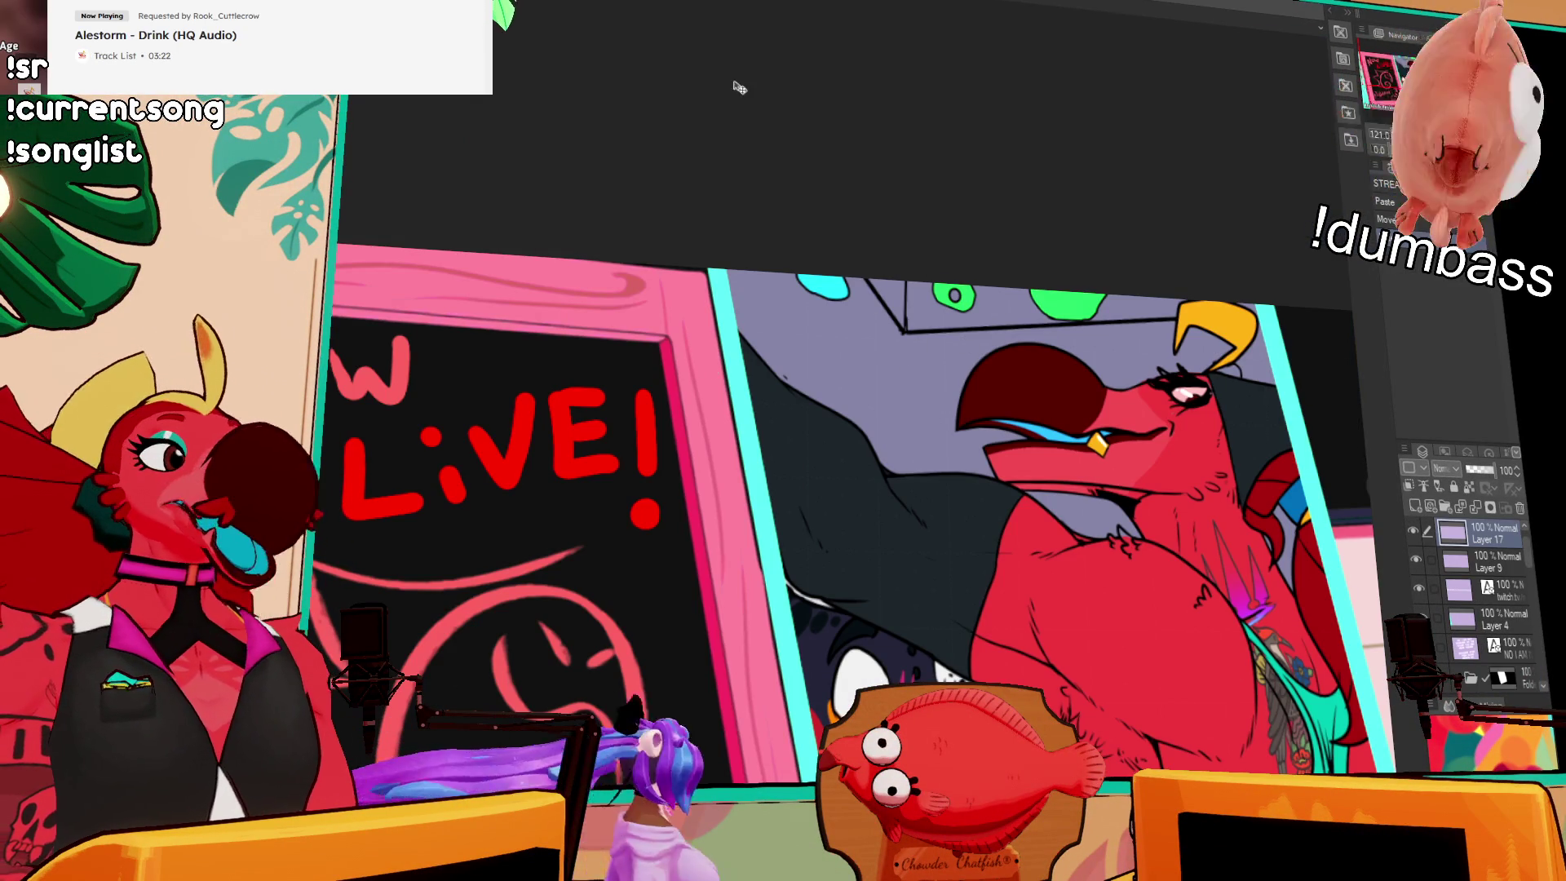
Step: Switch to the mouse-eared figure sketch and reposition its head with a selection
{"action": "key", "text": "ctrl+Tab"}
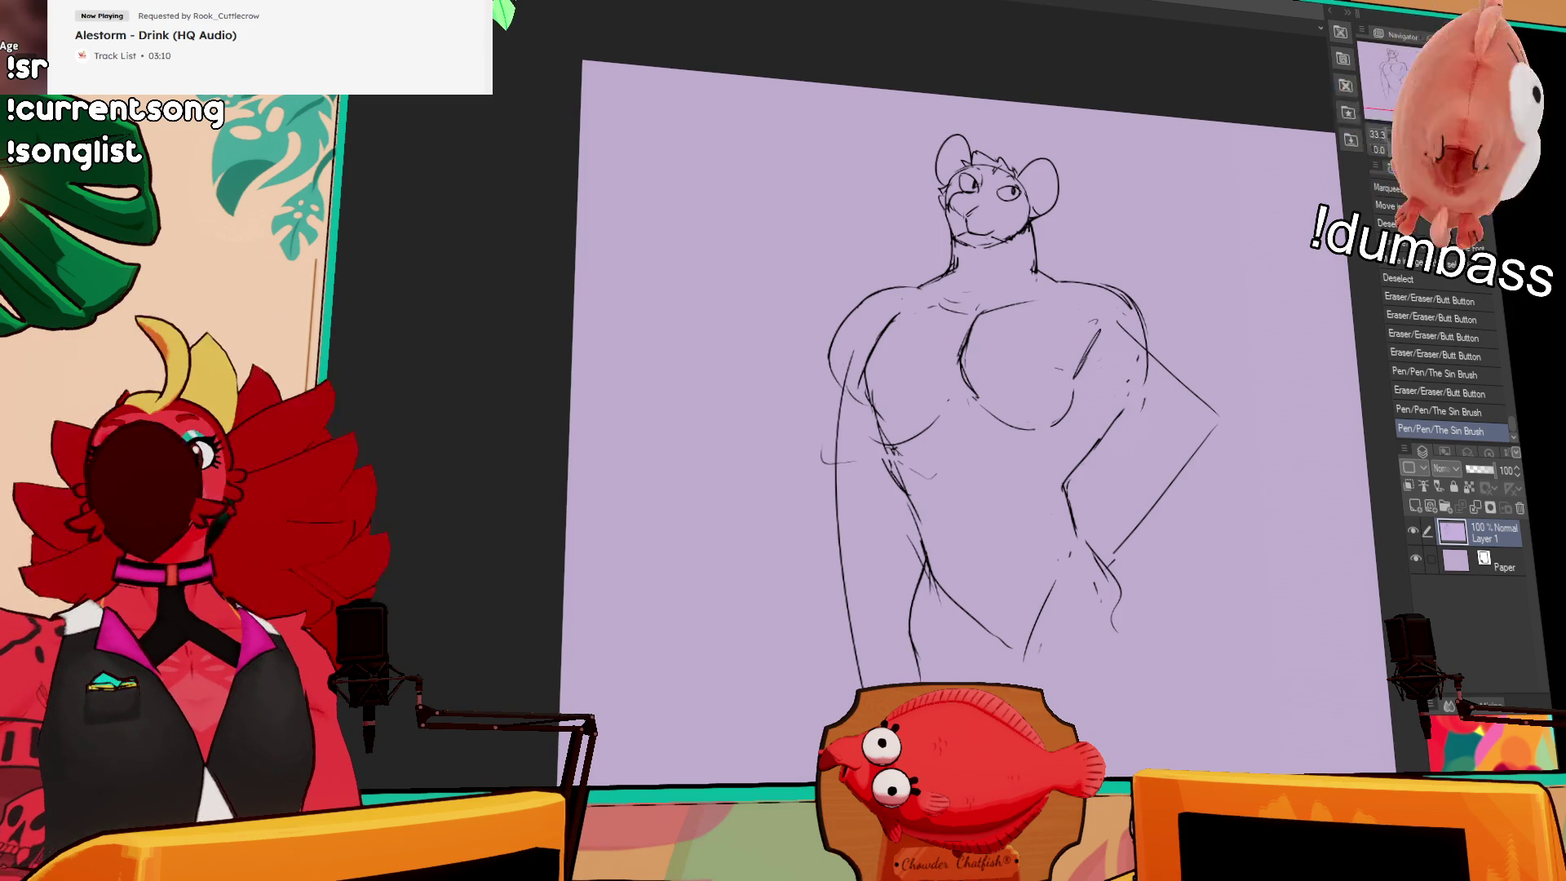
{"action": "mouse_move", "coordinate": [1007, 196]}
{"action": "left_mouse_down"}
{"action": "mouse_move", "coordinate": [1060, 155]}
{"action": "mouse_move", "coordinate": [995, 210]}
{"action": "mouse_move", "coordinate": [1046, 232]}
{"action": "left_mouse_up"}
{"action": "key", "text": "m"}
{"action": "key", "text": "ctrl+d"}
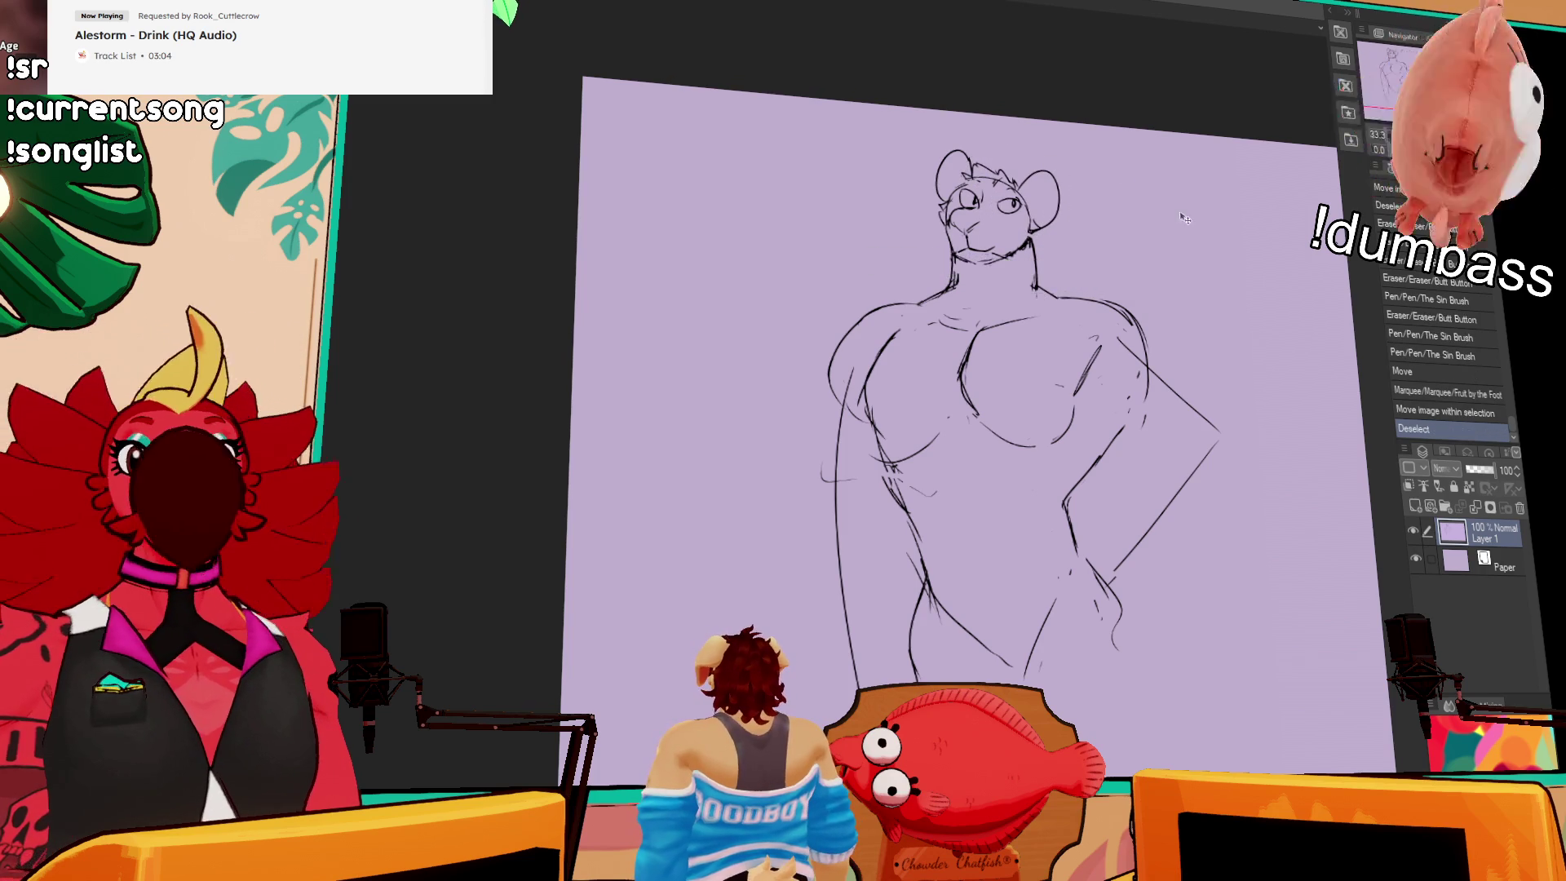
{"action": "scroll", "coordinate": [1192, 318], "scroll_direction": "down", "scroll_amount": 2}
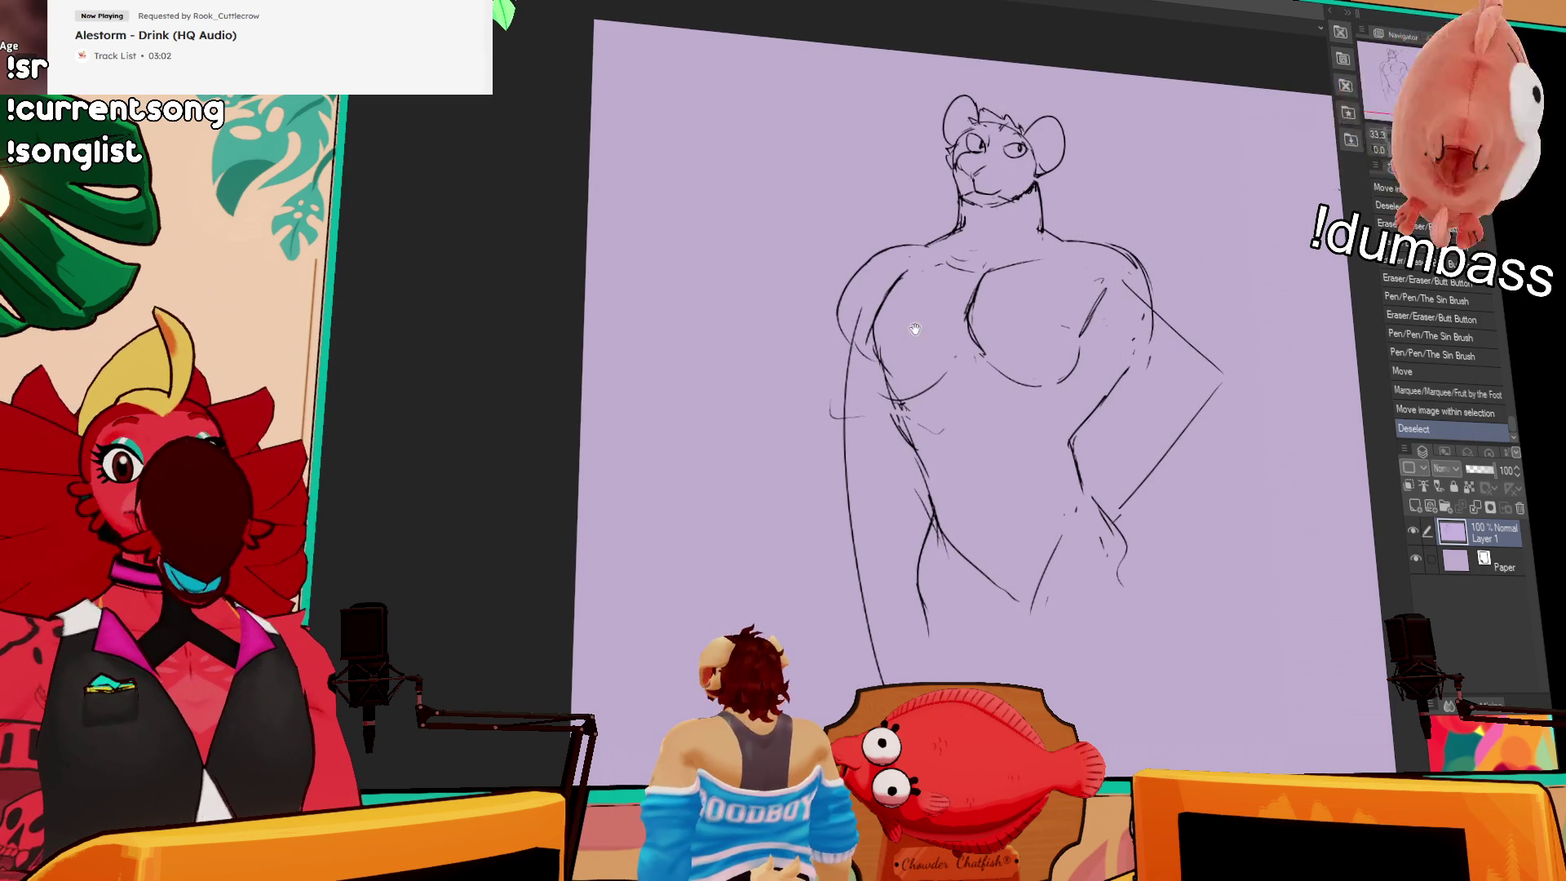
Step: Erase and redraw the lines by the left arm and around the left breast
{"action": "left_click_drag", "start_coordinate": [898, 355], "coordinate": [904, 396]}
{"action": "left_click_drag", "start_coordinate": [877, 331], "coordinate": [893, 395]}
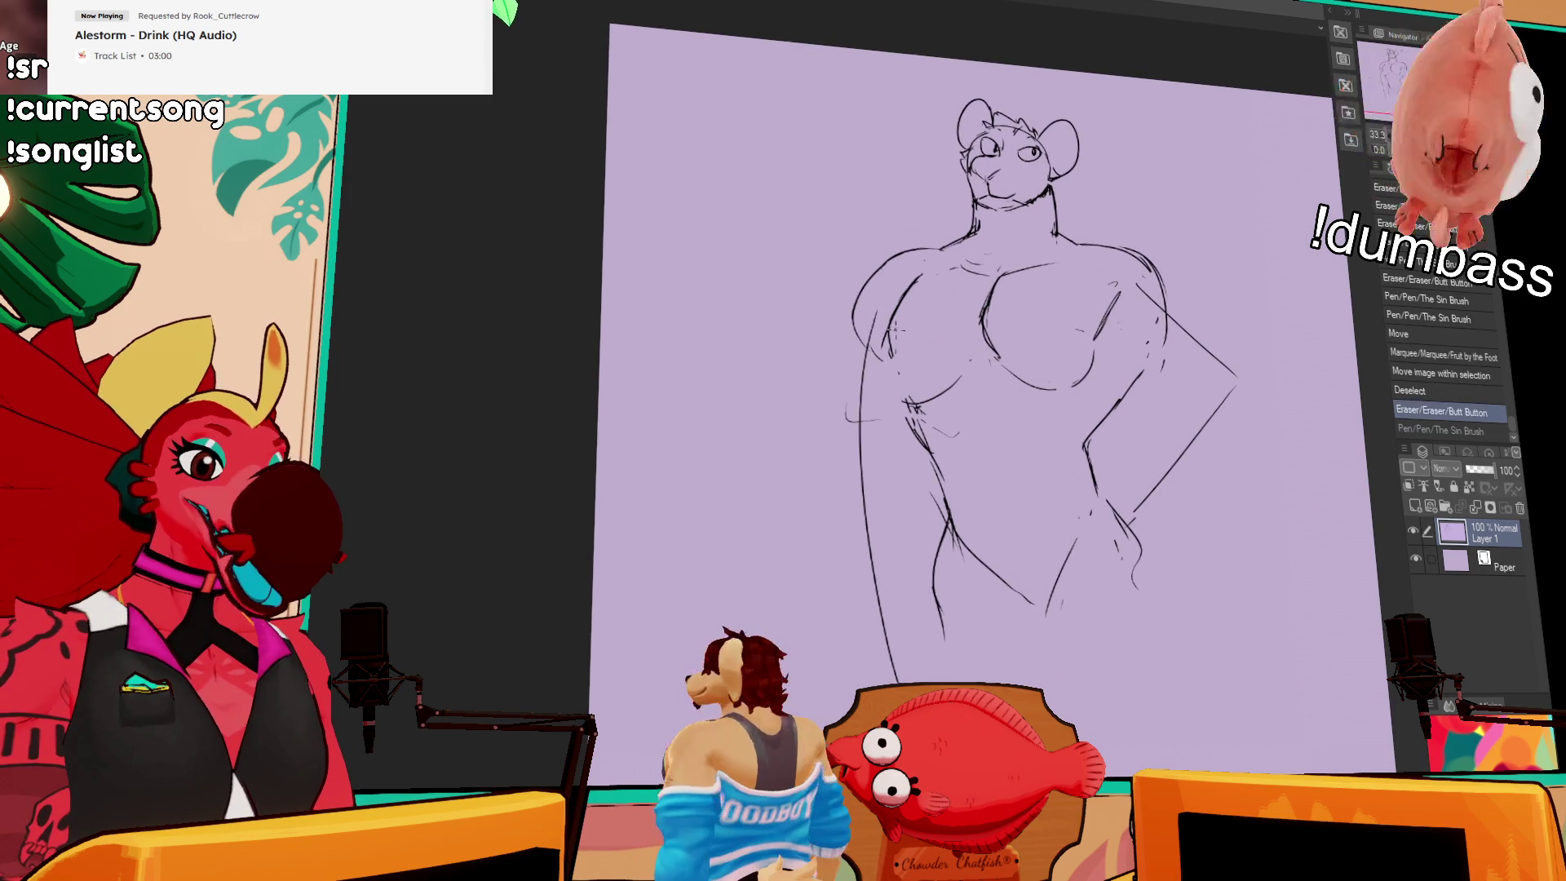
{"action": "key", "text": "ctrl+z"}
{"action": "left_click_drag", "start_coordinate": [874, 334], "coordinate": [905, 404]}
{"action": "key", "text": "ctrl+z"}
{"action": "mouse_move", "coordinate": [887, 333]}
{"action": "left_mouse_down"}
{"action": "mouse_move", "coordinate": [907, 399]}
{"action": "mouse_move", "coordinate": [884, 356]}
{"action": "mouse_move", "coordinate": [966, 376]}
{"action": "left_mouse_up"}
{"action": "left_click_drag", "start_coordinate": [920, 406], "coordinate": [963, 380]}
{"action": "left_click_drag", "start_coordinate": [921, 408], "coordinate": [971, 373]}
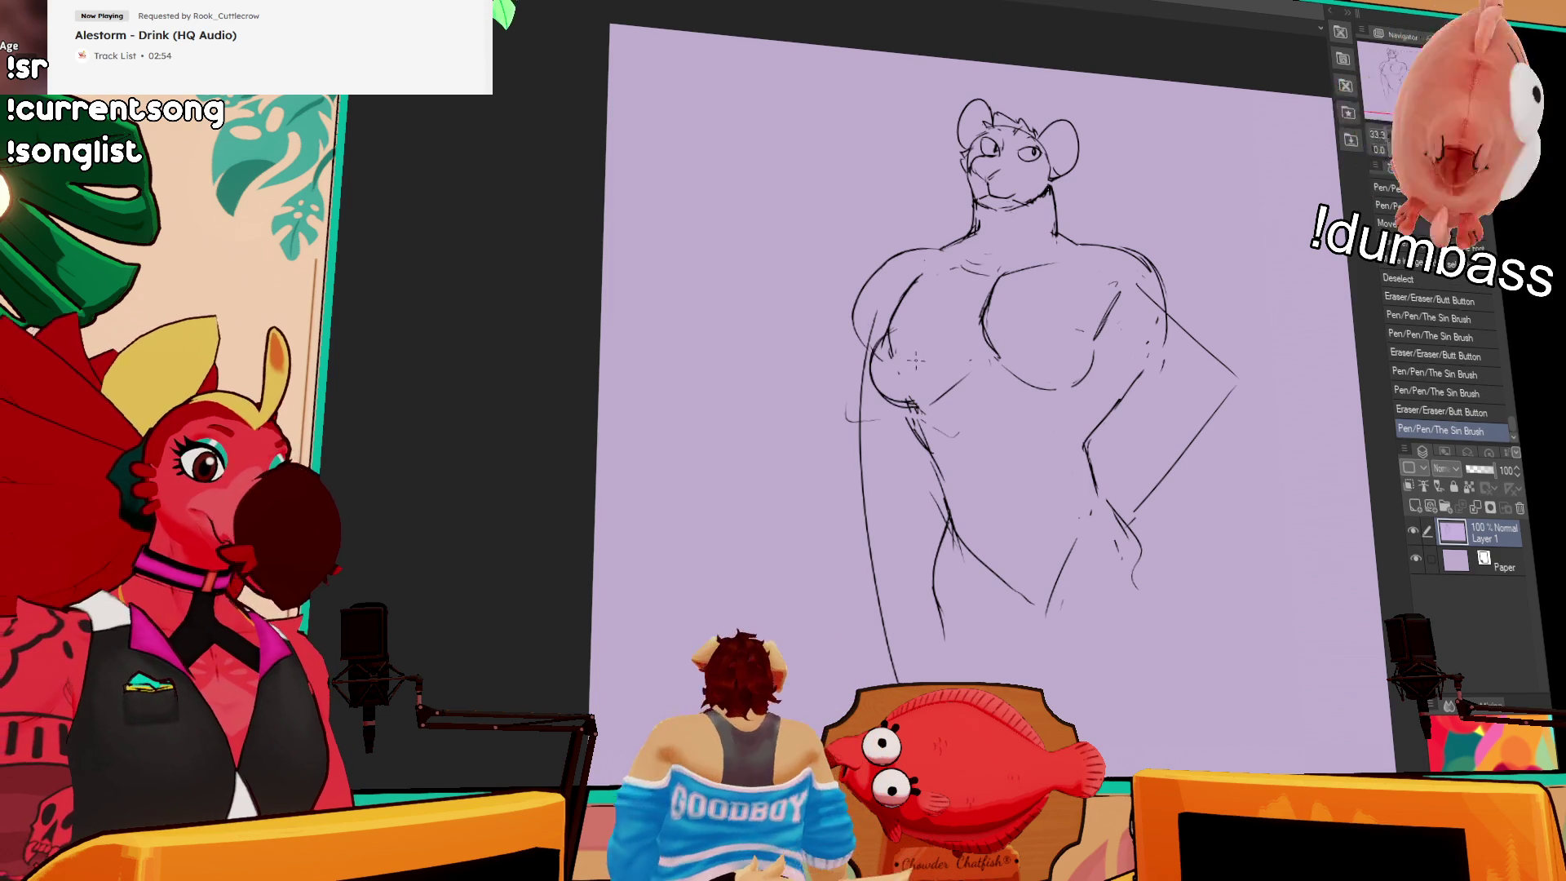
{"action": "left_click_drag", "start_coordinate": [897, 334], "coordinate": [918, 359]}
{"action": "left_click_drag", "start_coordinate": [893, 330], "coordinate": [914, 363]}
Step: Draw the abdomen and navel lines and rework the line near the right hip
{"action": "left_click_drag", "start_coordinate": [1132, 271], "coordinate": [1140, 222]}
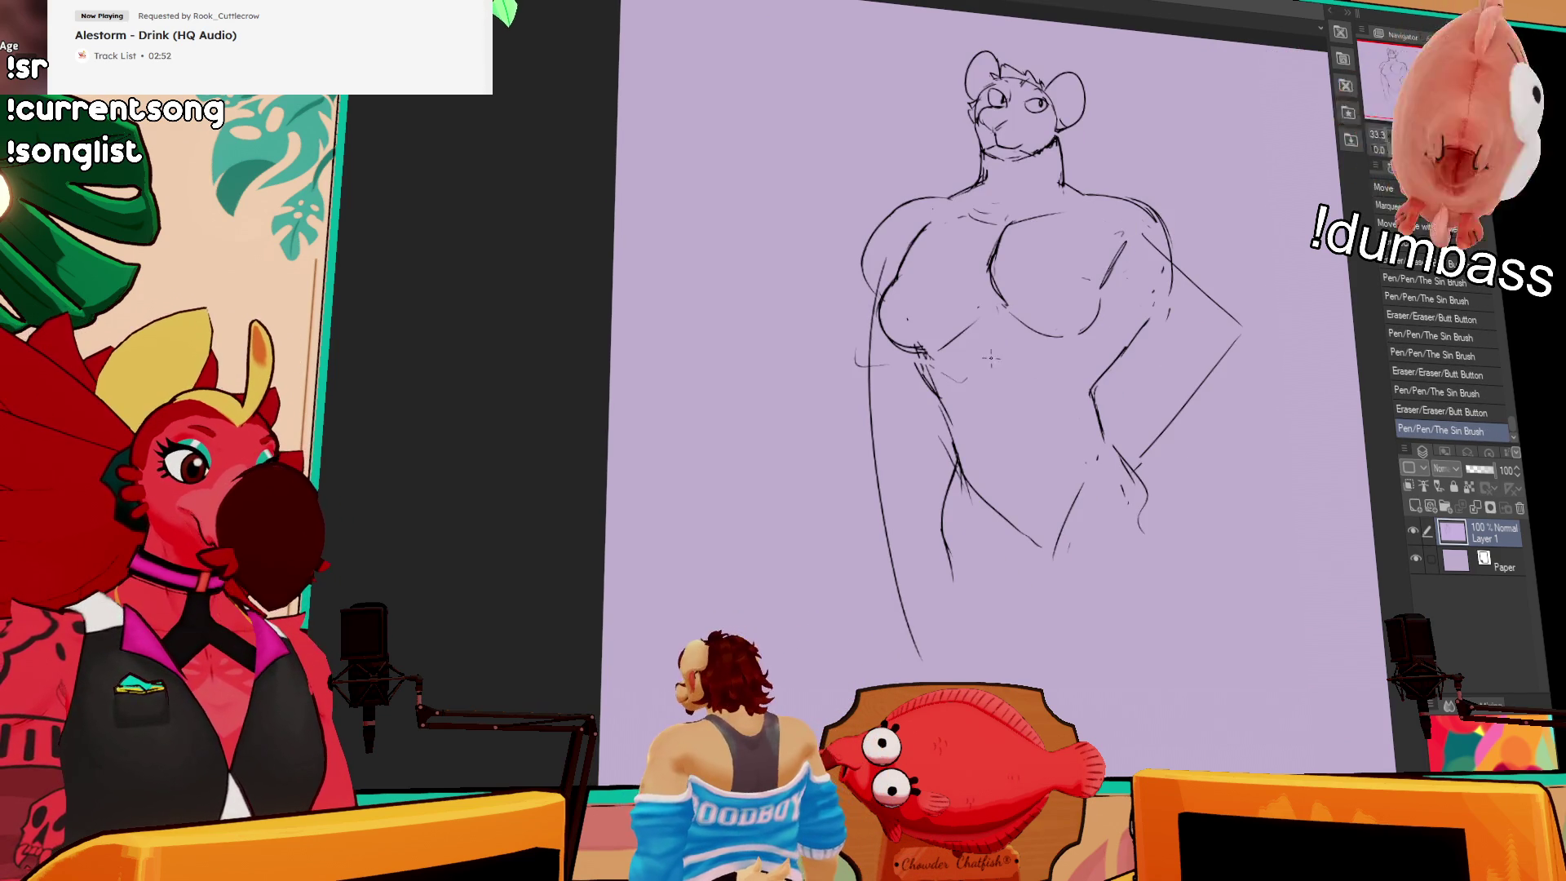
{"action": "mouse_move", "coordinate": [936, 369]}
{"action": "left_mouse_down"}
{"action": "mouse_move", "coordinate": [967, 380]}
{"action": "mouse_move", "coordinate": [991, 444]}
{"action": "left_mouse_up"}
{"action": "left_click_drag", "start_coordinate": [1079, 279], "coordinate": [1091, 277]}
{"action": "mouse_move", "coordinate": [1000, 420]}
{"action": "left_mouse_down"}
{"action": "mouse_move", "coordinate": [1015, 457]}
{"action": "mouse_move", "coordinate": [1029, 450]}
{"action": "left_mouse_up"}
{"action": "left_click_drag", "start_coordinate": [1044, 461], "coordinate": [1055, 478]}
{"action": "mouse_move", "coordinate": [1075, 420]}
{"action": "left_mouse_down"}
{"action": "mouse_move", "coordinate": [1082, 396]}
{"action": "mouse_move", "coordinate": [1059, 367]}
{"action": "mouse_move", "coordinate": [1130, 440]}
{"action": "left_mouse_up"}
{"action": "left_click_drag", "start_coordinate": [1093, 377], "coordinate": [1106, 390]}
{"action": "left_click_drag", "start_coordinate": [1085, 547], "coordinate": [1081, 498]}
Step: Draw the lower-torso V shape, redrawing its right side and flat bottom cleaner
{"action": "left_click_drag", "start_coordinate": [991, 408], "coordinate": [1018, 460]}
{"action": "left_click_drag", "start_coordinate": [1060, 391], "coordinate": [1019, 467]}
{"action": "mouse_move", "coordinate": [1059, 400]}
{"action": "left_mouse_down"}
{"action": "mouse_move", "coordinate": [1037, 457]}
{"action": "mouse_move", "coordinate": [1052, 467]}
{"action": "left_mouse_up"}
{"action": "left_click_drag", "start_coordinate": [1078, 373], "coordinate": [1054, 467]}
{"action": "left_click_drag", "start_coordinate": [1180, 392], "coordinate": [1150, 332]}
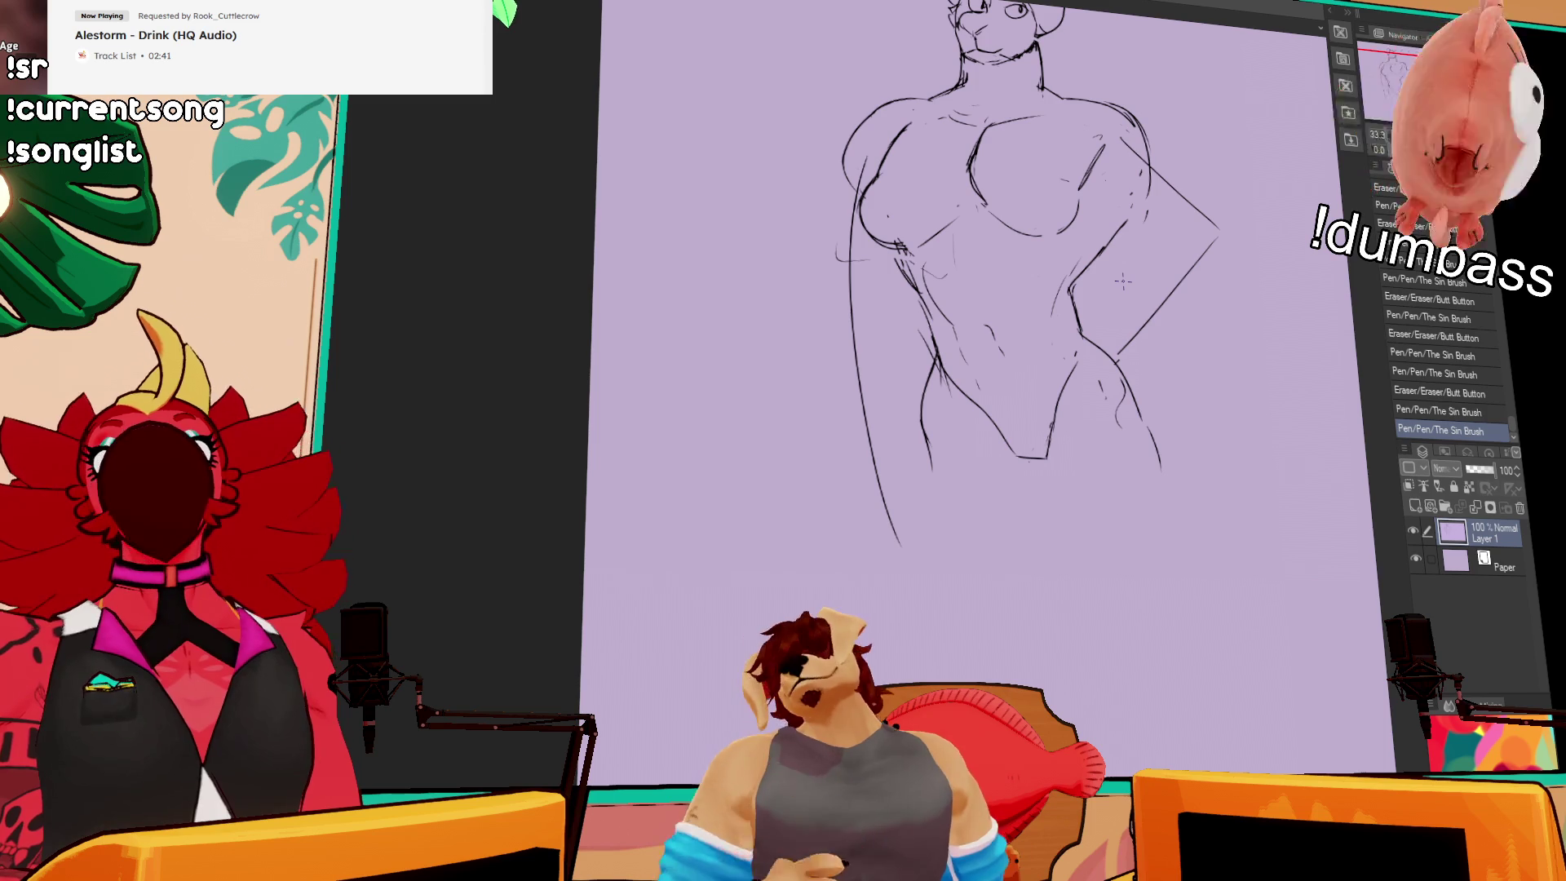
{"action": "mouse_move", "coordinate": [1160, 431]}
{"action": "left_mouse_down"}
{"action": "mouse_move", "coordinate": [1060, 407]}
{"action": "mouse_move", "coordinate": [1036, 454]}
{"action": "left_mouse_up"}
{"action": "left_click_drag", "start_coordinate": [1016, 448], "coordinate": [1054, 447]}
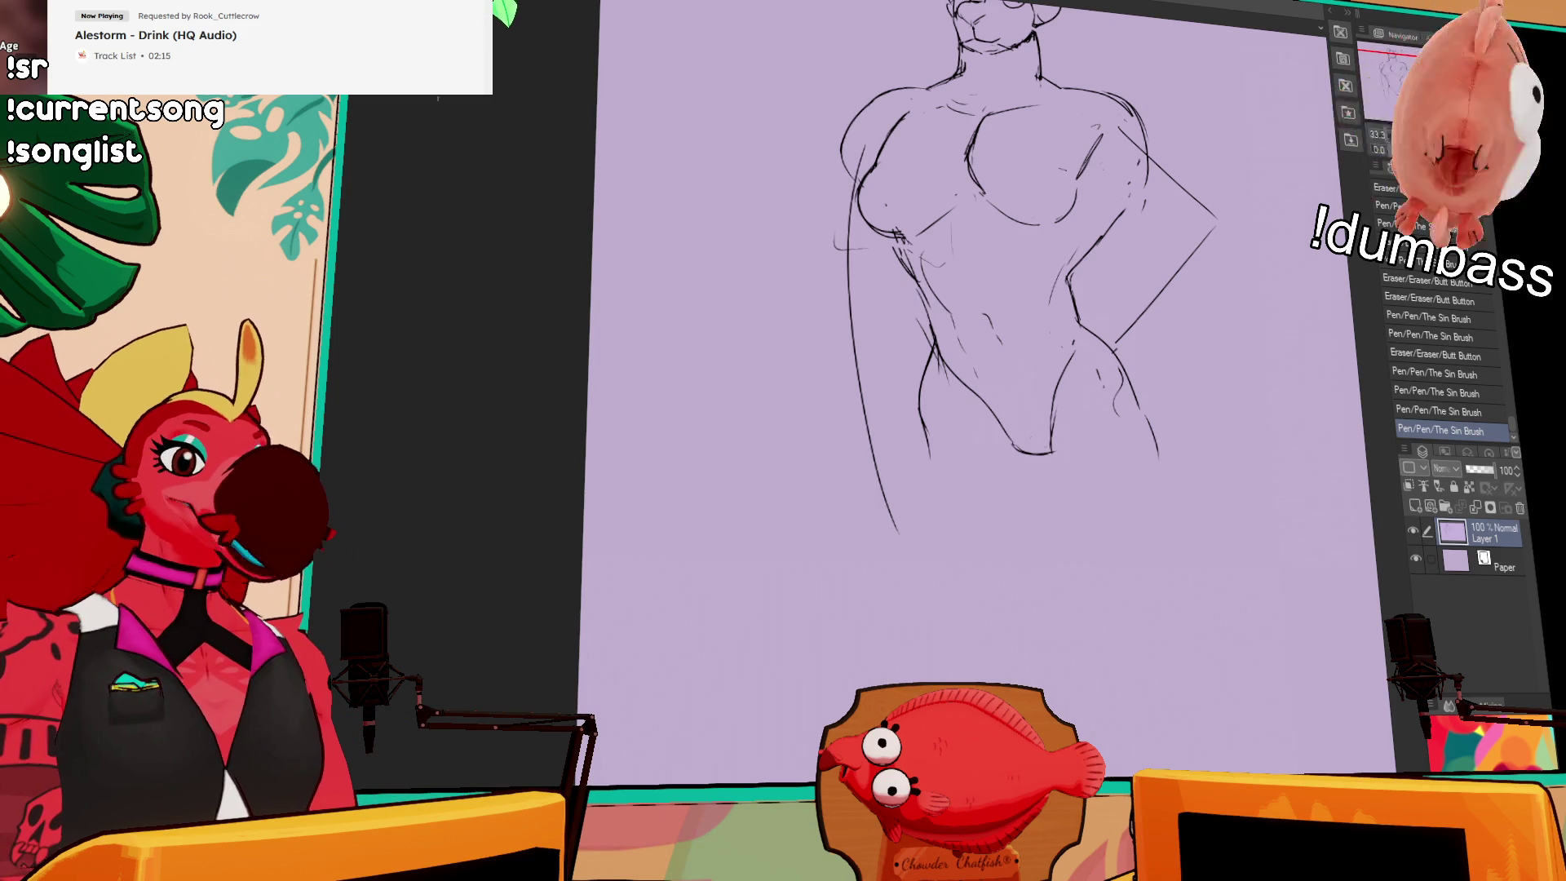
Step: Paste the Deadly Premonition bed screenshot as Layer 2 and recentre it in view
{"action": "scroll", "coordinate": [741, 409], "scroll_direction": "down", "scroll_amount": 3}
{"action": "key", "text": "ctrl+v"}
{"action": "scroll", "coordinate": [858, 390], "scroll_direction": "up", "scroll_amount": 3}
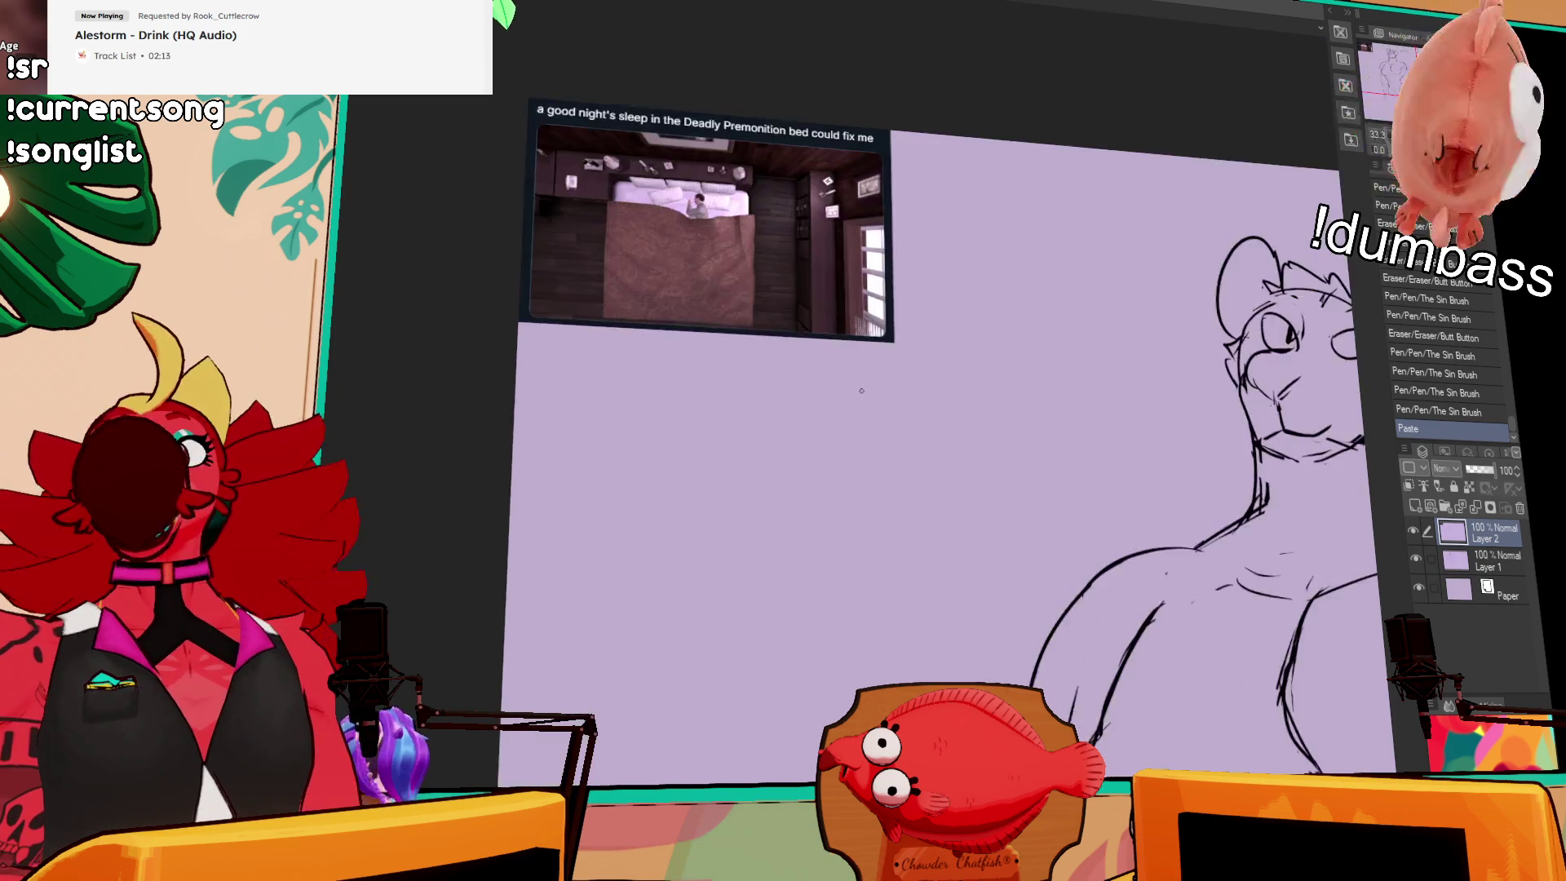
{"action": "scroll", "coordinate": [858, 390], "scroll_direction": "up", "scroll_amount": 5}
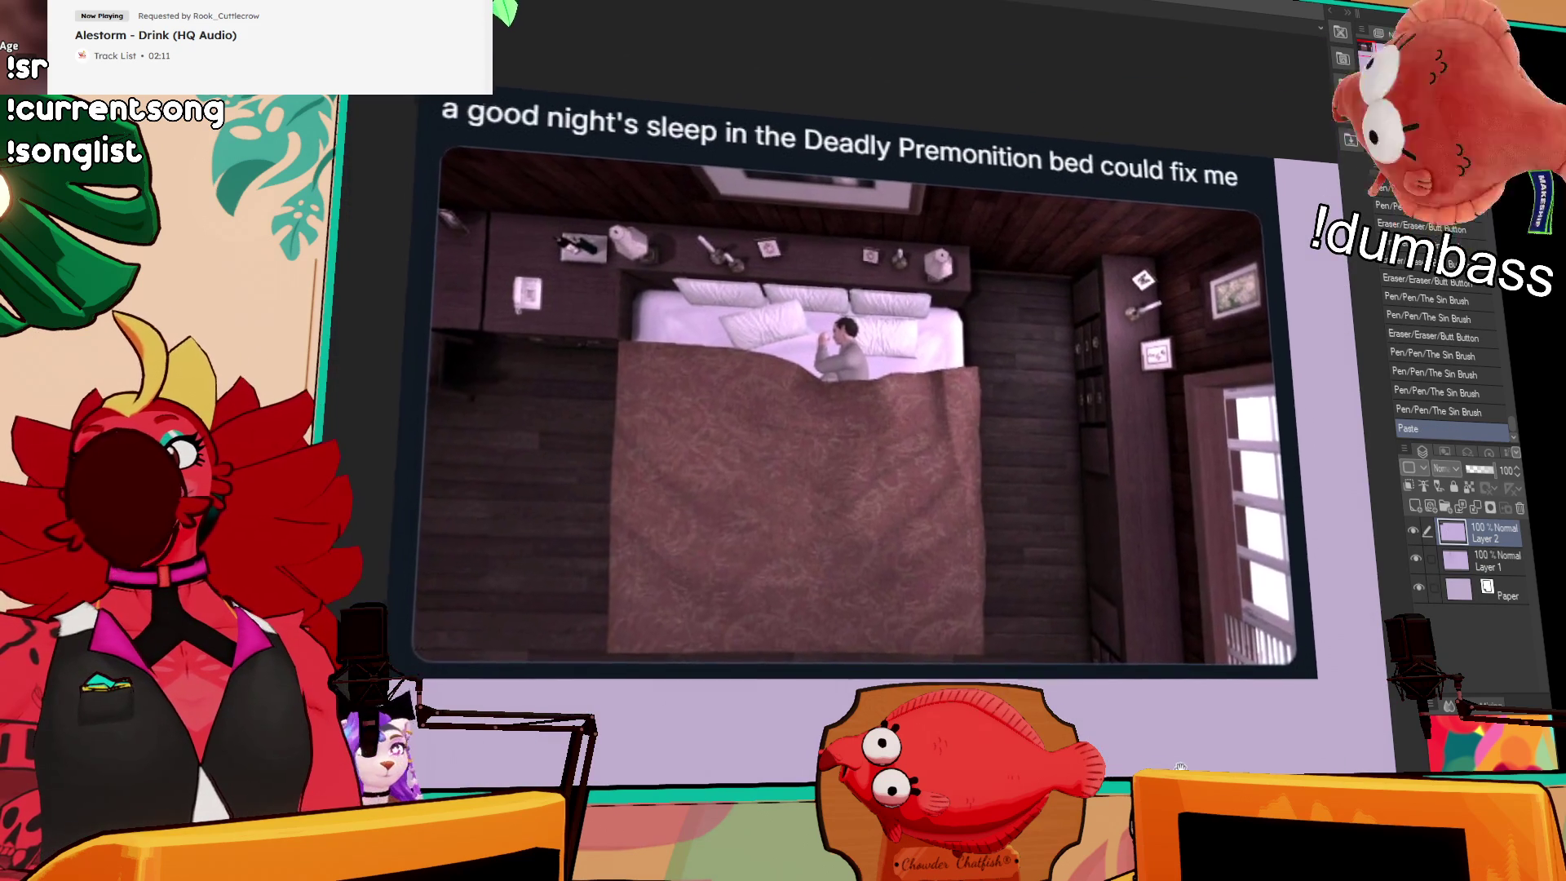
{"action": "left_click_drag", "start_coordinate": [1180, 767], "coordinate": [1176, 796]}
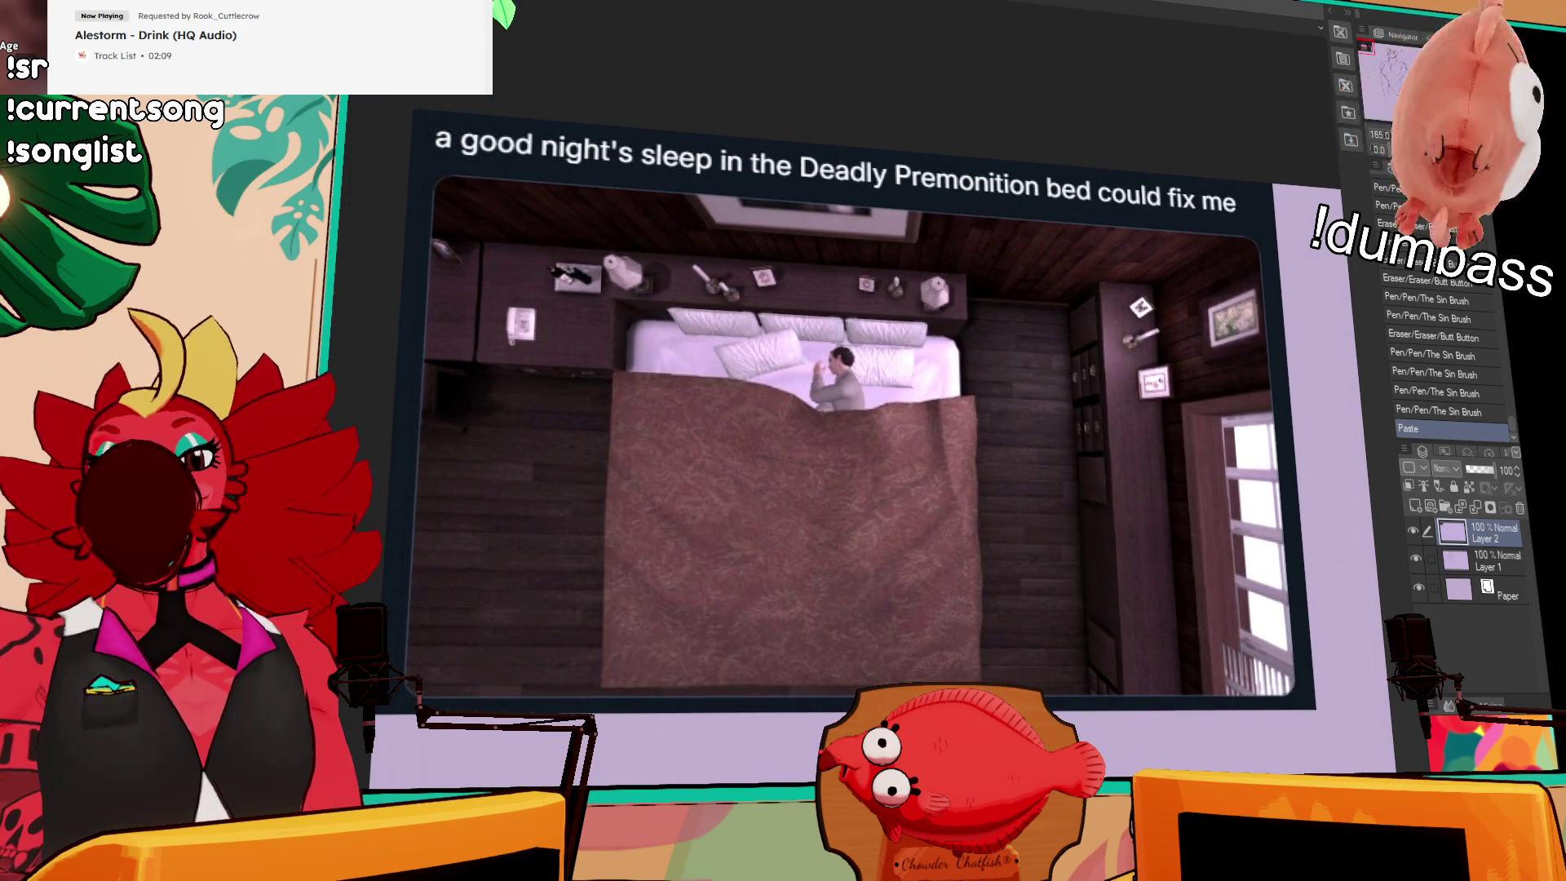
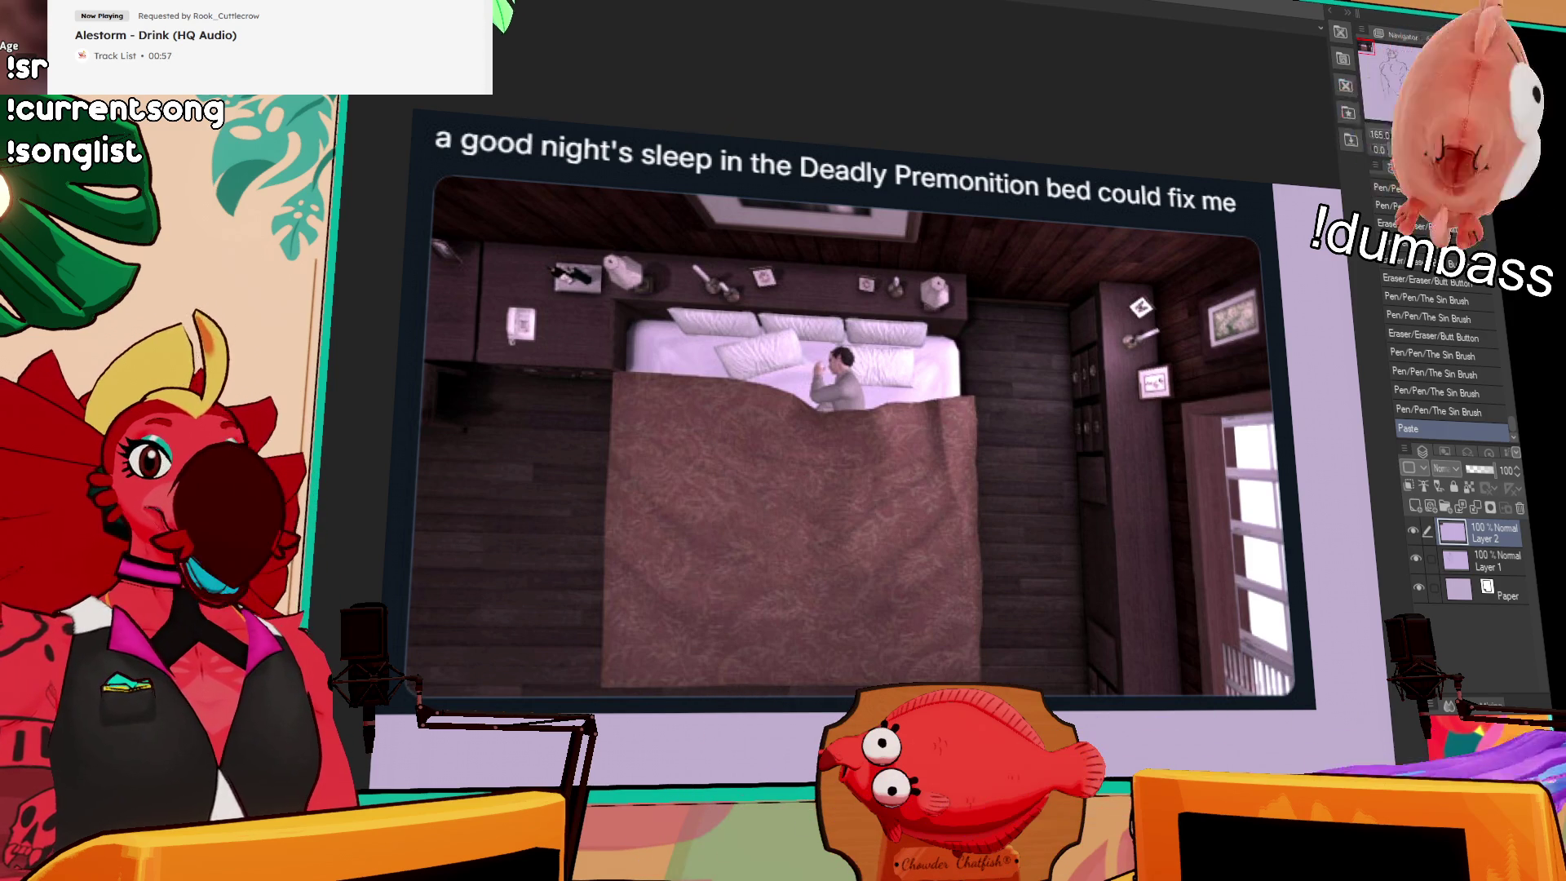
Step: Delete the pasted screenshot layer (Layer 2) and centre the whole figure in view
{"action": "left_click", "coordinate": [1519, 508]}
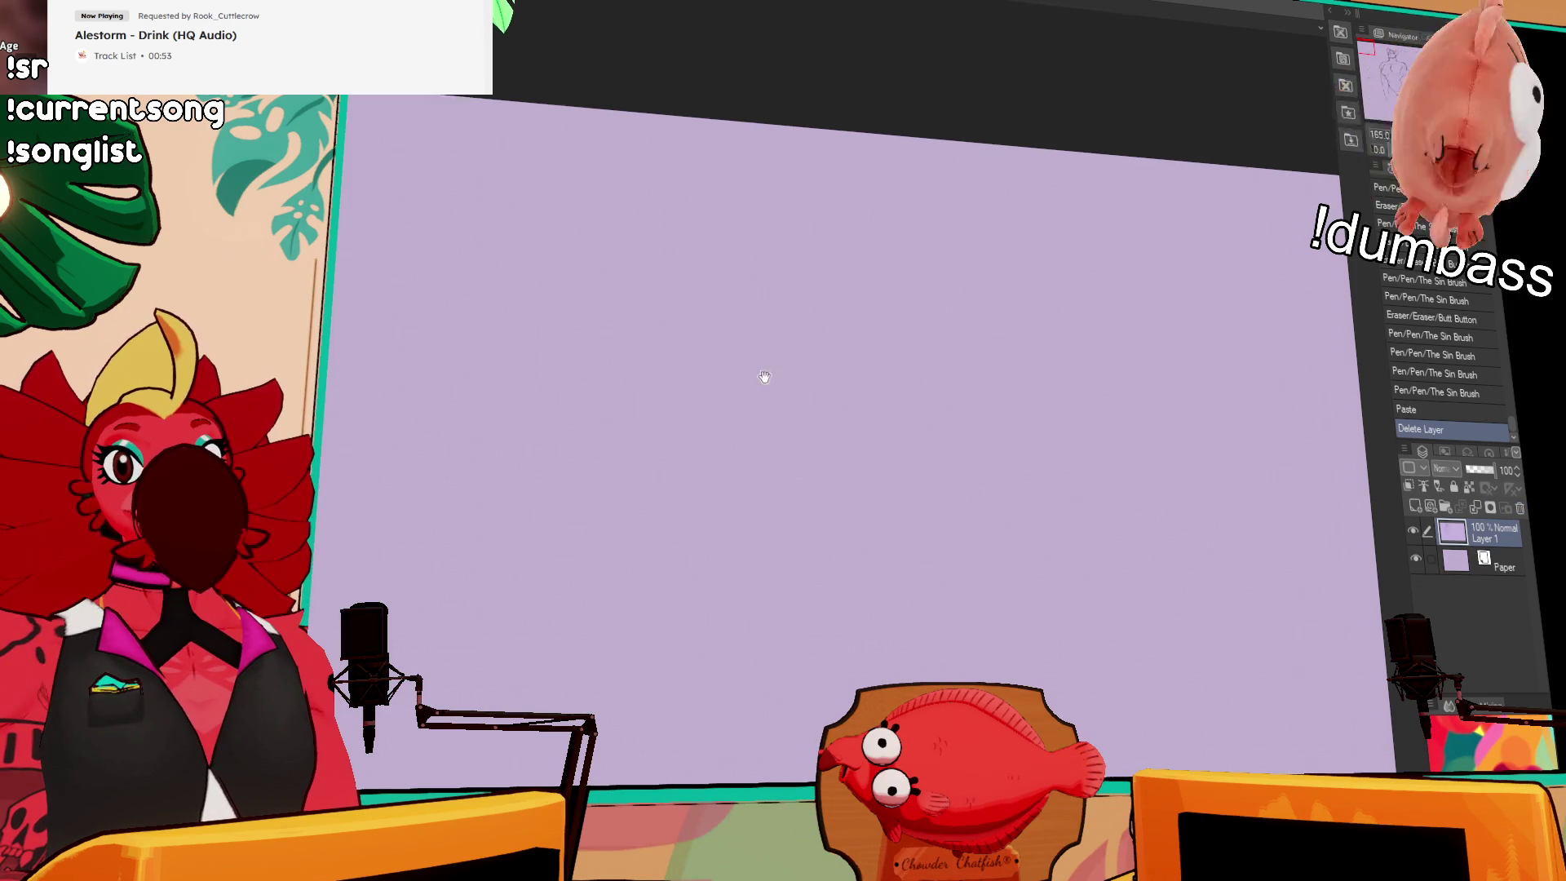
{"action": "left_click_drag", "start_coordinate": [996, 439], "coordinate": [507, 300]}
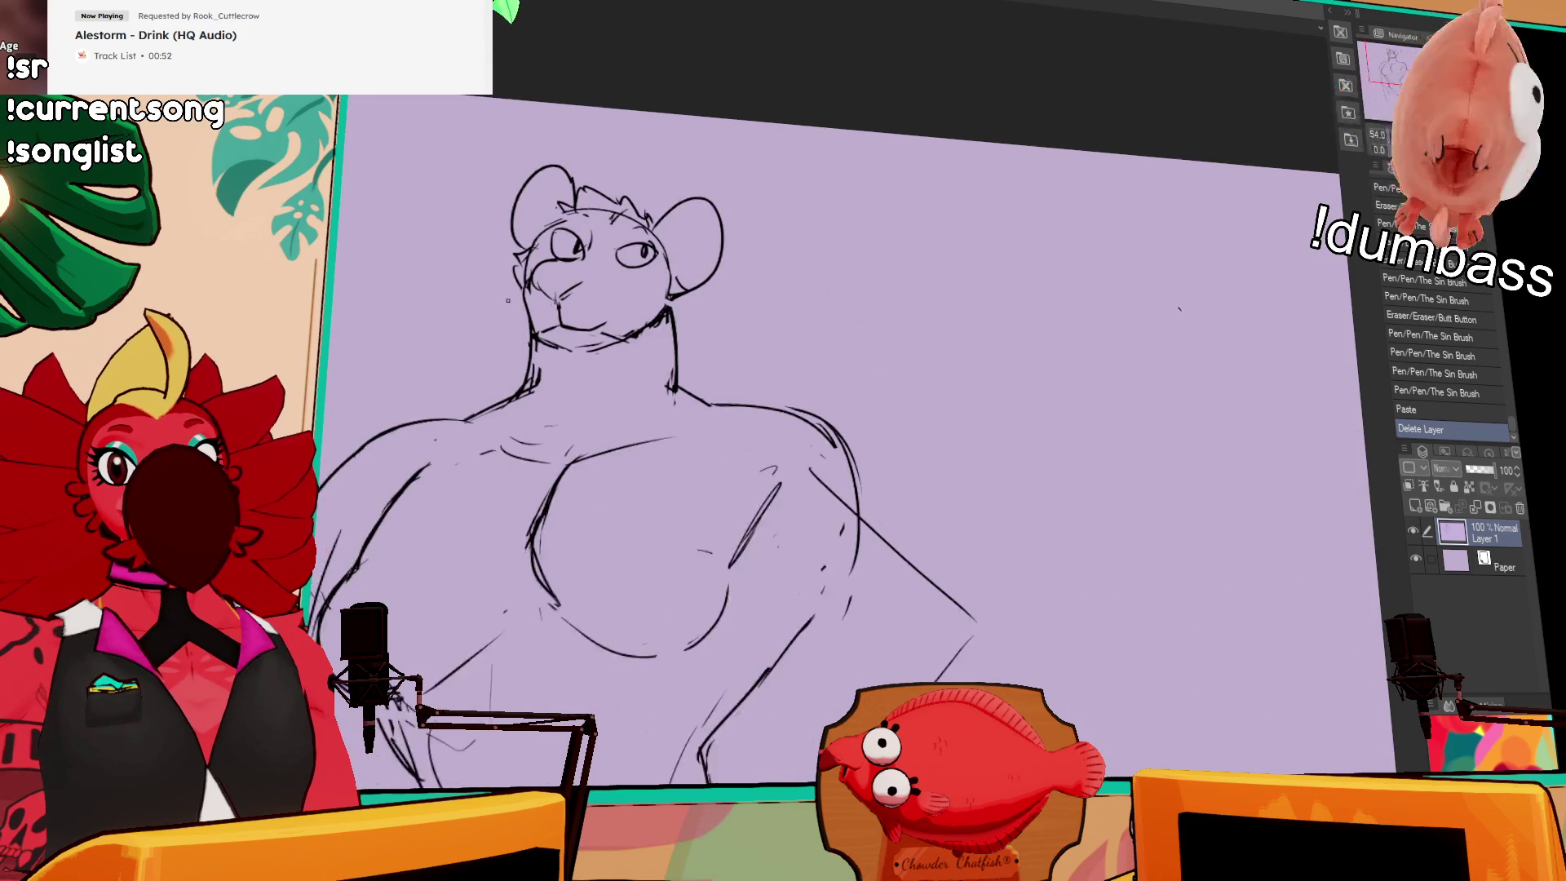
{"action": "scroll", "coordinate": [508, 301], "scroll_direction": "down", "scroll_amount": 2}
{"action": "left_click_drag", "start_coordinate": [640, 367], "coordinate": [640, 245]}
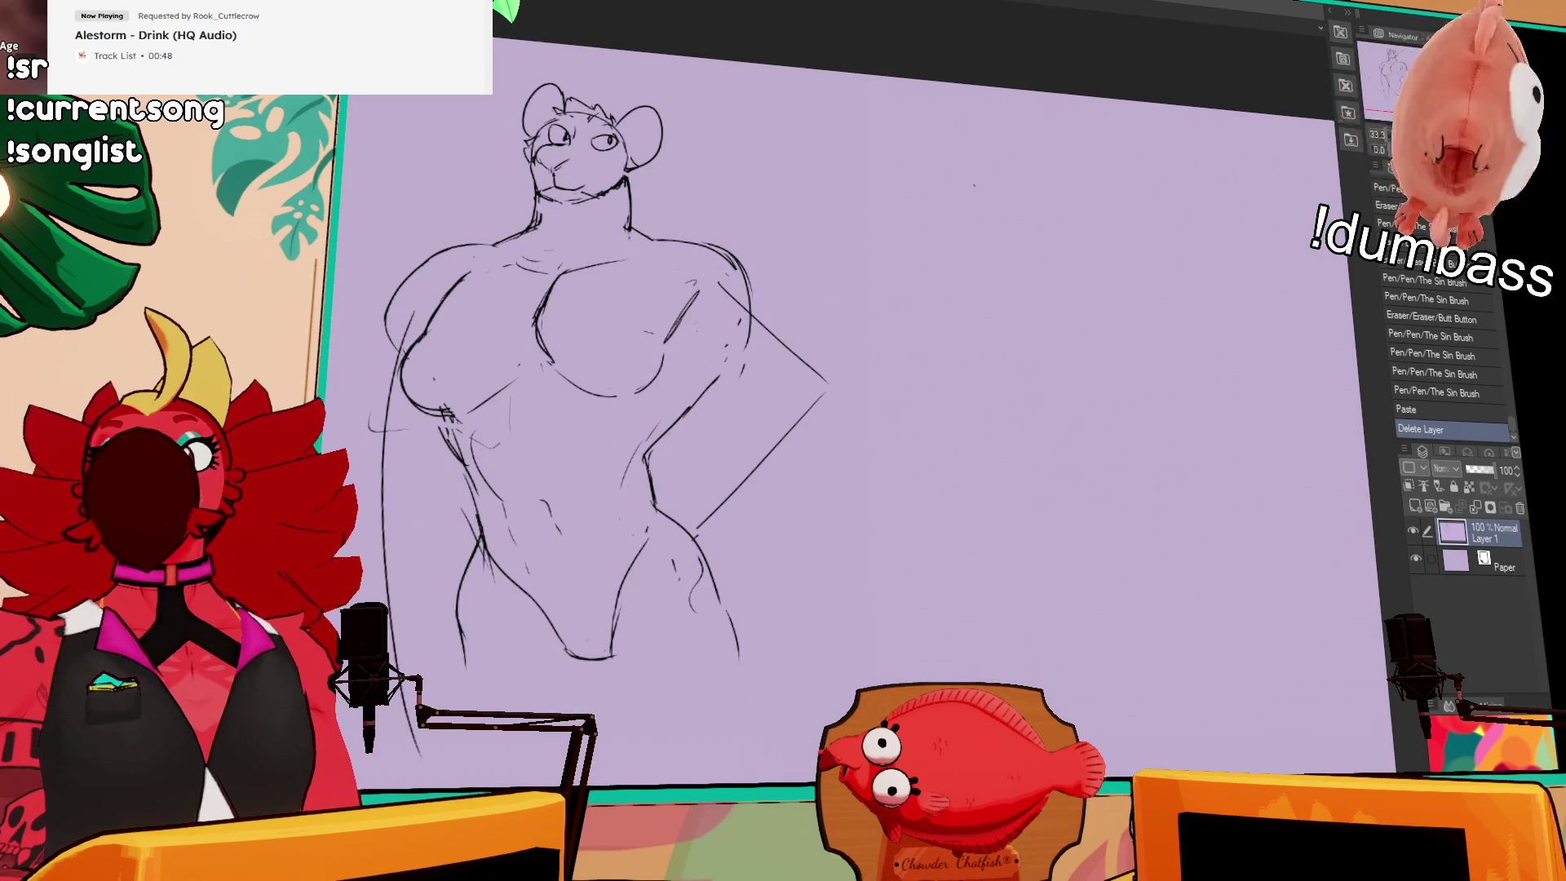
{"action": "left_click_drag", "start_coordinate": [921, 385], "coordinate": [1107, 326]}
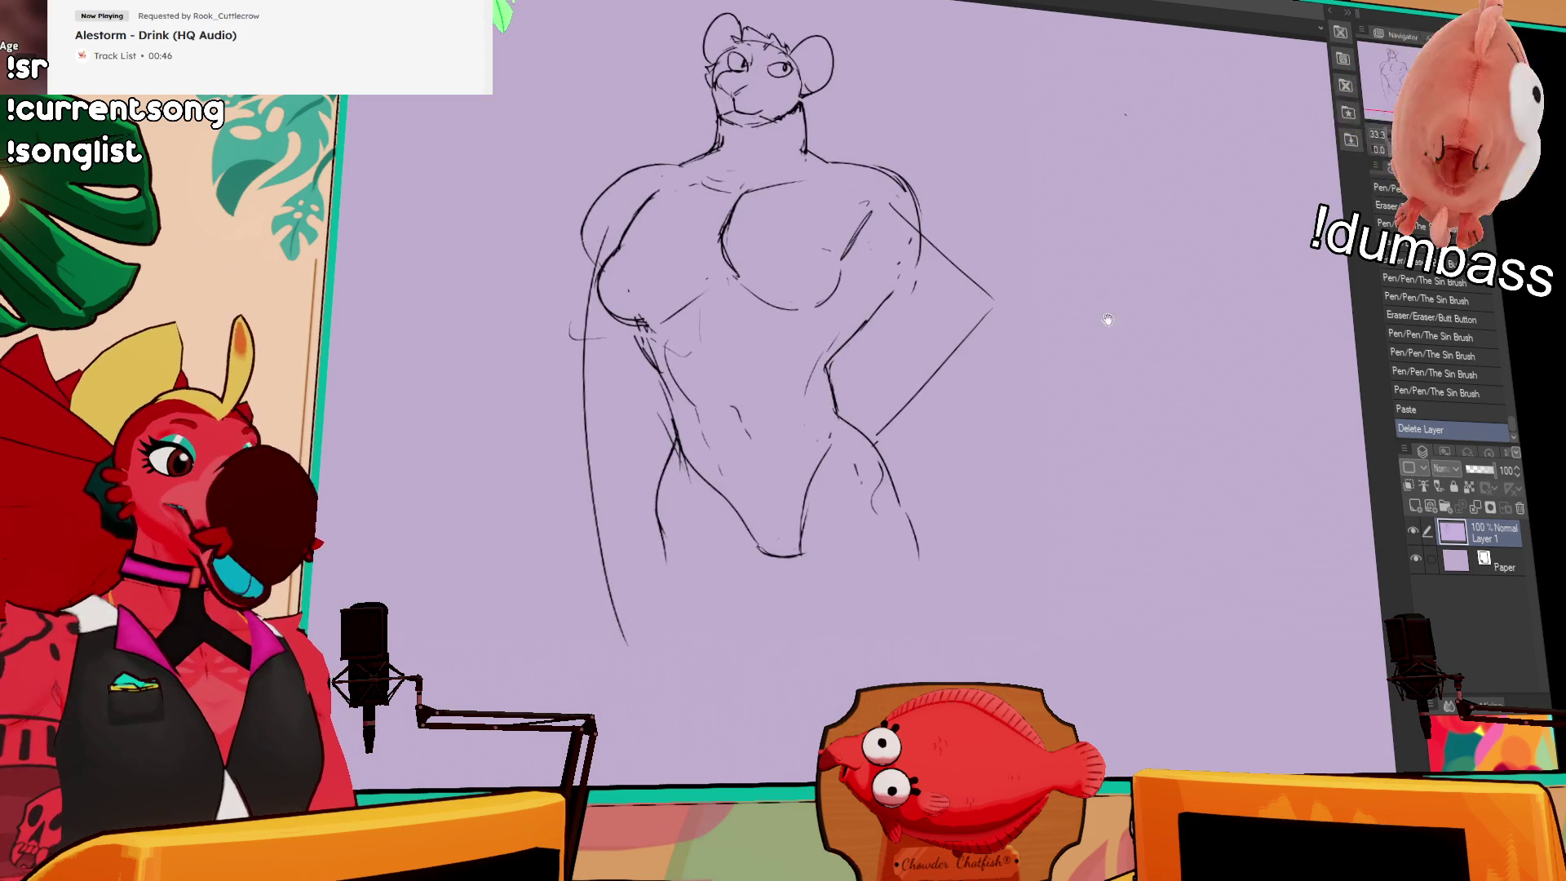
Step: Sketch the right arm and hip lines and start the elbow strokes, erasing a stray mark
{"action": "mouse_move", "coordinate": [869, 457]}
{"action": "left_mouse_down"}
{"action": "mouse_move", "coordinate": [881, 481]}
{"action": "mouse_move", "coordinate": [896, 465]}
{"action": "left_mouse_up"}
{"action": "left_click_drag", "start_coordinate": [861, 261], "coordinate": [889, 322]}
{"action": "left_click_drag", "start_coordinate": [864, 277], "coordinate": [918, 336]}
{"action": "left_click_drag", "start_coordinate": [914, 195], "coordinate": [996, 295]}
{"action": "left_click_drag", "start_coordinate": [991, 293], "coordinate": [1011, 331]}
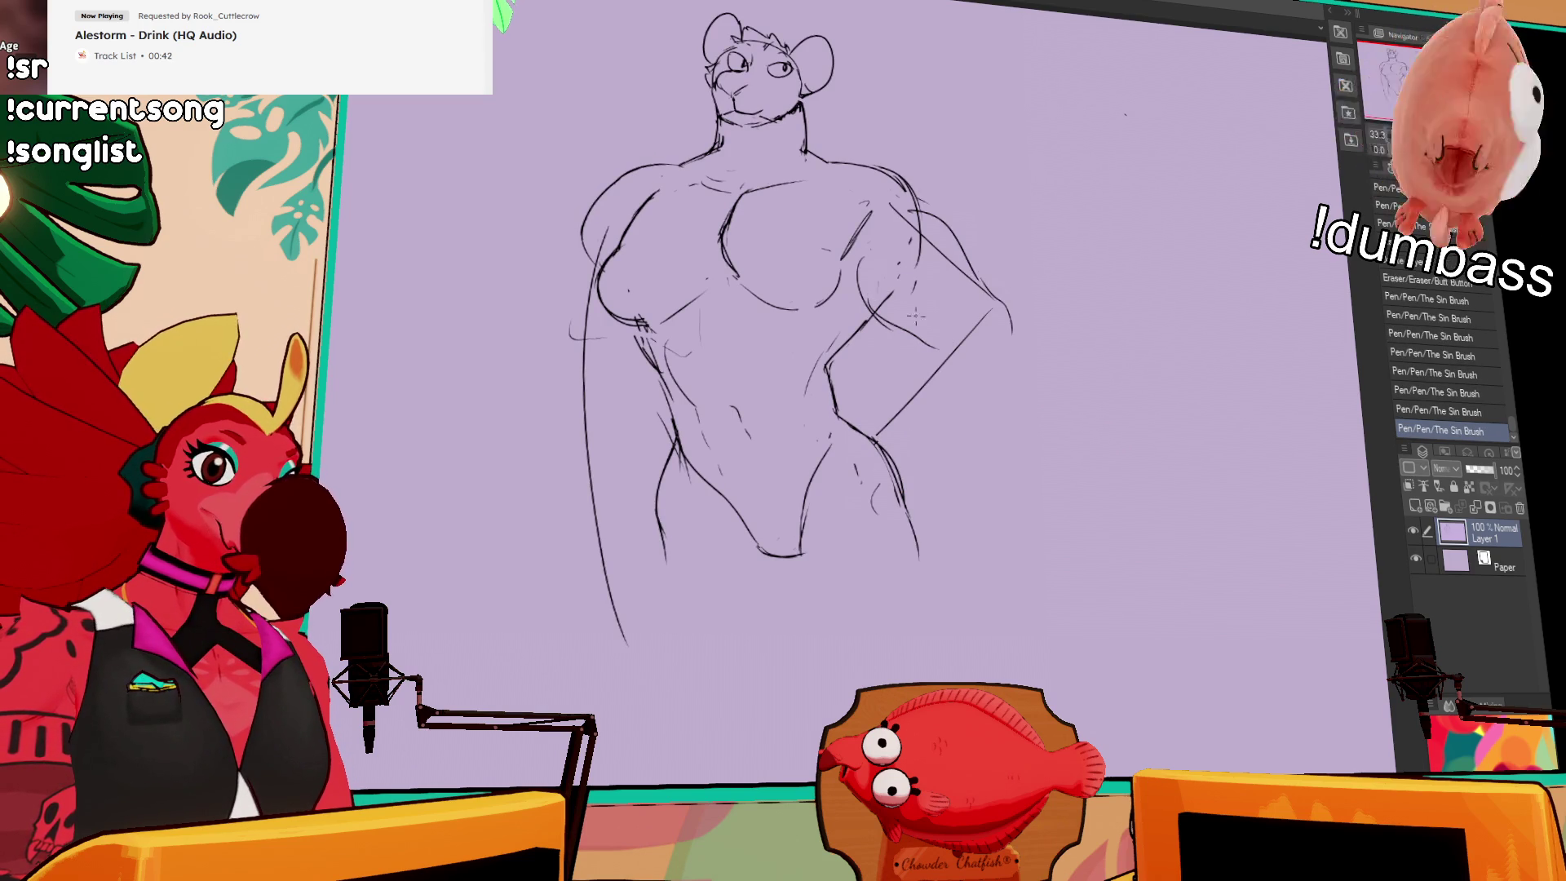
{"action": "key", "text": "ctrl+z"}
{"action": "key", "text": "ctrl+z"}
Step: Redraw the elbow curve, the hand resting on the hip, and the outer elbow and forearm lines
{"action": "mouse_move", "coordinate": [865, 318]}
{"action": "left_mouse_down"}
{"action": "mouse_move", "coordinate": [930, 347]}
{"action": "mouse_move", "coordinate": [987, 326]}
{"action": "mouse_move", "coordinate": [1026, 347]}
{"action": "left_mouse_up"}
{"action": "key", "text": "ctrl+z"}
{"action": "left_click_drag", "start_coordinate": [932, 335], "coordinate": [886, 404]}
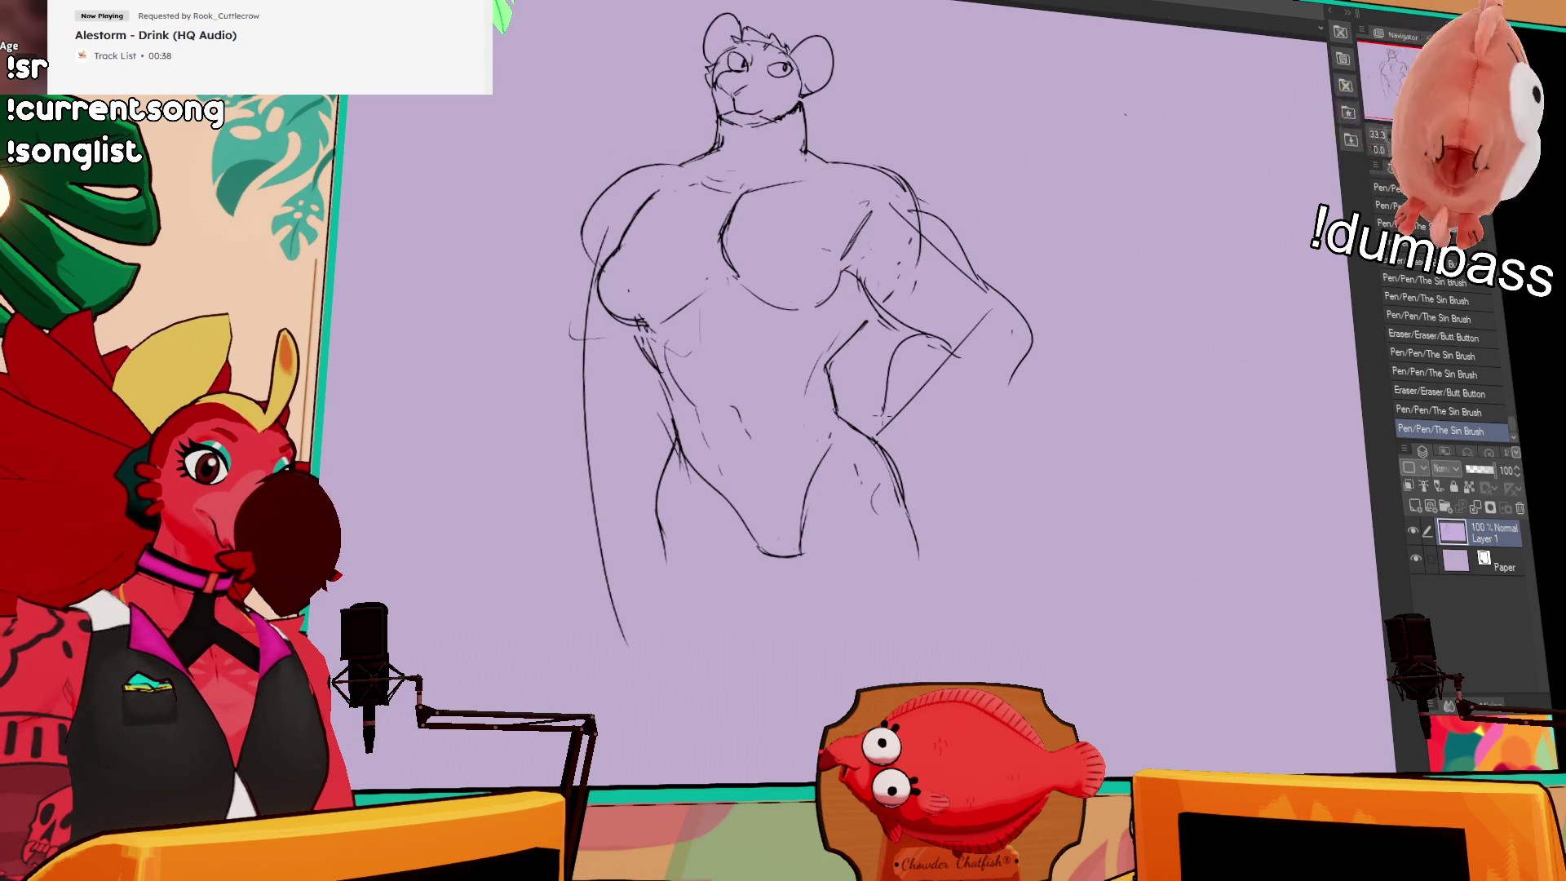
{"action": "key", "text": "ctrl+z"}
{"action": "left_click_drag", "start_coordinate": [932, 335], "coordinate": [886, 412]}
{"action": "left_click_drag", "start_coordinate": [1019, 334], "coordinate": [999, 397]}
{"action": "left_click_drag", "start_coordinate": [1005, 389], "coordinate": [908, 464]}
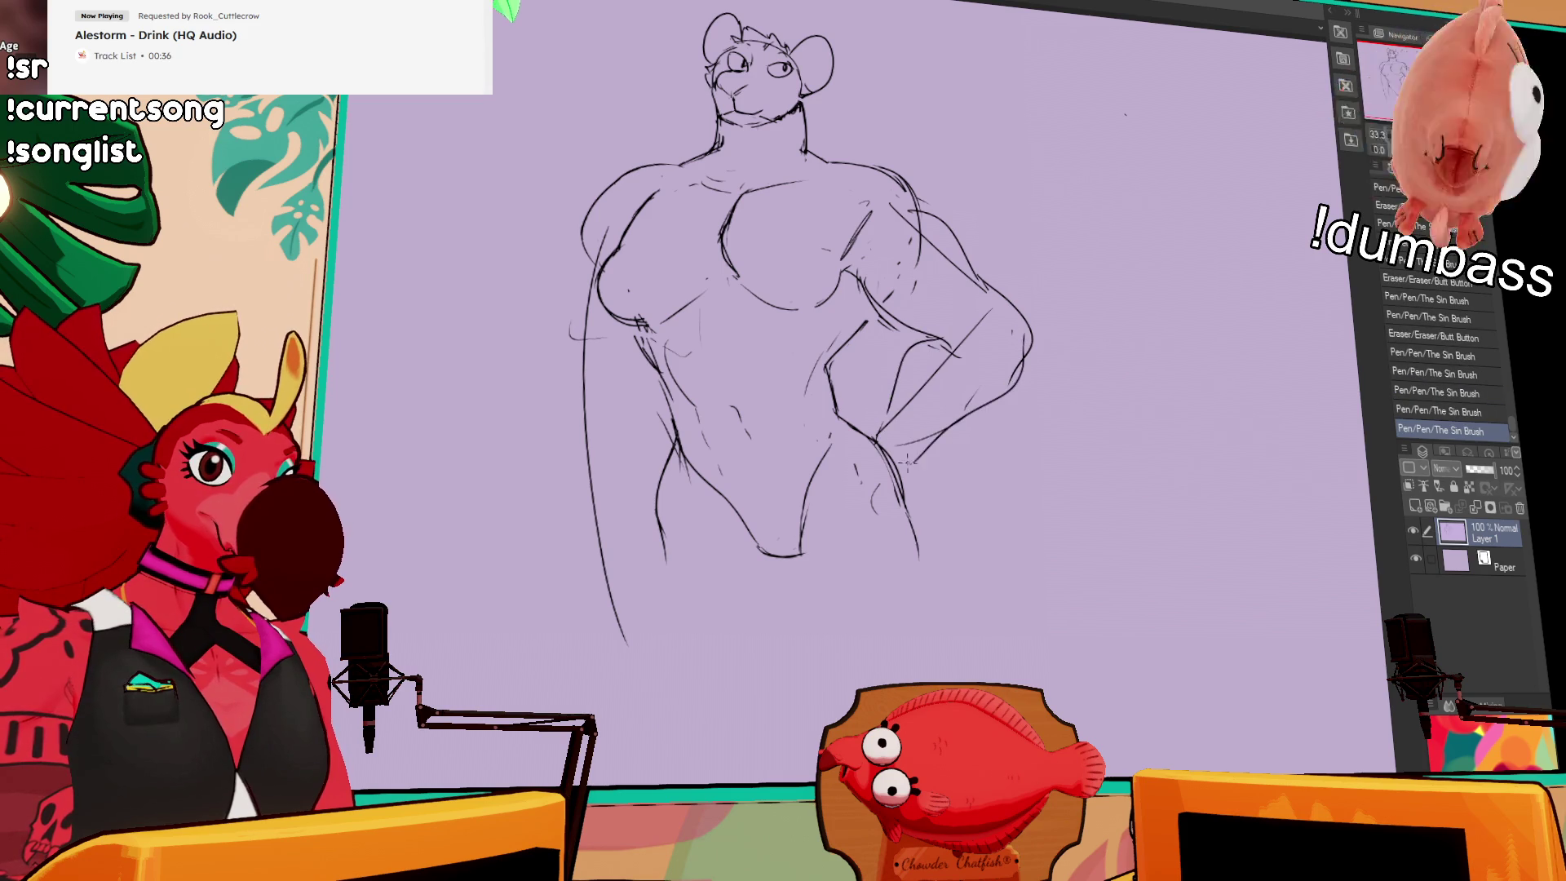
Step: Draw and redraw the long contour line down the figure's left side
{"action": "left_click_drag", "start_coordinate": [1046, 313], "coordinate": [1177, 383]}
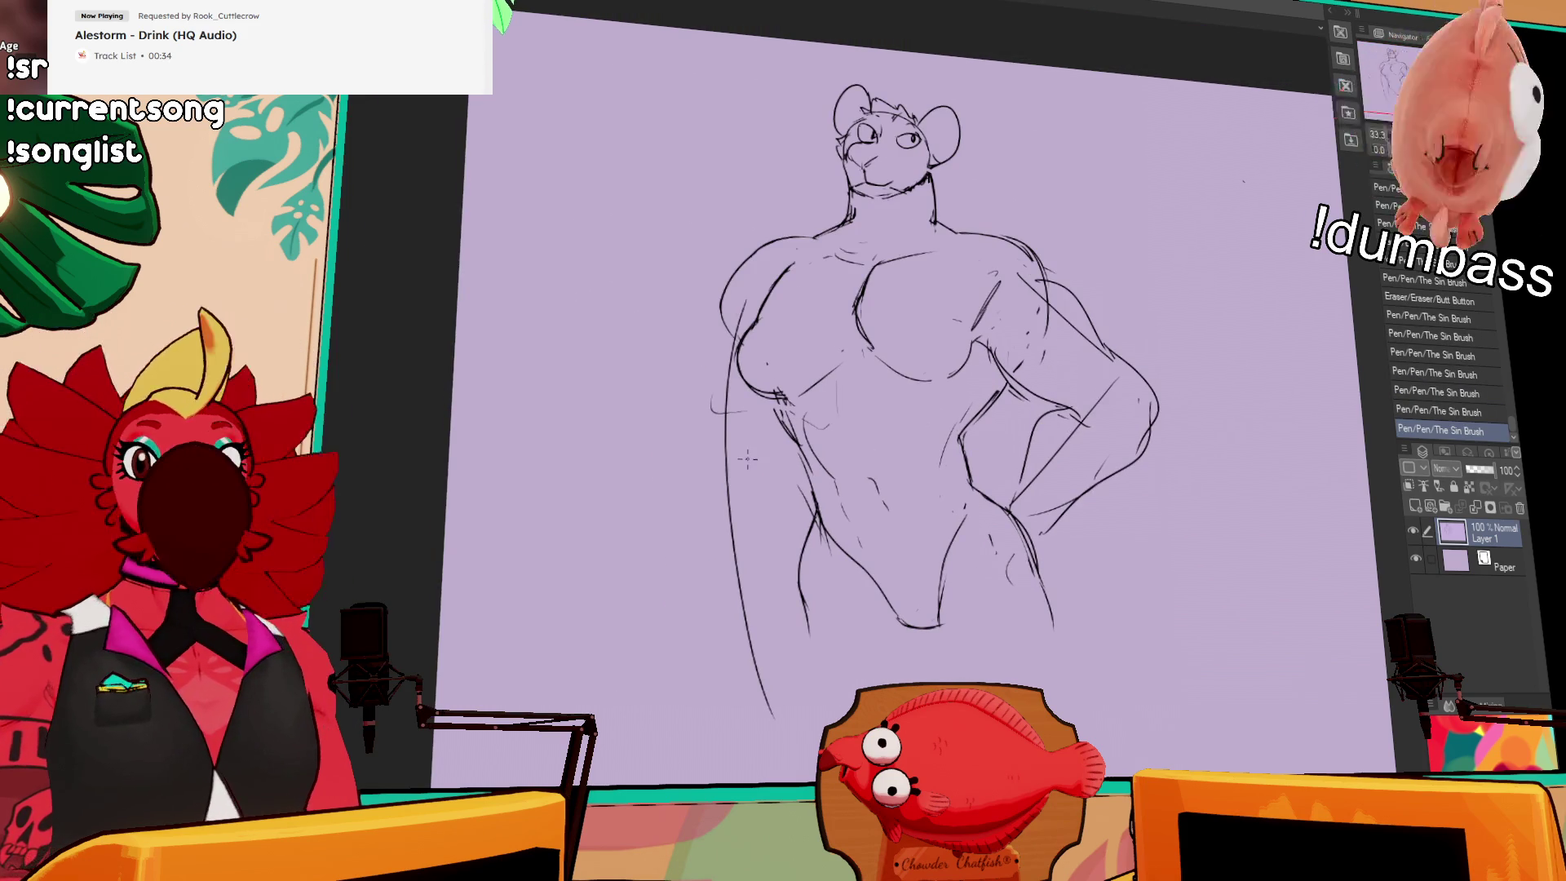
{"action": "left_click_drag", "start_coordinate": [892, 432], "coordinate": [954, 461]}
{"action": "left_click_drag", "start_coordinate": [933, 394], "coordinate": [938, 400]}
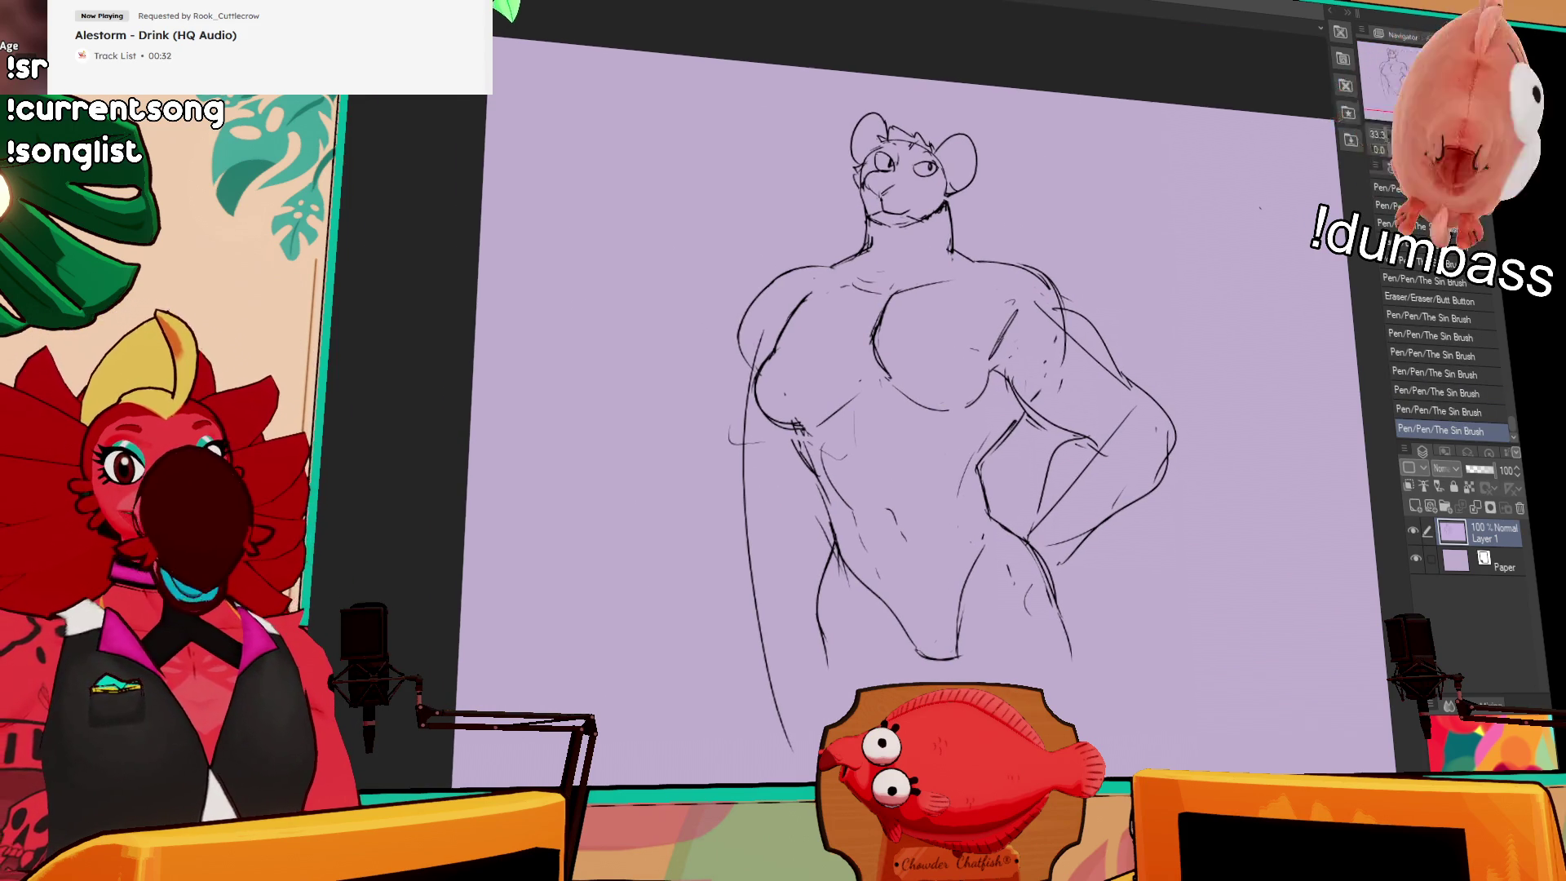
{"action": "left_click_drag", "start_coordinate": [738, 354], "coordinate": [716, 529]}
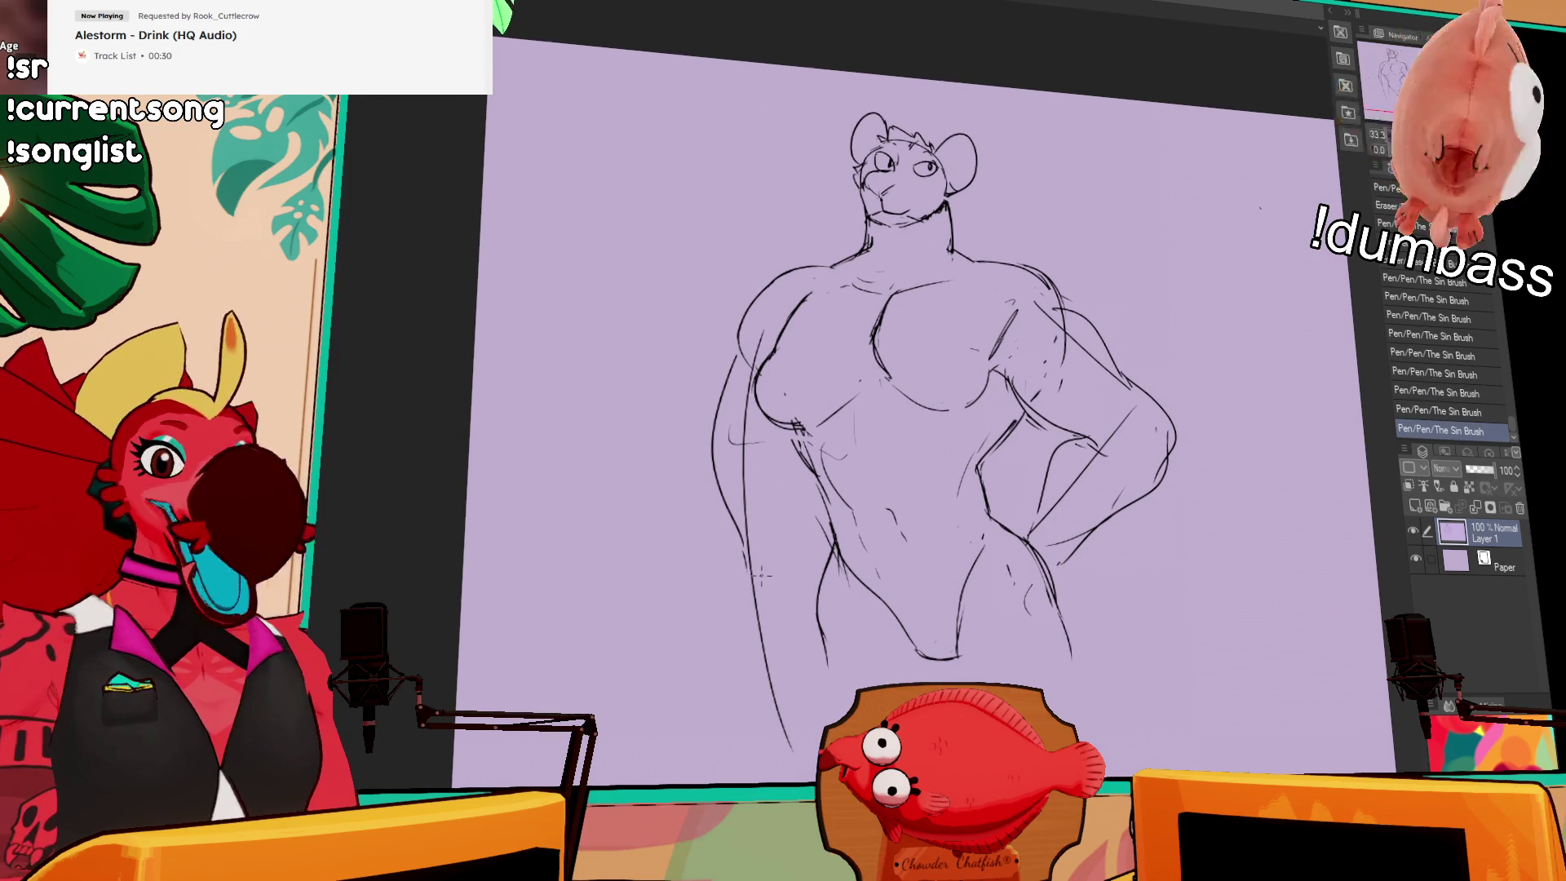
{"action": "left_click_drag", "start_coordinate": [810, 501], "coordinate": [849, 425]}
{"action": "mouse_move", "coordinate": [739, 472]}
{"action": "left_mouse_down"}
{"action": "mouse_move", "coordinate": [720, 570]}
{"action": "mouse_move", "coordinate": [785, 673]}
{"action": "left_mouse_up"}
{"action": "mouse_move", "coordinate": [729, 505]}
{"action": "left_mouse_down"}
{"action": "mouse_move", "coordinate": [725, 587]}
{"action": "mouse_move", "coordinate": [721, 536]}
{"action": "left_mouse_up"}
{"action": "left_click_drag", "start_coordinate": [721, 528], "coordinate": [768, 640]}
Step: Add the left inner thigh line and clean up the side lines
{"action": "left_click_drag", "start_coordinate": [811, 535], "coordinate": [816, 571]}
{"action": "left_click_drag", "start_coordinate": [812, 490], "coordinate": [822, 675]}
{"action": "left_click_drag", "start_coordinate": [932, 613], "coordinate": [933, 627]}
{"action": "mouse_move", "coordinate": [977, 538]}
{"action": "left_mouse_down"}
{"action": "mouse_move", "coordinate": [973, 473]}
{"action": "mouse_move", "coordinate": [1004, 517]}
{"action": "mouse_move", "coordinate": [1005, 495]}
{"action": "left_mouse_up"}
{"action": "mouse_move", "coordinate": [893, 526]}
{"action": "left_mouse_down"}
{"action": "mouse_move", "coordinate": [815, 522]}
{"action": "mouse_move", "coordinate": [848, 685]}
{"action": "left_mouse_up"}
{"action": "key", "text": "ctrl+z"}
{"action": "left_click_drag", "start_coordinate": [1069, 489], "coordinate": [1060, 501]}
Step: Lasso the head and upper body freehand
{"action": "left_click_drag", "start_coordinate": [1007, 404], "coordinate": [979, 581]}
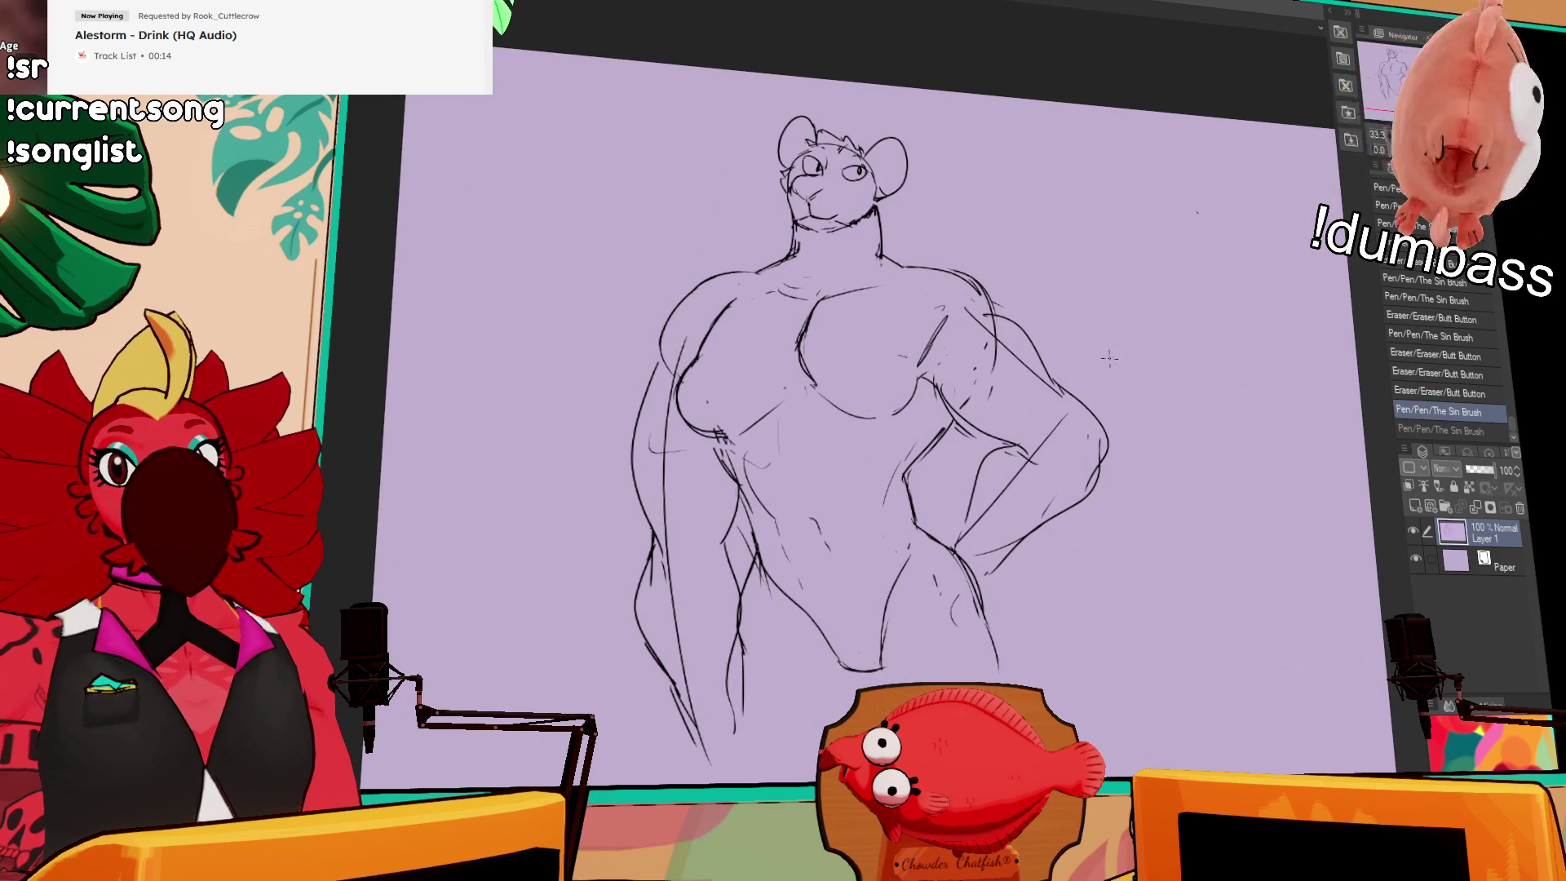
{"action": "left_click_drag", "start_coordinate": [1056, 447], "coordinate": [1089, 459]}
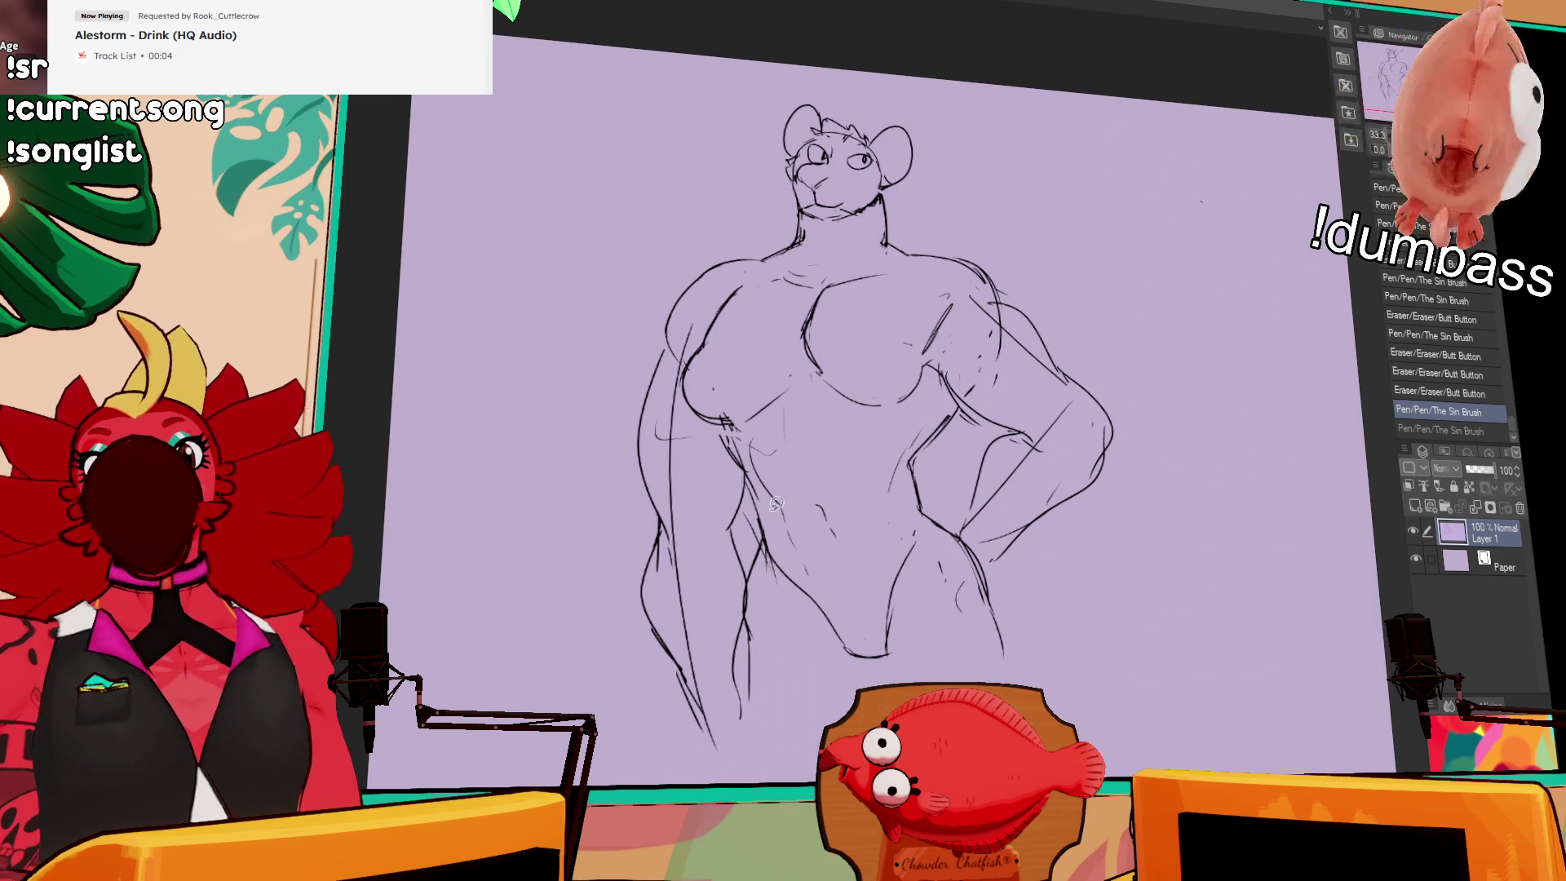
{"action": "mouse_move", "coordinate": [748, 481]}
{"action": "left_mouse_down"}
{"action": "mouse_move", "coordinate": [695, 412]}
{"action": "mouse_move", "coordinate": [695, 157]}
{"action": "mouse_move", "coordinate": [1093, 383]}
{"action": "mouse_move", "coordinate": [1070, 526]}
{"action": "mouse_move", "coordinate": [963, 469]}
{"action": "mouse_move", "coordinate": [820, 463]}
{"action": "left_mouse_up"}
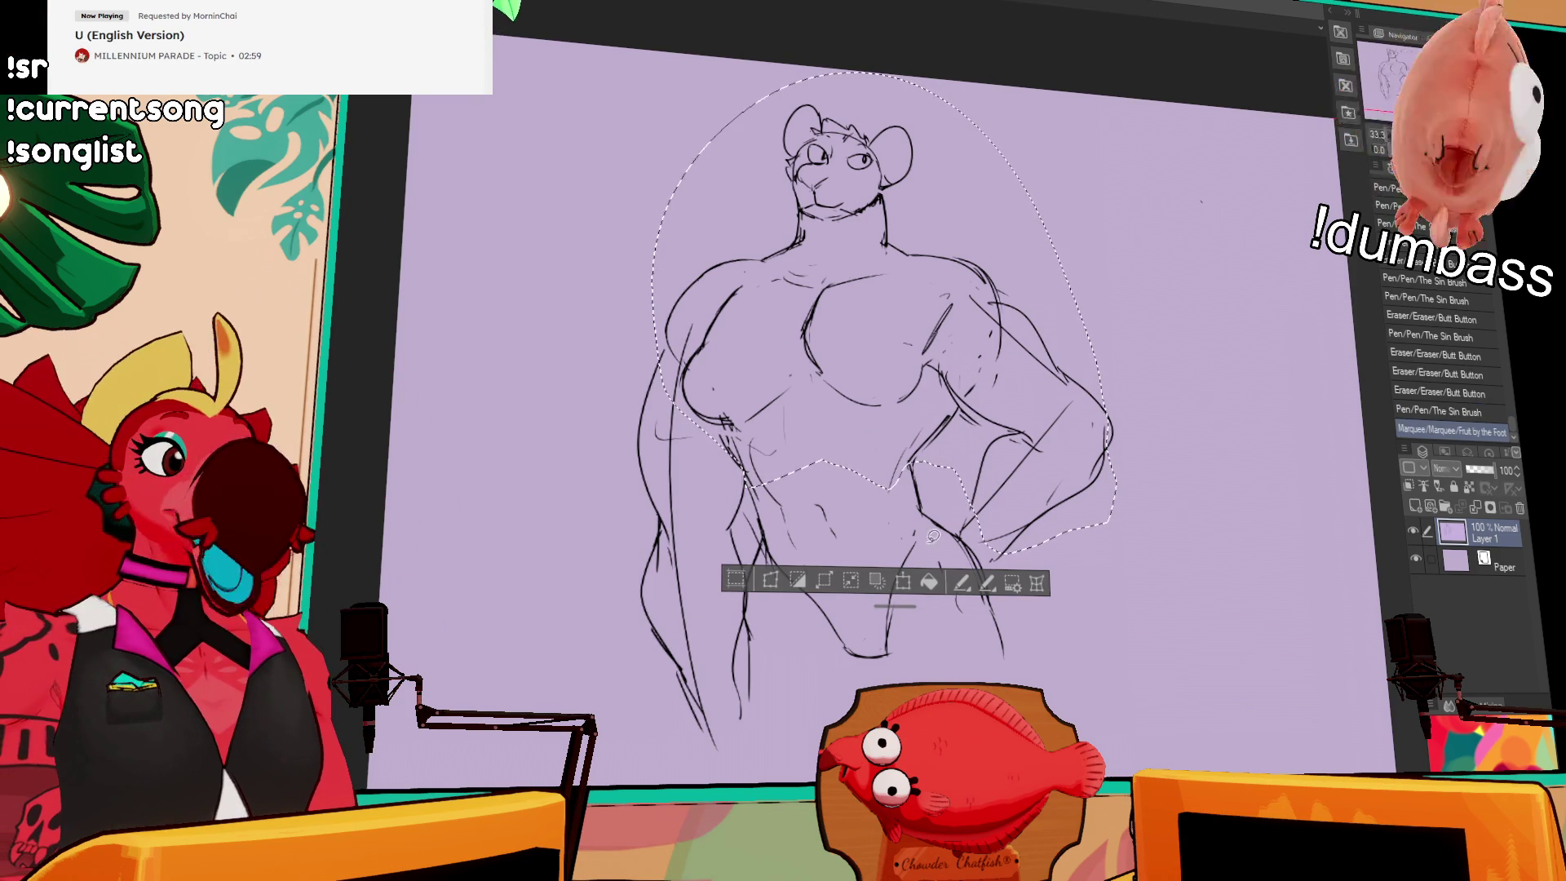
Step: Rotate the selected head and upper torso about 11° clockwise, apply it and deselect
{"action": "key", "text": "ctrl+t"}
{"action": "key", "text": "Escape"}
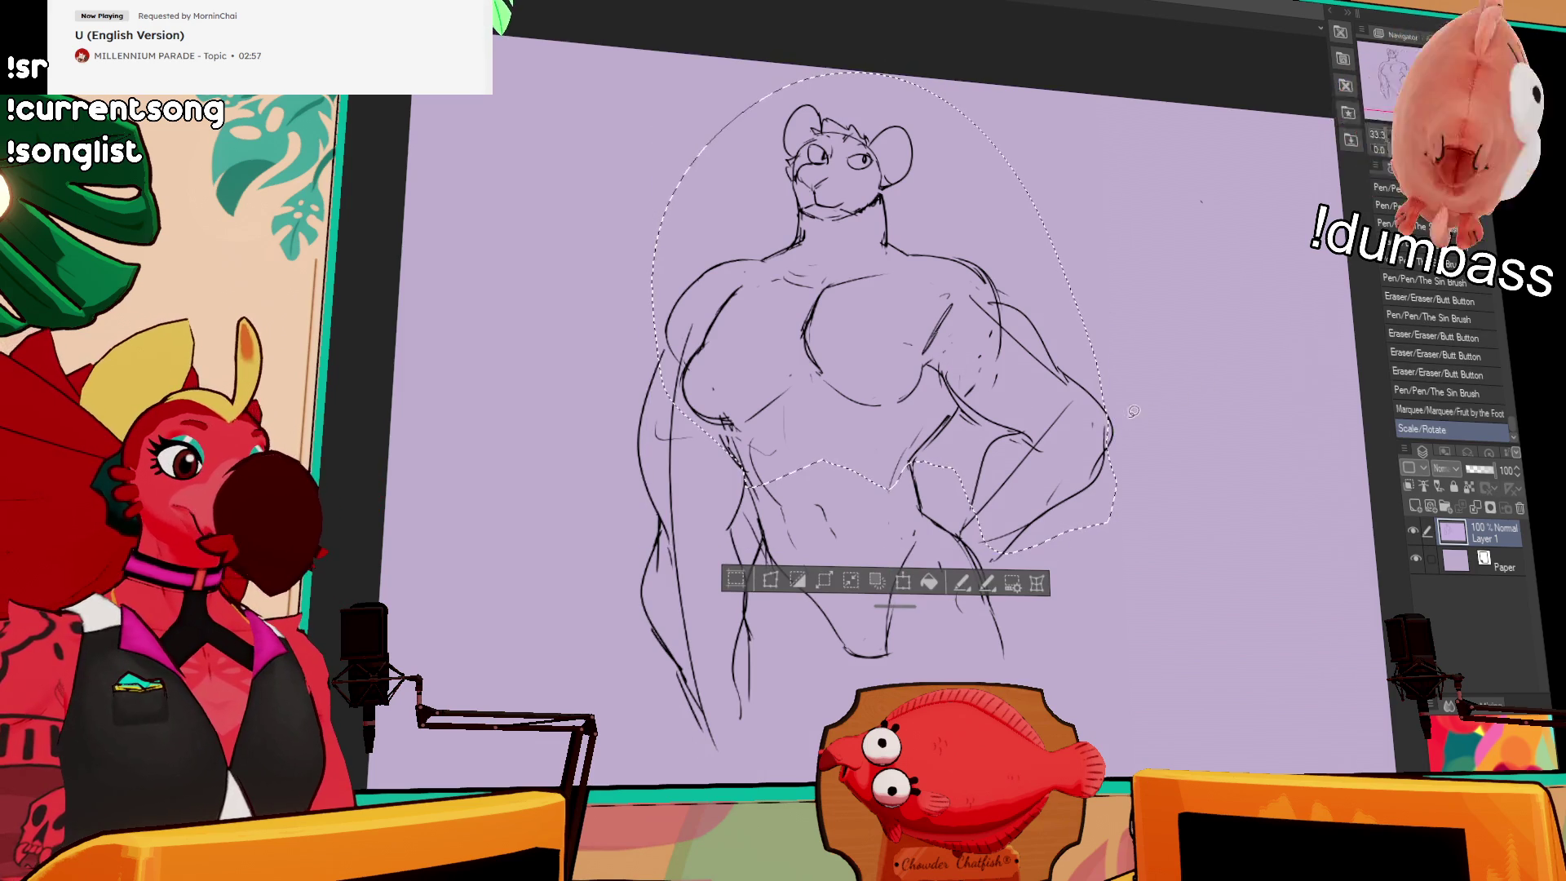
{"action": "left_click", "coordinate": [924, 588]}
{"action": "left_click_drag", "start_coordinate": [1093, 467], "coordinate": [1050, 517]}
{"action": "key", "text": "Return"}
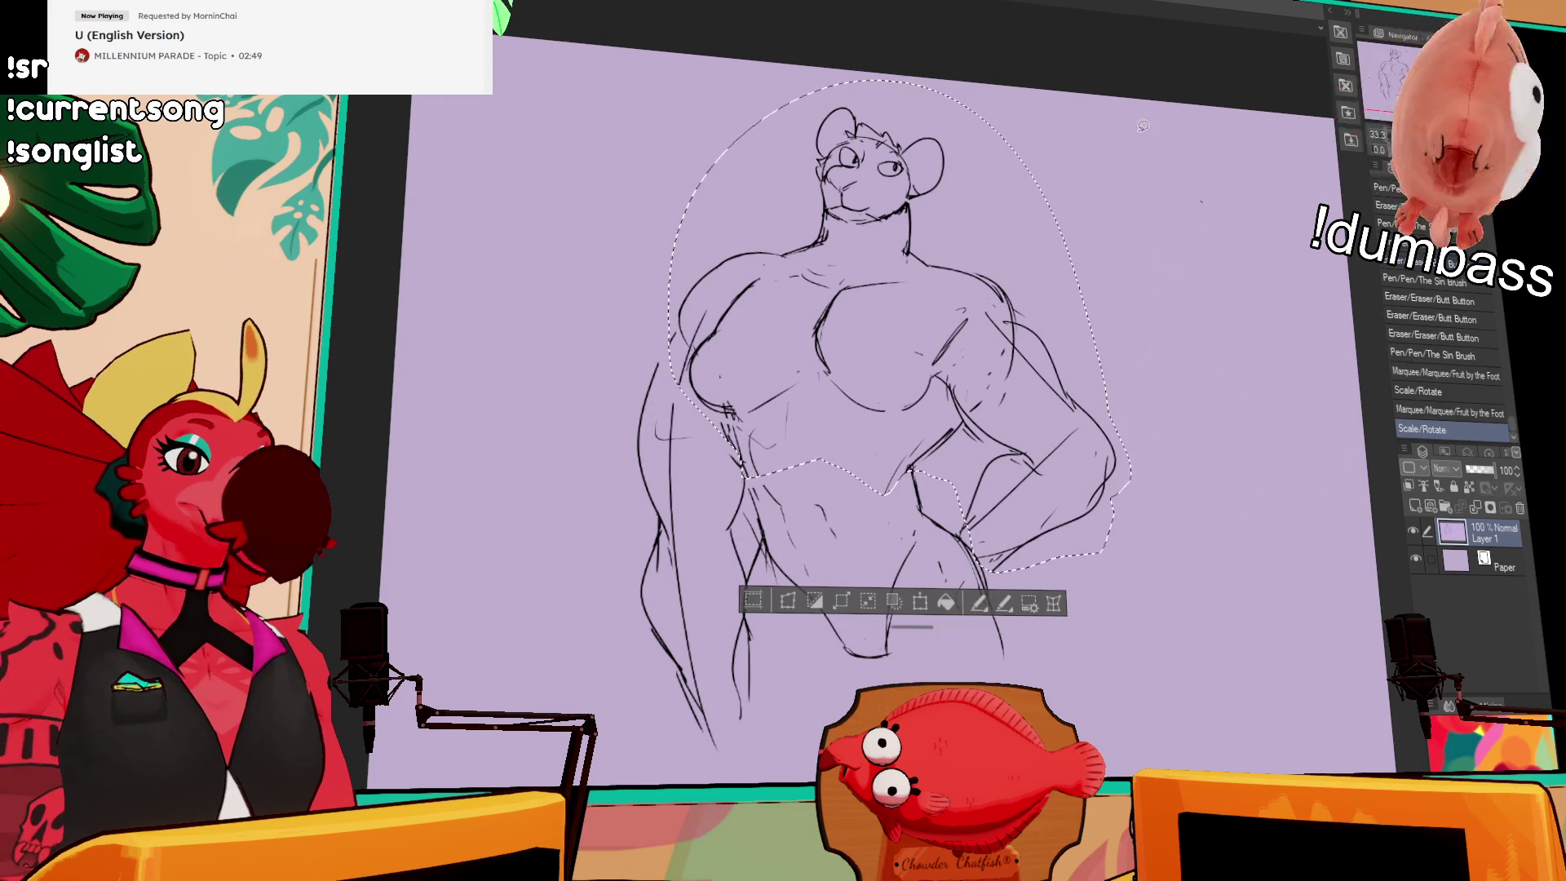
{"action": "key", "text": "ctrl+d"}
{"action": "scroll", "coordinate": [1098, 285], "scroll_direction": "up", "scroll_amount": 1}
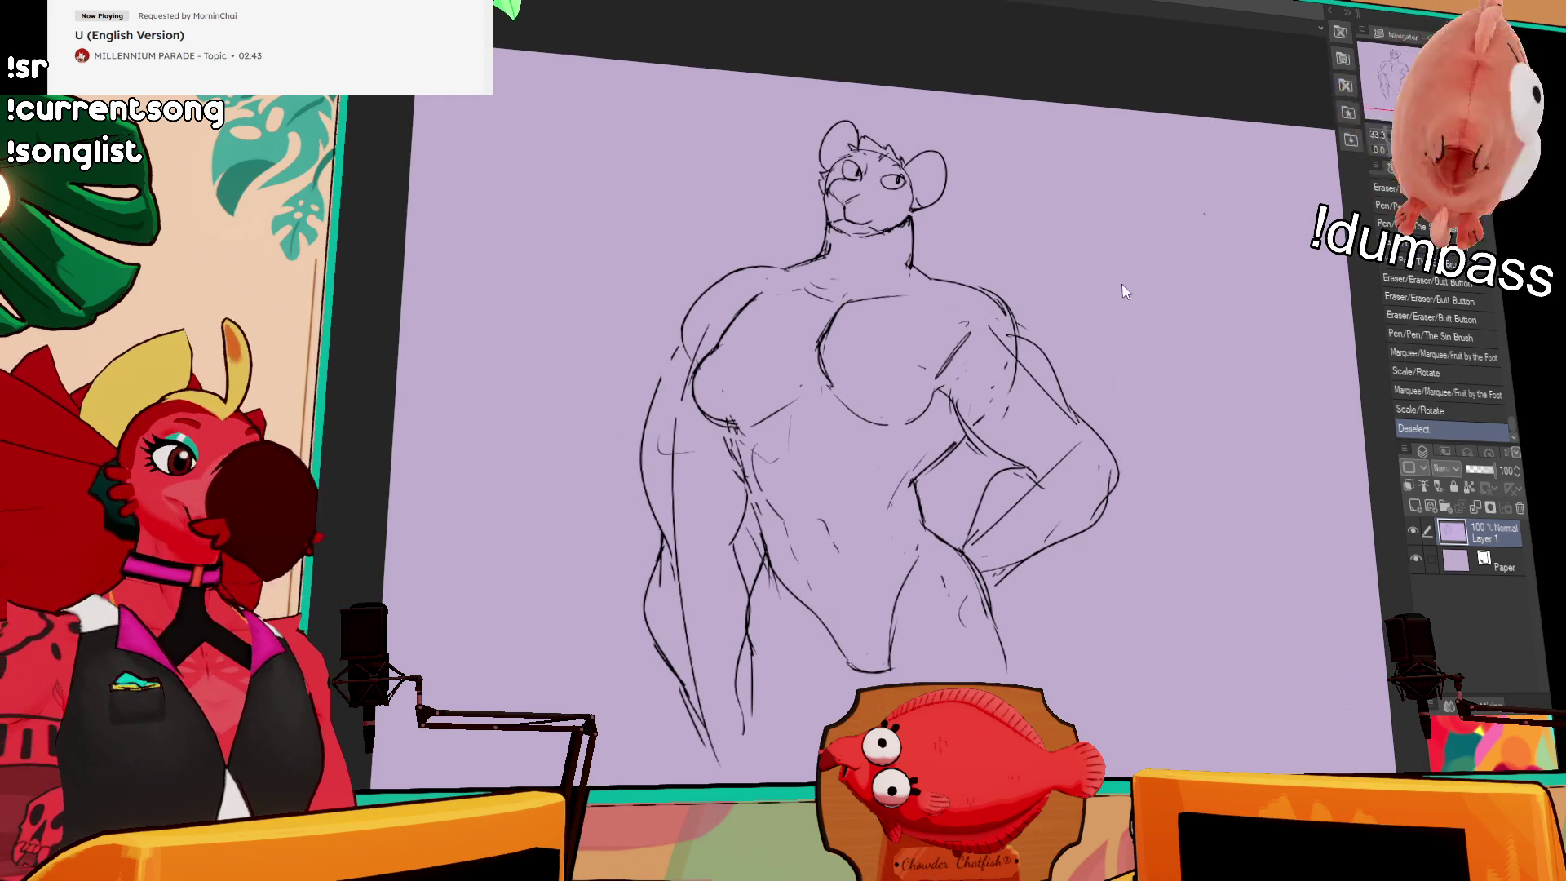
Step: Erase and redraw the right arm and chest lines
{"action": "mouse_move", "coordinate": [997, 330]}
{"action": "left_mouse_down"}
{"action": "mouse_move", "coordinate": [1066, 365]}
{"action": "mouse_move", "coordinate": [1012, 359]}
{"action": "mouse_move", "coordinate": [1048, 326]}
{"action": "left_mouse_up"}
{"action": "mouse_move", "coordinate": [949, 404]}
{"action": "left_mouse_down"}
{"action": "mouse_move", "coordinate": [975, 445]}
{"action": "mouse_move", "coordinate": [1016, 385]}
{"action": "mouse_move", "coordinate": [1068, 424]}
{"action": "left_mouse_up"}
{"action": "left_click_drag", "start_coordinate": [1054, 390], "coordinate": [1085, 422]}
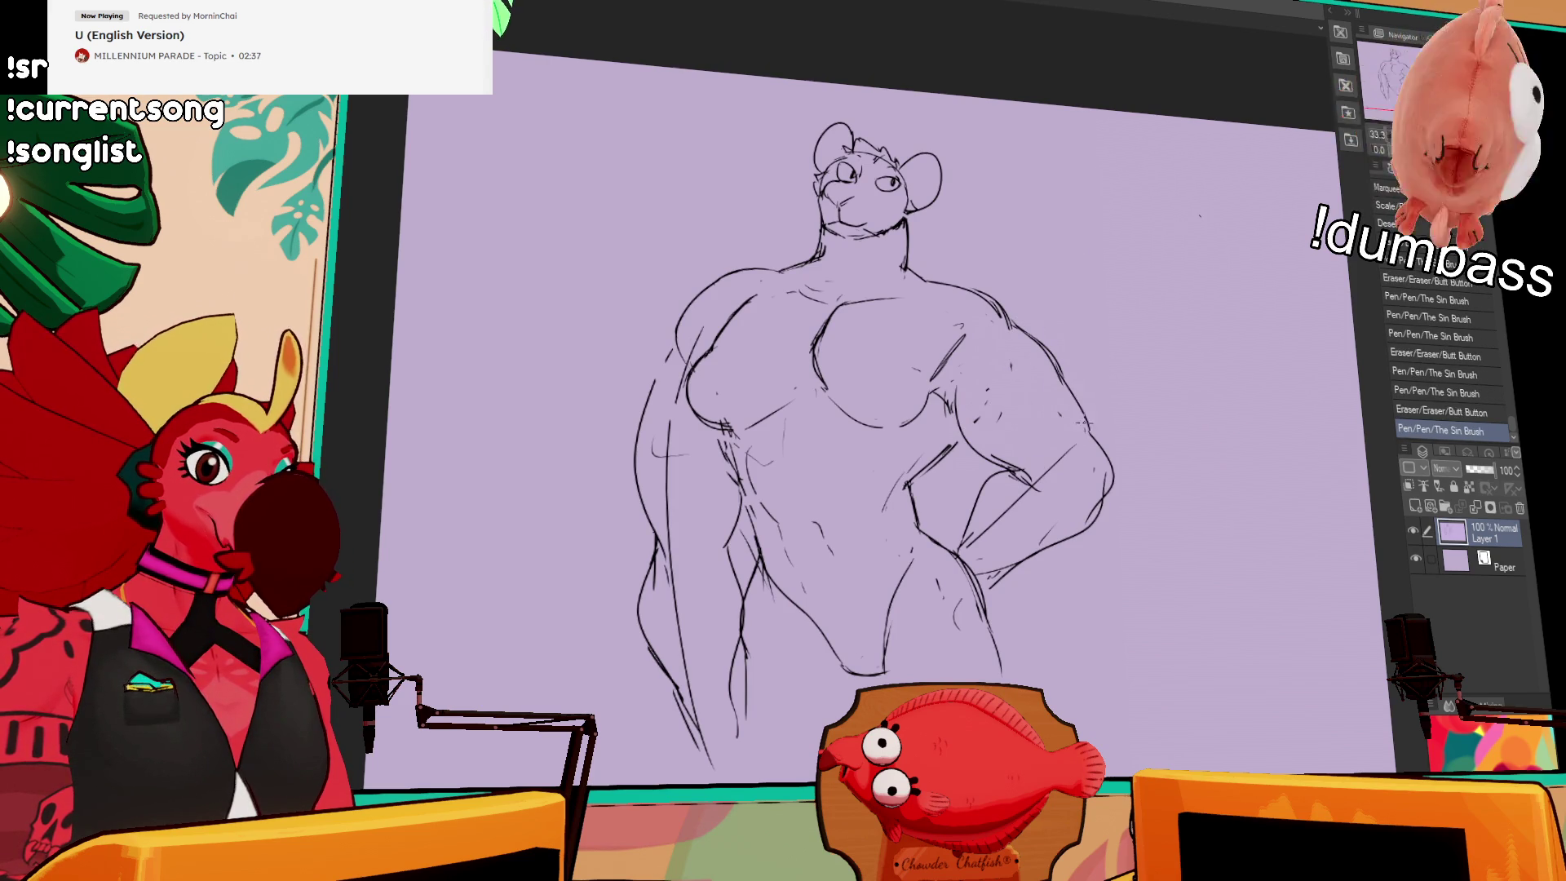
{"action": "left_click_drag", "start_coordinate": [997, 395], "coordinate": [975, 430]}
{"action": "mouse_move", "coordinate": [996, 372]}
{"action": "left_mouse_down"}
{"action": "mouse_move", "coordinate": [964, 413]}
{"action": "mouse_move", "coordinate": [979, 363]}
{"action": "left_mouse_up"}
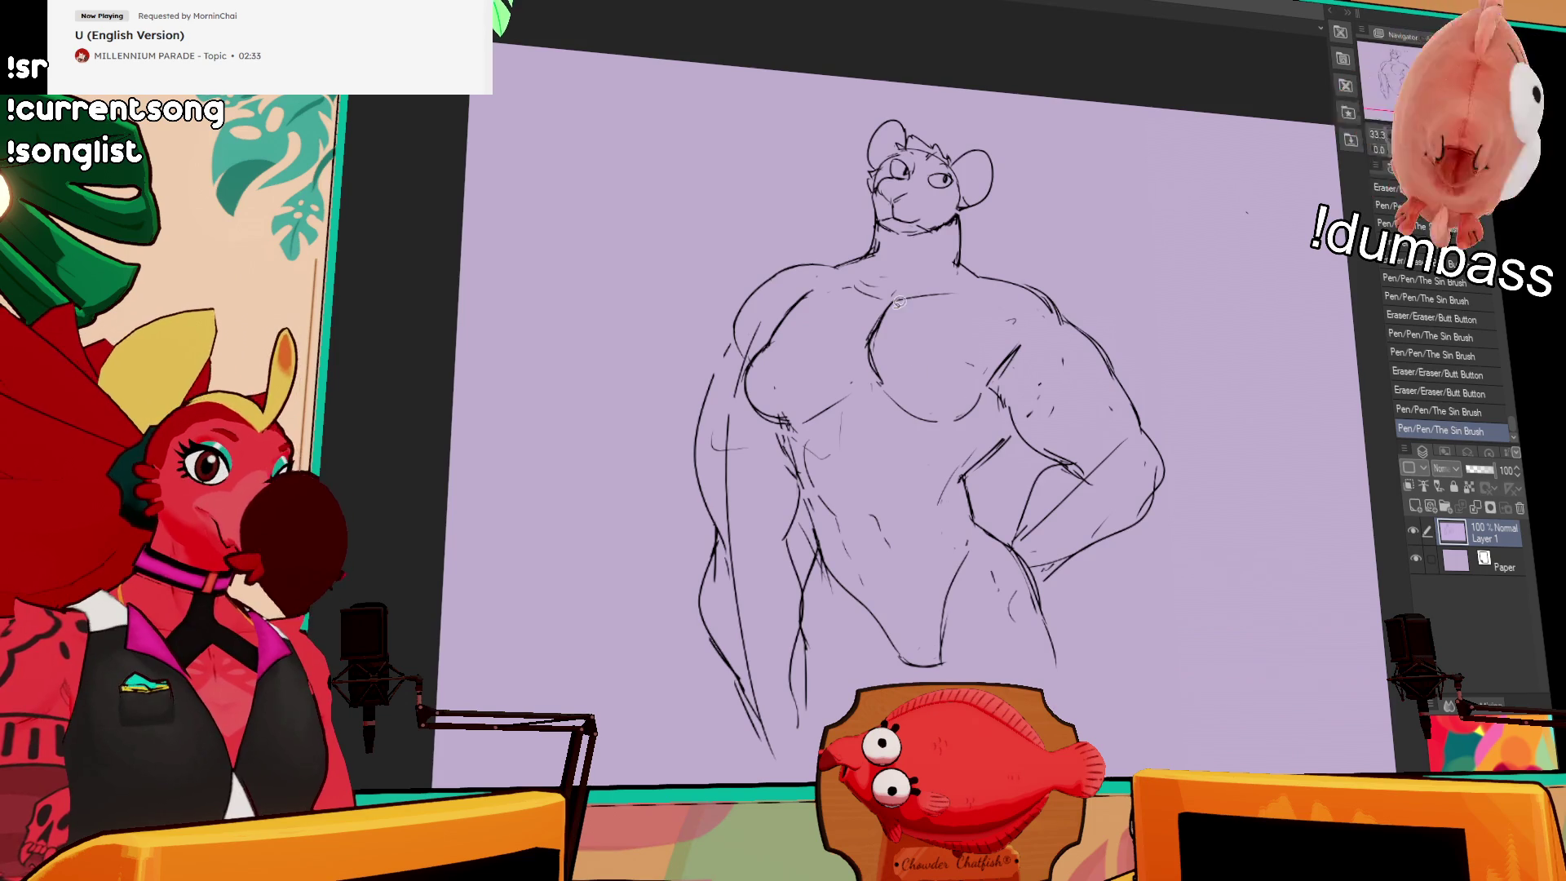
Step: Lasso the whole figure, scale it slightly narrower and shift it into place
{"action": "mouse_move", "coordinate": [877, 261]}
{"action": "left_mouse_down"}
{"action": "mouse_move", "coordinate": [649, 351]}
{"action": "mouse_move", "coordinate": [1150, 542]}
{"action": "mouse_move", "coordinate": [994, 244]}
{"action": "mouse_move", "coordinate": [969, 254]}
{"action": "left_mouse_up"}
{"action": "key", "text": "ctrl+t"}
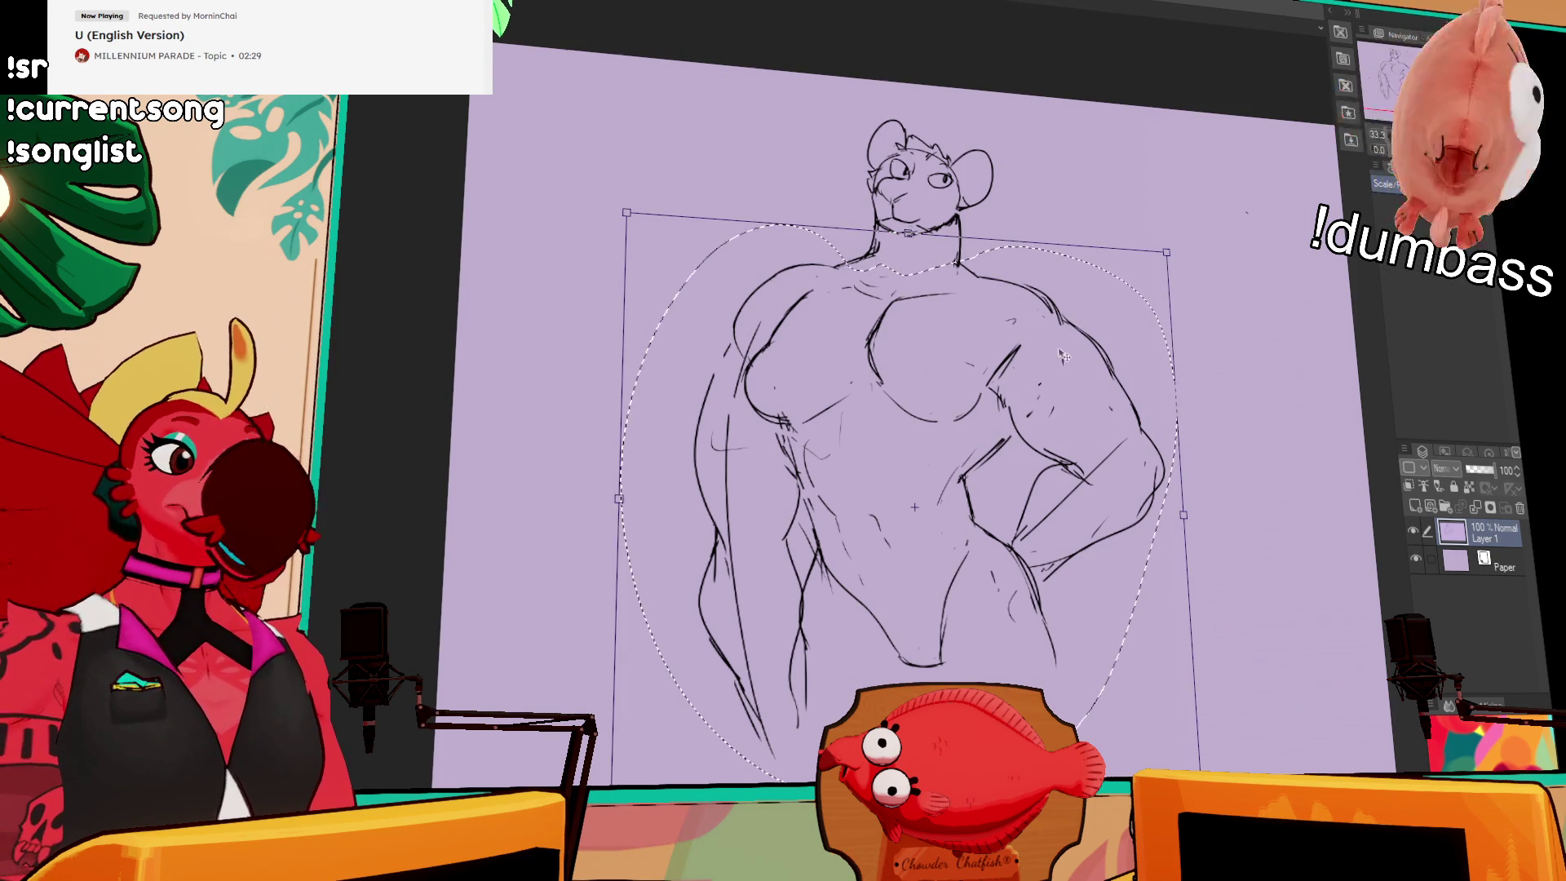
{"action": "left_click_drag", "start_coordinate": [1183, 514], "coordinate": [1168, 499]}
{"action": "left_click_drag", "start_coordinate": [1118, 342], "coordinate": [1111, 322]}
{"action": "key", "text": "Return"}
{"action": "key", "text": "ctrl+d"}
Step: Add small strokes at the neck
{"action": "left_click_drag", "start_coordinate": [951, 266], "coordinate": [992, 294]}
{"action": "left_click_drag", "start_coordinate": [806, 628], "coordinate": [809, 653]}
{"action": "scroll", "coordinate": [792, 544], "scroll_direction": "down", "scroll_amount": 2}
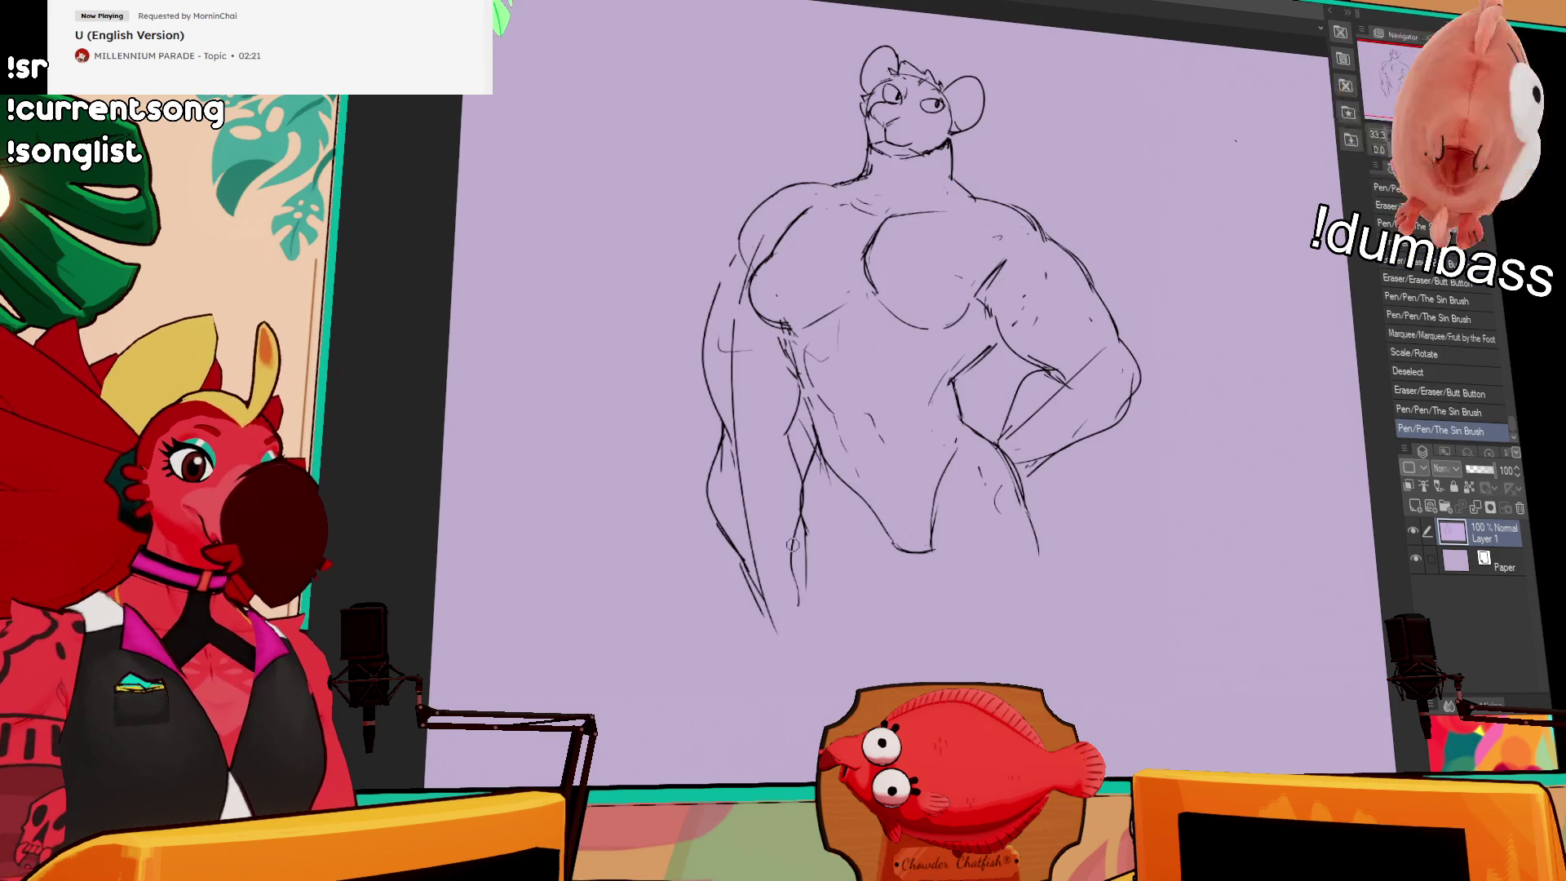
{"action": "scroll", "coordinate": [1085, 420], "scroll_direction": "down", "scroll_amount": 2}
Step: Draw the first leg strokes below the hips, erasing lines near the crotch
{"action": "left_click_drag", "start_coordinate": [790, 485], "coordinate": [769, 640]}
{"action": "left_click_drag", "start_coordinate": [791, 628], "coordinate": [879, 674]}
{"action": "key", "text": "ctrl+z"}
{"action": "key", "text": "ctrl+z"}
{"action": "key", "text": "ctrl+y"}
{"action": "key", "text": "ctrl+y"}
{"action": "key", "text": "ctrl+y"}
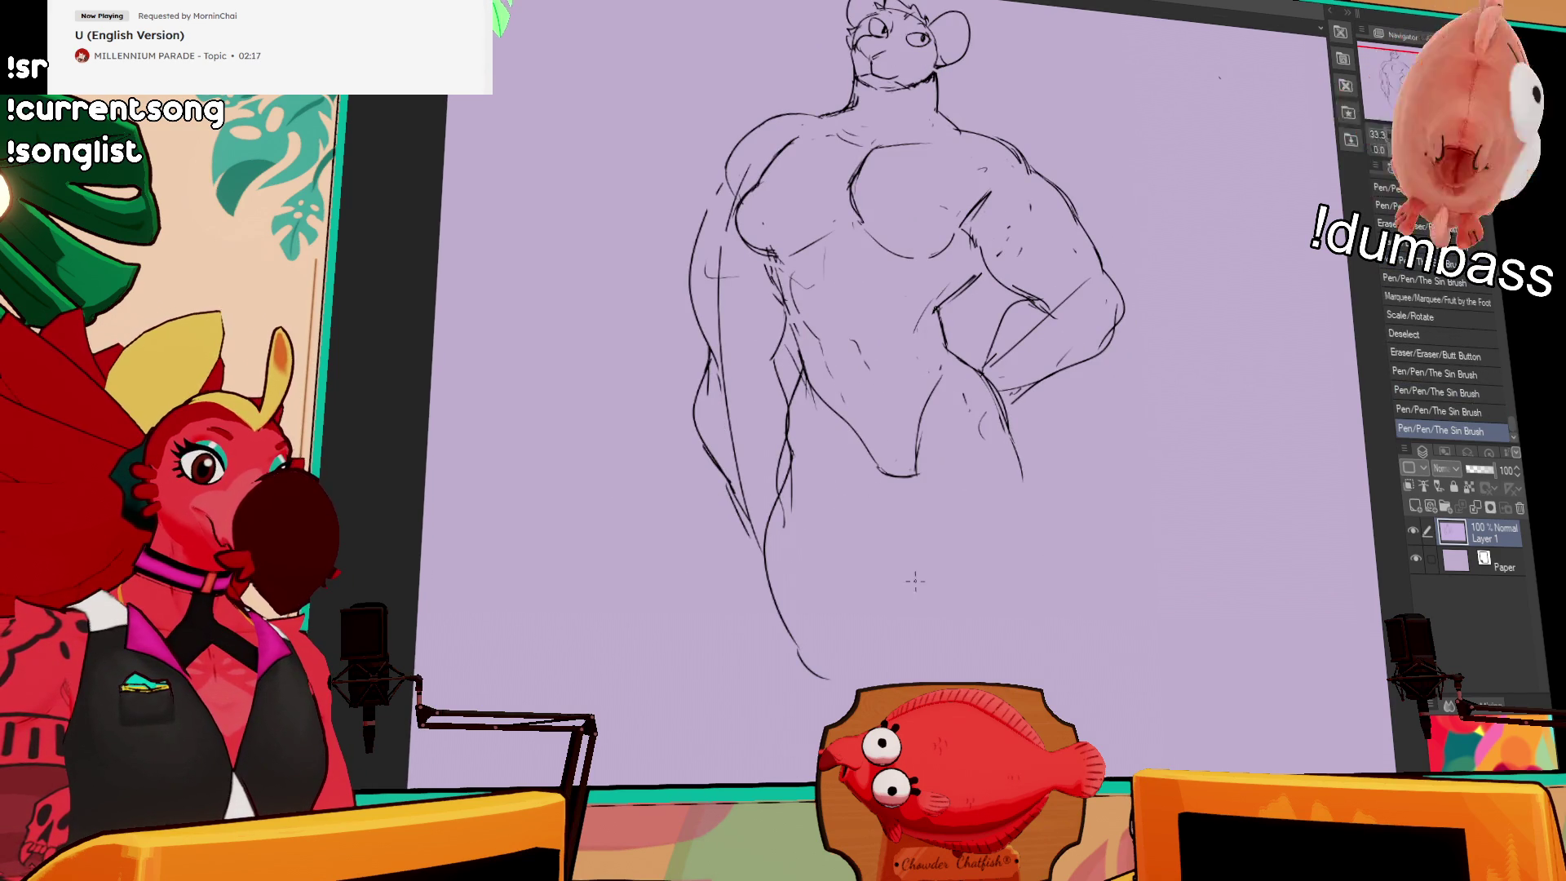
{"action": "left_click_drag", "start_coordinate": [898, 502], "coordinate": [907, 489]}
{"action": "left_click_drag", "start_coordinate": [918, 449], "coordinate": [877, 675]}
{"action": "left_click_drag", "start_coordinate": [991, 605], "coordinate": [942, 681]}
Step: Redraw the leg line below the crotch and extend the right leg contour downward
{"action": "key", "text": "ctrl+z"}
{"action": "key", "text": "ctrl+z"}
{"action": "left_click_drag", "start_coordinate": [879, 539], "coordinate": [897, 491]}
{"action": "mouse_move", "coordinate": [1083, 391]}
{"action": "left_mouse_down"}
{"action": "mouse_move", "coordinate": [1097, 384]}
{"action": "mouse_move", "coordinate": [1058, 410]}
{"action": "left_mouse_up"}
{"action": "left_click_drag", "start_coordinate": [900, 430], "coordinate": [877, 603]}
{"action": "key", "text": "ctrl+z"}
{"action": "key", "text": "ctrl+z"}
{"action": "mouse_move", "coordinate": [899, 418]}
{"action": "left_mouse_down"}
{"action": "mouse_move", "coordinate": [870, 497]}
{"action": "mouse_move", "coordinate": [878, 582]}
{"action": "mouse_move", "coordinate": [866, 558]}
{"action": "left_mouse_up"}
{"action": "key", "text": "ctrl+z"}
{"action": "left_click_drag", "start_coordinate": [869, 563], "coordinate": [891, 624]}
{"action": "left_click_drag", "start_coordinate": [1027, 450], "coordinate": [1019, 433]}
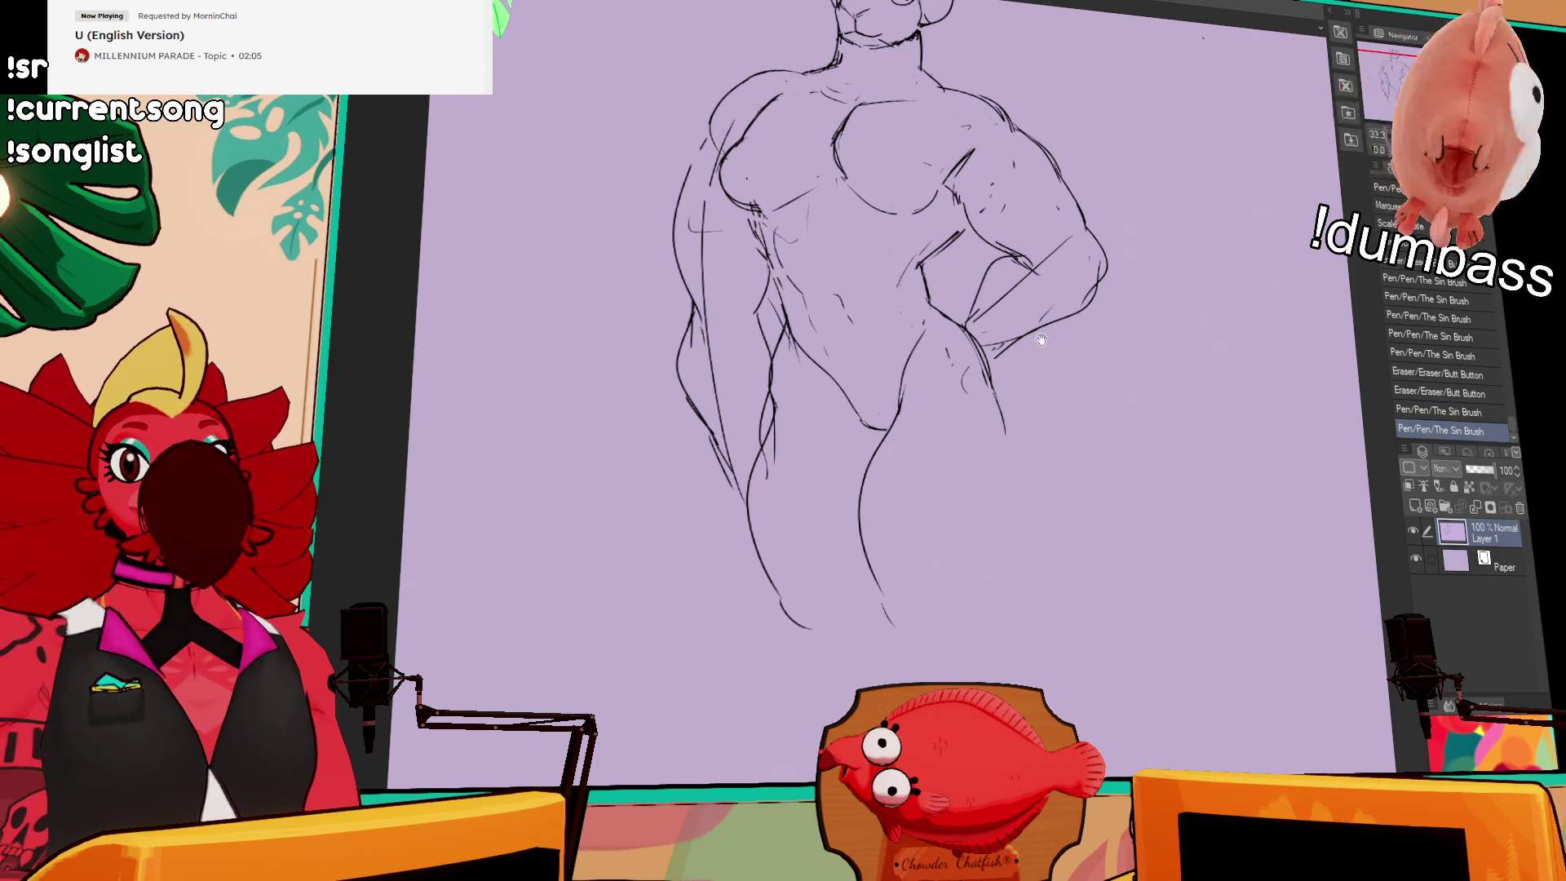
{"action": "mouse_move", "coordinate": [995, 379]}
{"action": "left_mouse_down"}
{"action": "mouse_move", "coordinate": [1018, 470]}
{"action": "mouse_move", "coordinate": [983, 575]}
{"action": "left_mouse_up"}
{"action": "mouse_move", "coordinate": [980, 456]}
{"action": "left_mouse_down"}
{"action": "mouse_move", "coordinate": [996, 595]}
{"action": "mouse_move", "coordinate": [1040, 514]}
{"action": "mouse_move", "coordinate": [1051, 435]}
{"action": "left_mouse_up"}
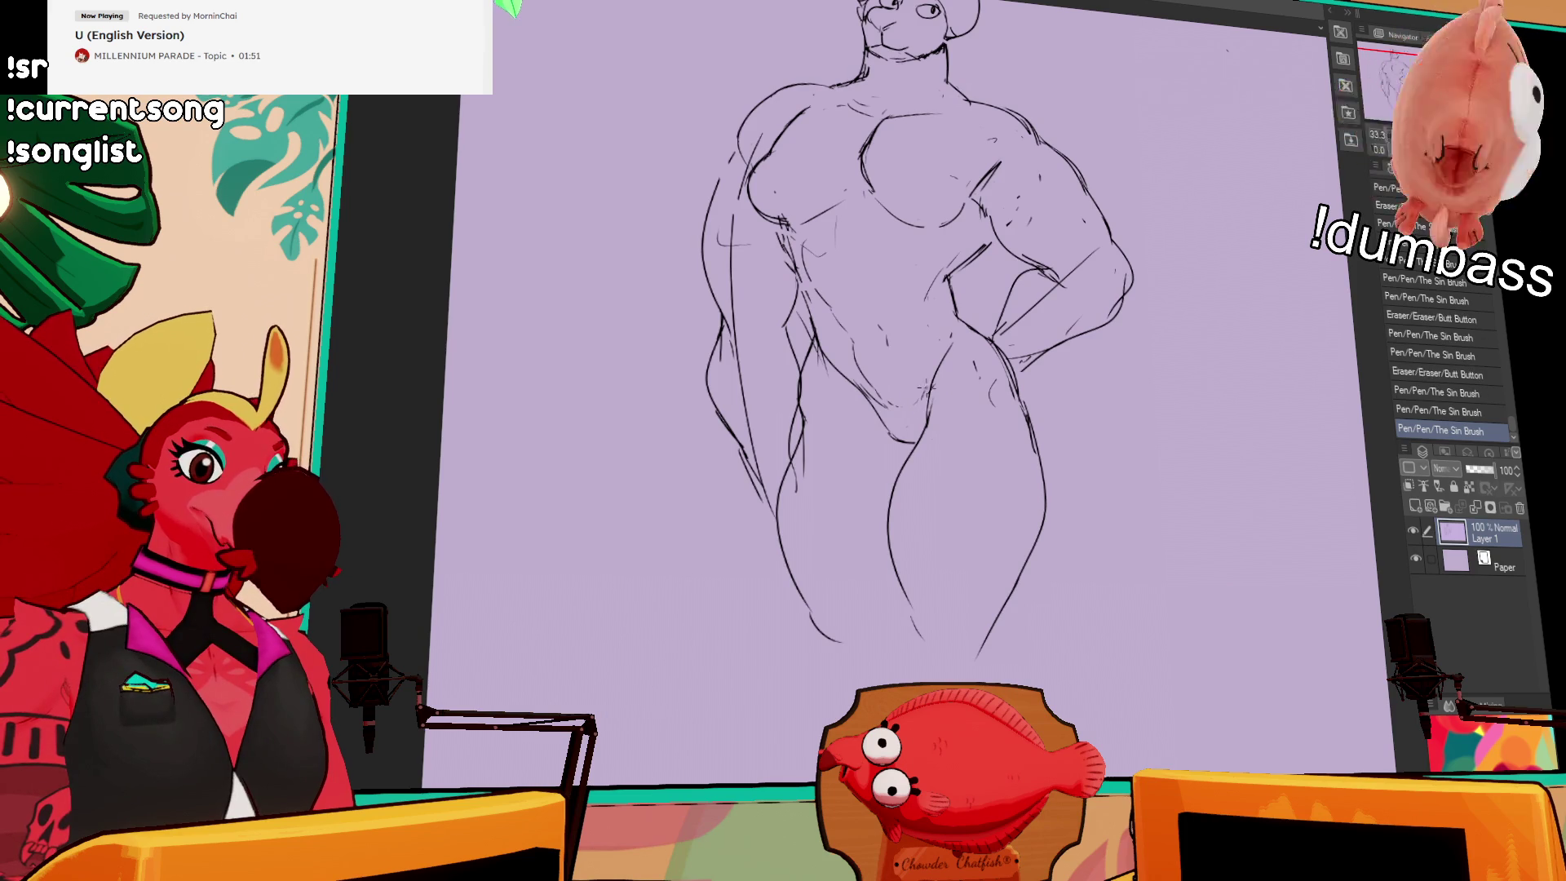
{"action": "scroll", "coordinate": [946, 398], "scroll_direction": "up", "scroll_amount": 1}
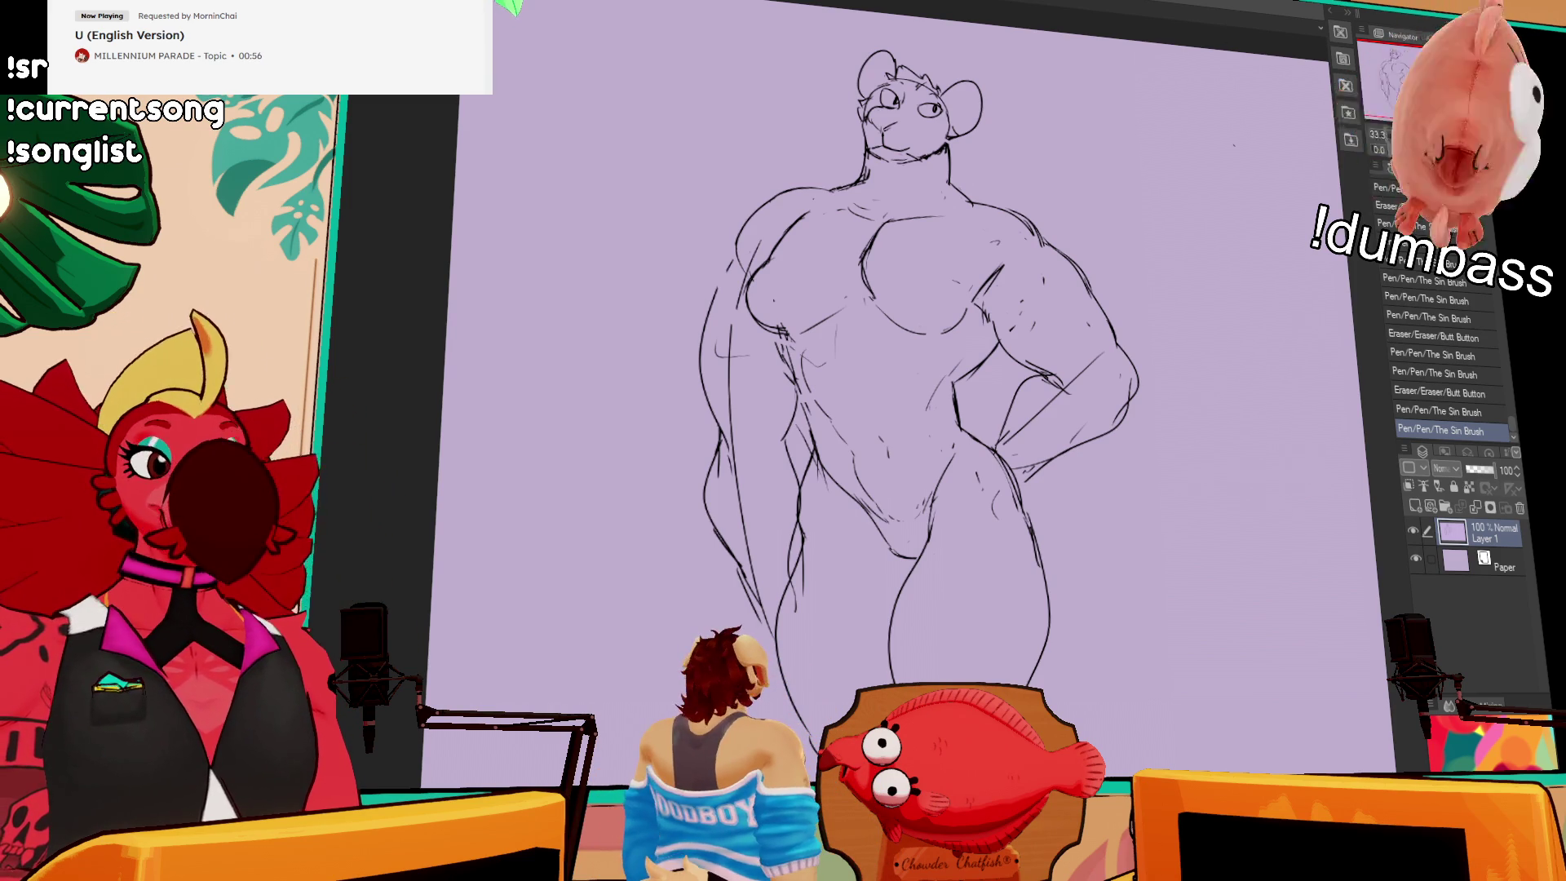
Step: Clean up the chin and redraw the lines around the mouth
{"action": "left_click_drag", "start_coordinate": [1031, 145], "coordinate": [1122, 230]}
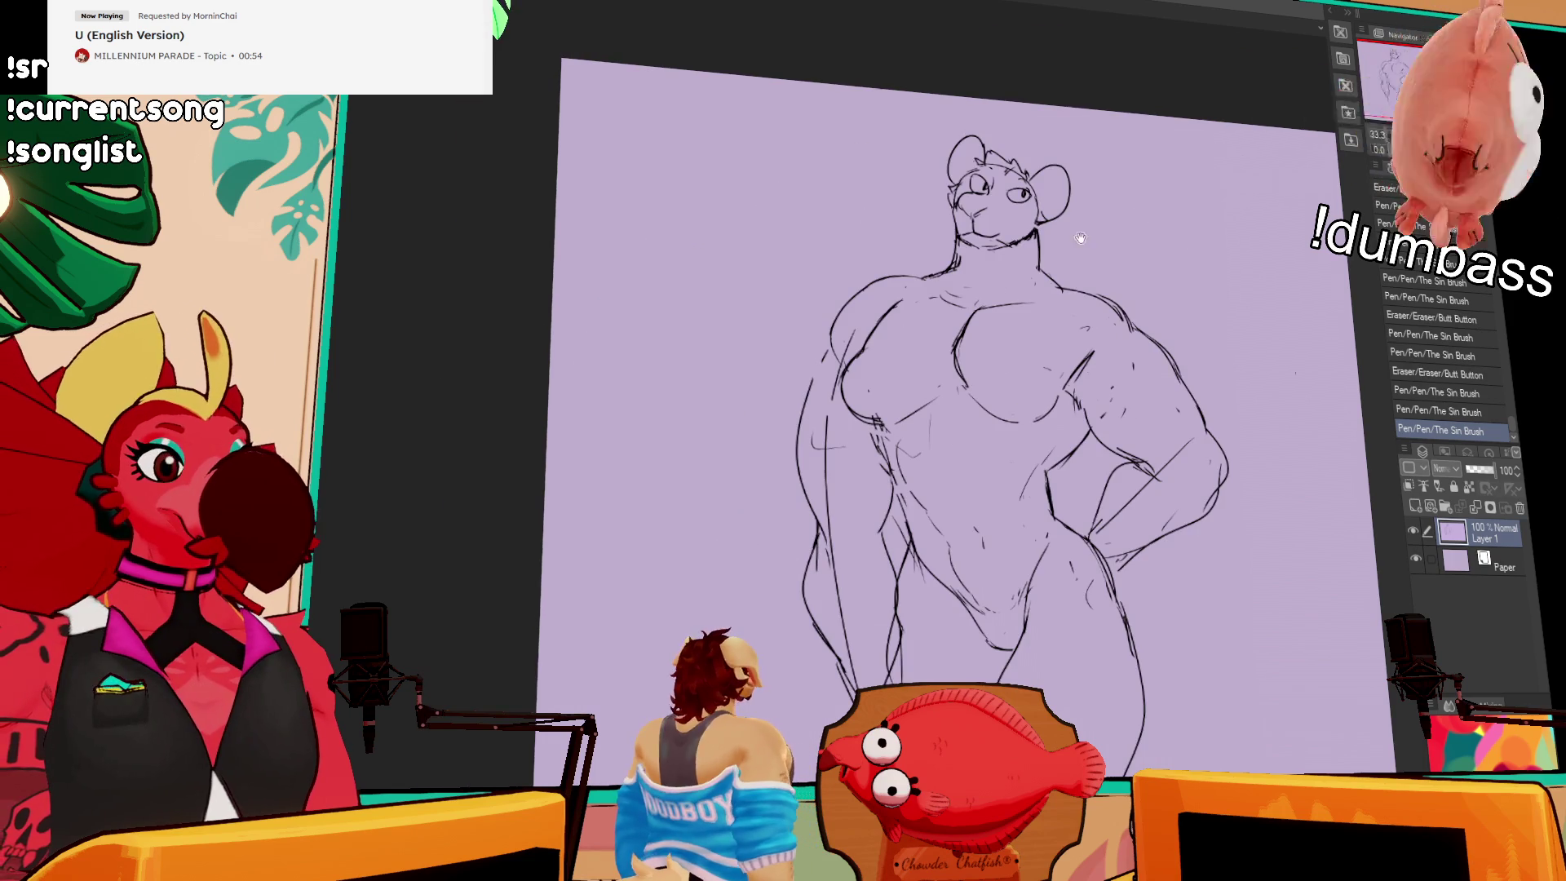
{"action": "left_click_drag", "start_coordinate": [979, 232], "coordinate": [999, 238]}
{"action": "mouse_move", "coordinate": [977, 228]}
{"action": "left_mouse_down"}
{"action": "mouse_move", "coordinate": [1019, 231]}
{"action": "mouse_move", "coordinate": [1003, 236]}
{"action": "mouse_move", "coordinate": [1014, 248]}
{"action": "mouse_move", "coordinate": [991, 243]}
{"action": "left_mouse_up"}
{"action": "left_click_drag", "start_coordinate": [979, 233], "coordinate": [995, 241]}
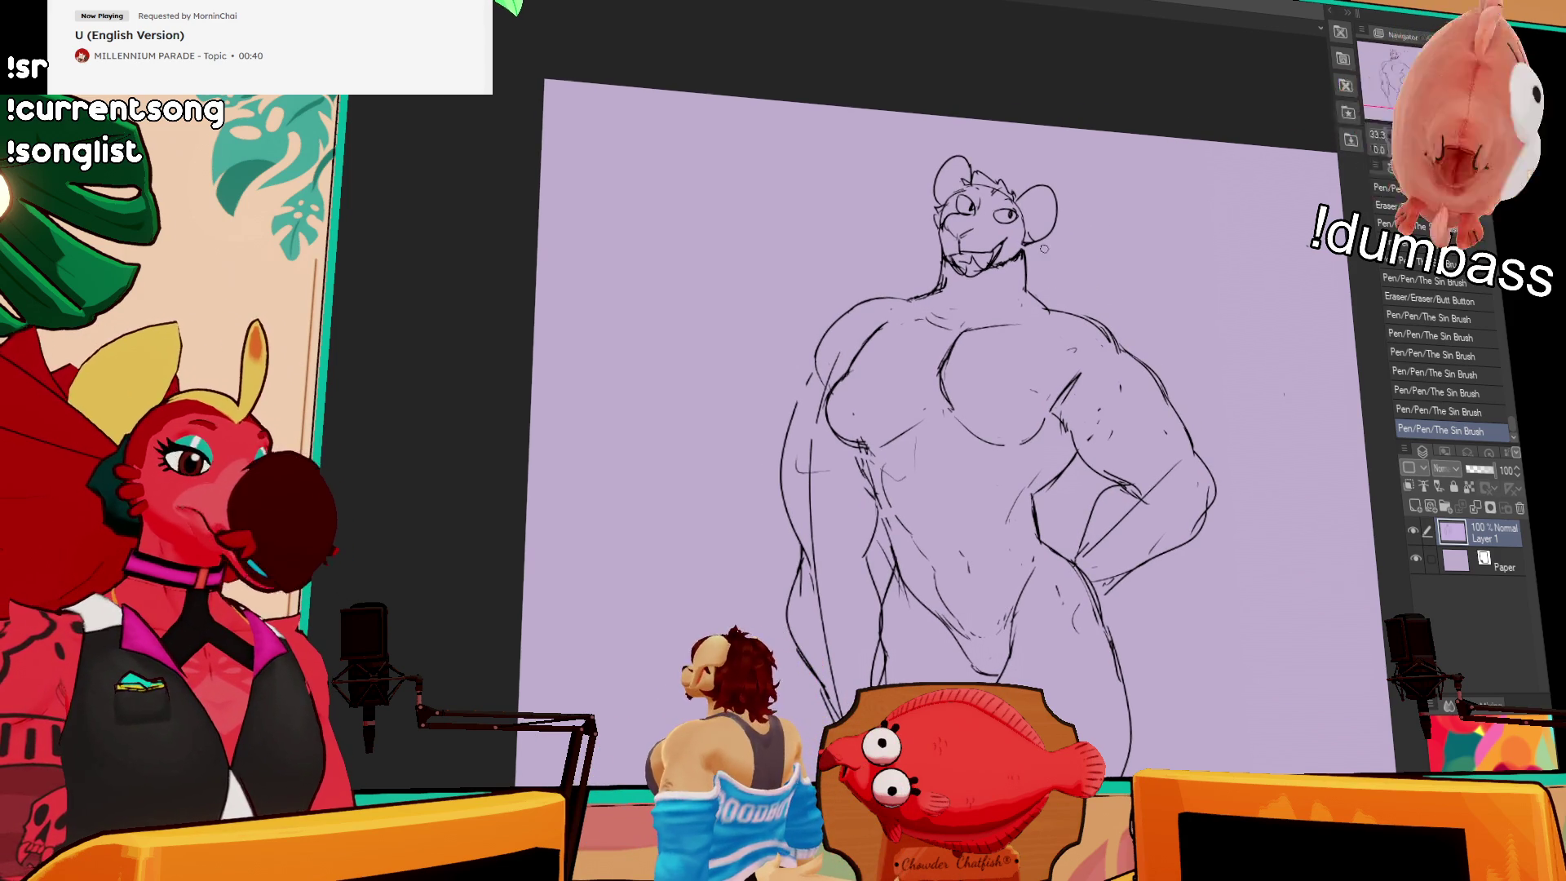
{"action": "left_click_drag", "start_coordinate": [1000, 288], "coordinate": [1008, 325]}
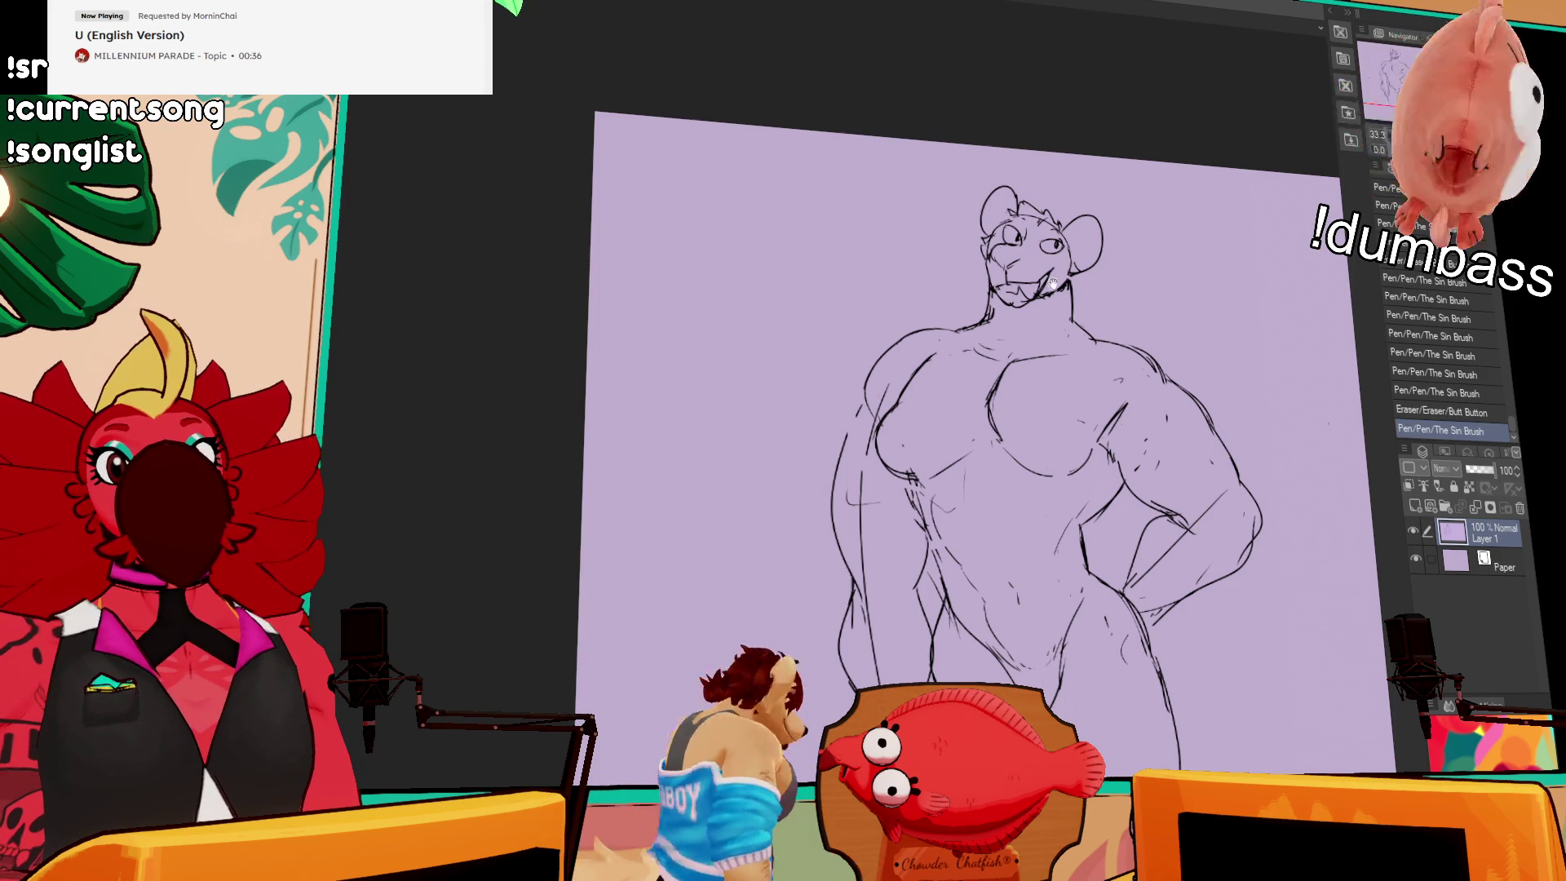
{"action": "left_click_drag", "start_coordinate": [1001, 292], "coordinate": [1023, 299]}
{"action": "mouse_move", "coordinate": [1015, 291]}
{"action": "left_mouse_down"}
{"action": "mouse_move", "coordinate": [1044, 302]}
{"action": "mouse_move", "coordinate": [988, 325]}
{"action": "left_mouse_up"}
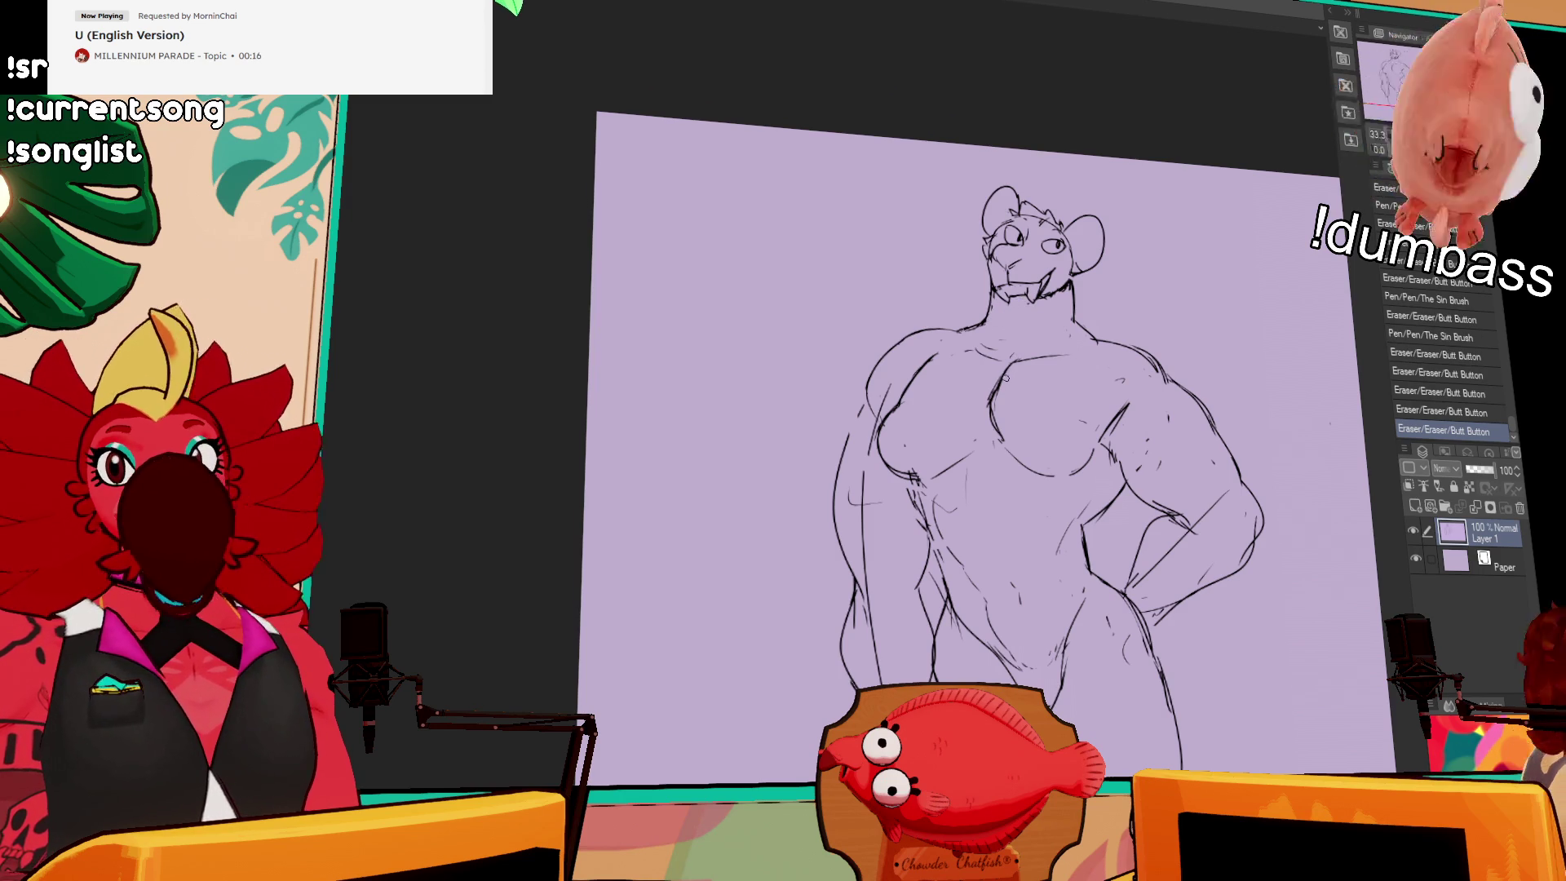
Step: Erase stray chest marks and redraw the small chest-line strokes
{"action": "left_click_drag", "start_coordinate": [1007, 378], "coordinate": [1002, 367]}
{"action": "left_click_drag", "start_coordinate": [1002, 367], "coordinate": [1001, 417]}
{"action": "left_click_drag", "start_coordinate": [1001, 412], "coordinate": [1005, 423]}
{"action": "mouse_move", "coordinate": [999, 416]}
{"action": "left_mouse_down"}
{"action": "mouse_move", "coordinate": [938, 468]}
{"action": "mouse_move", "coordinate": [963, 453]}
{"action": "left_mouse_up"}
{"action": "left_click_drag", "start_coordinate": [961, 457], "coordinate": [966, 457]}
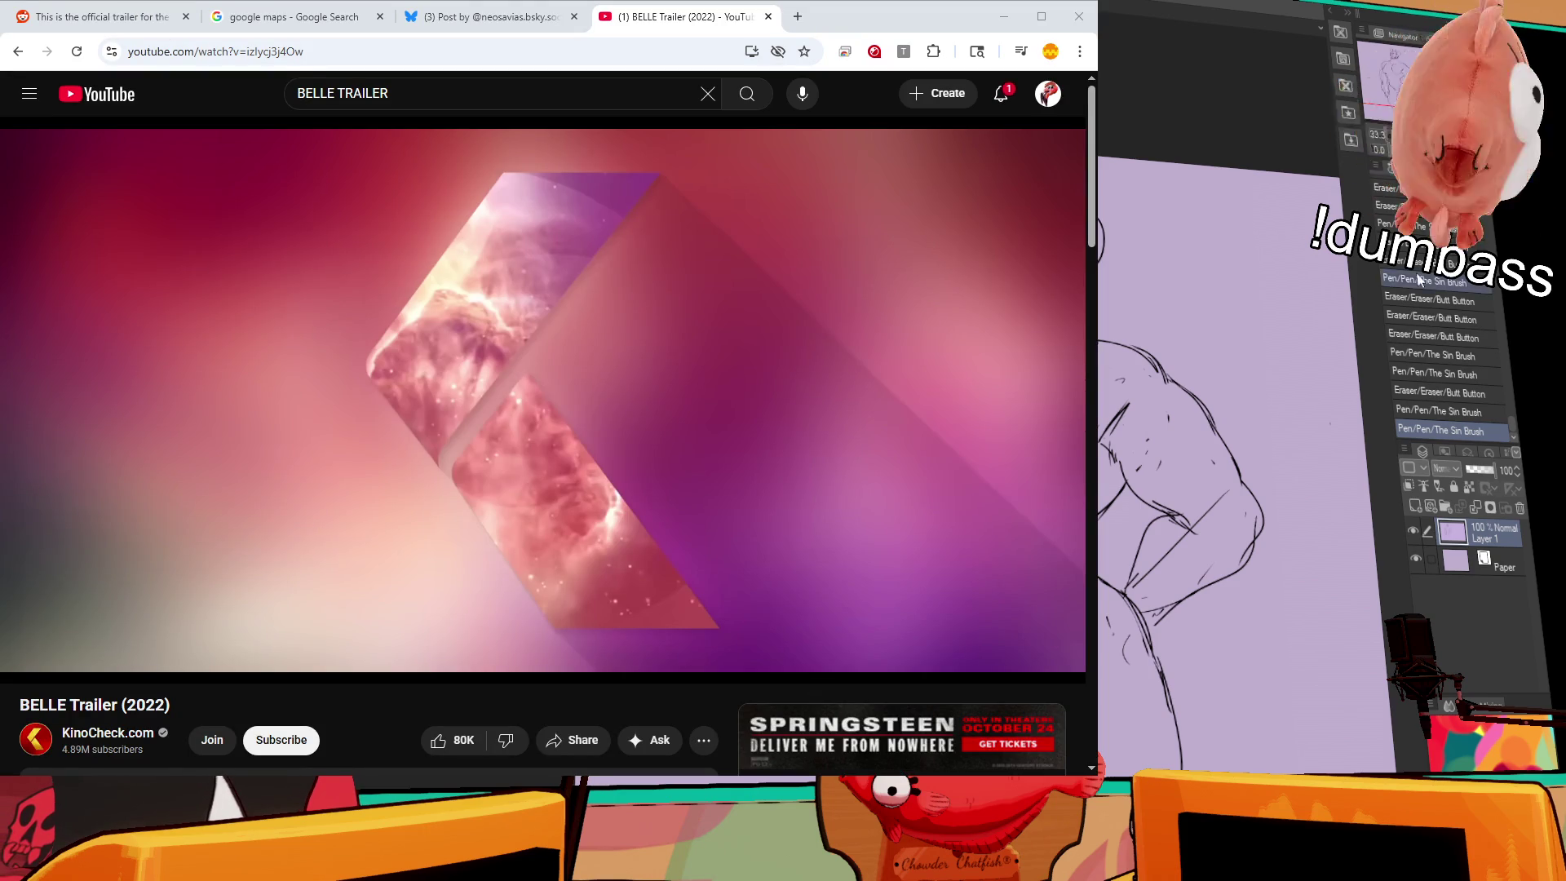
Step: Play and pause the BELLE trailer, then search YouTube for 'SCARLET TRAILER'
{"action": "left_click", "coordinate": [488, 455]}
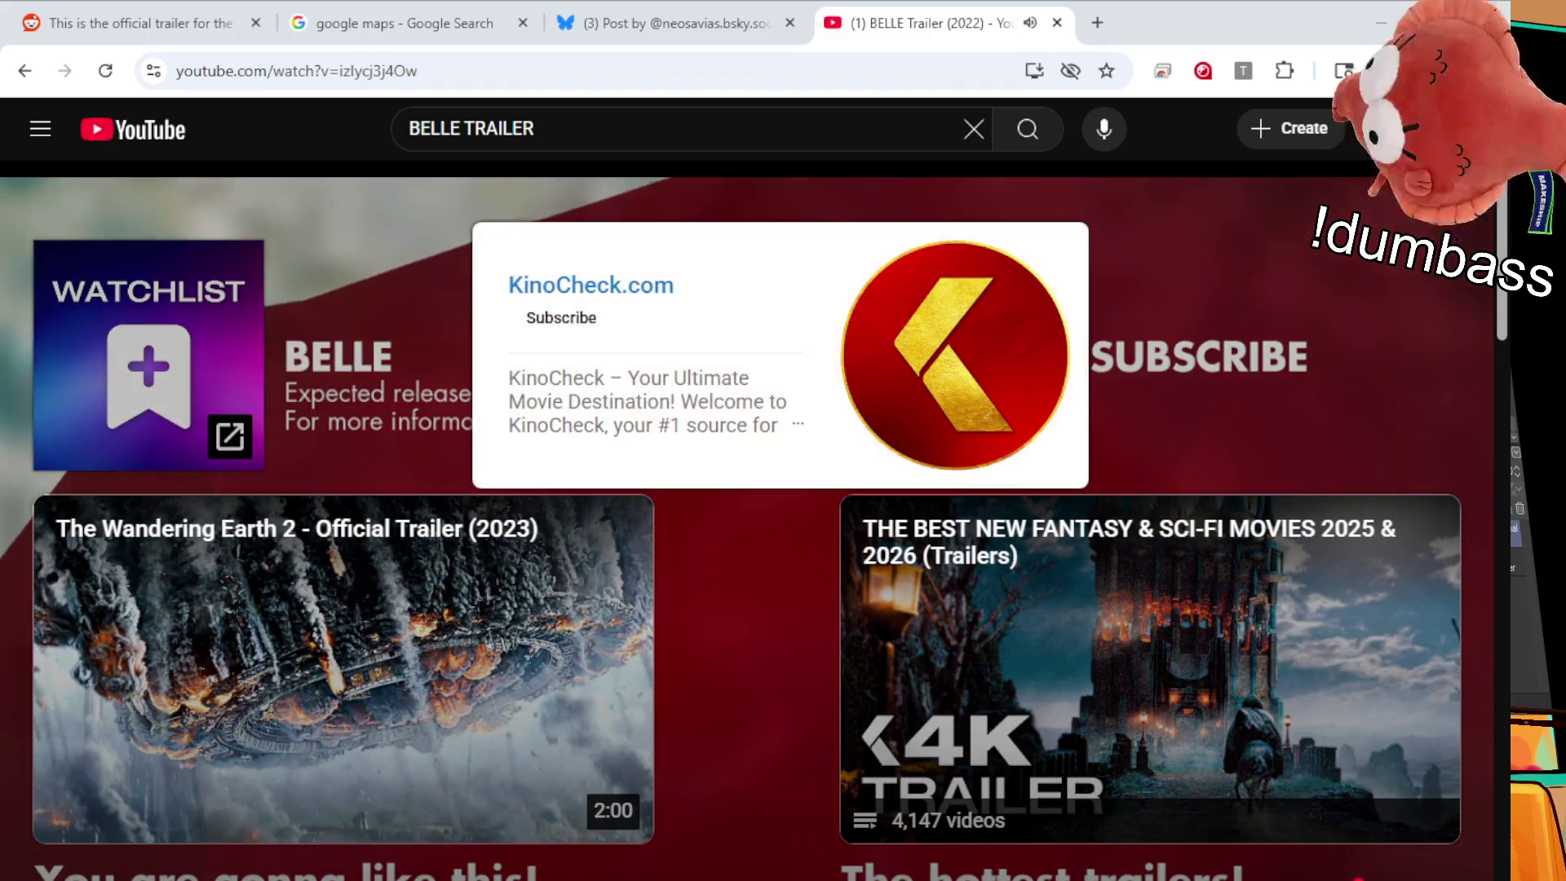
{"action": "left_click", "coordinate": [402, 209]}
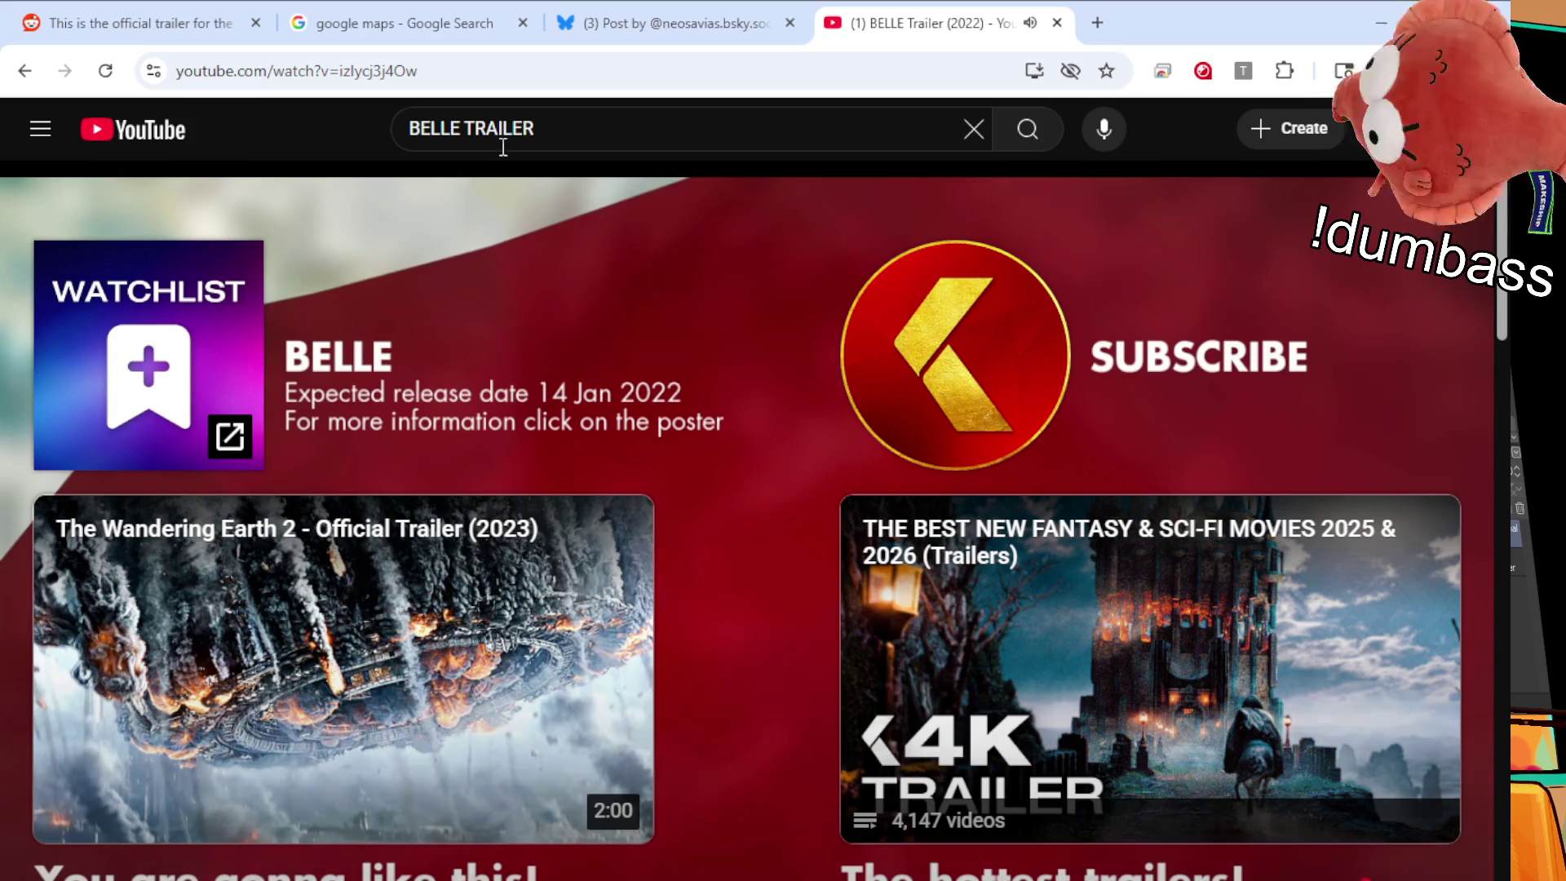
{"action": "double_click", "coordinate": [493, 130]}
{"action": "type", "text": "SCARLET TRAILER"}
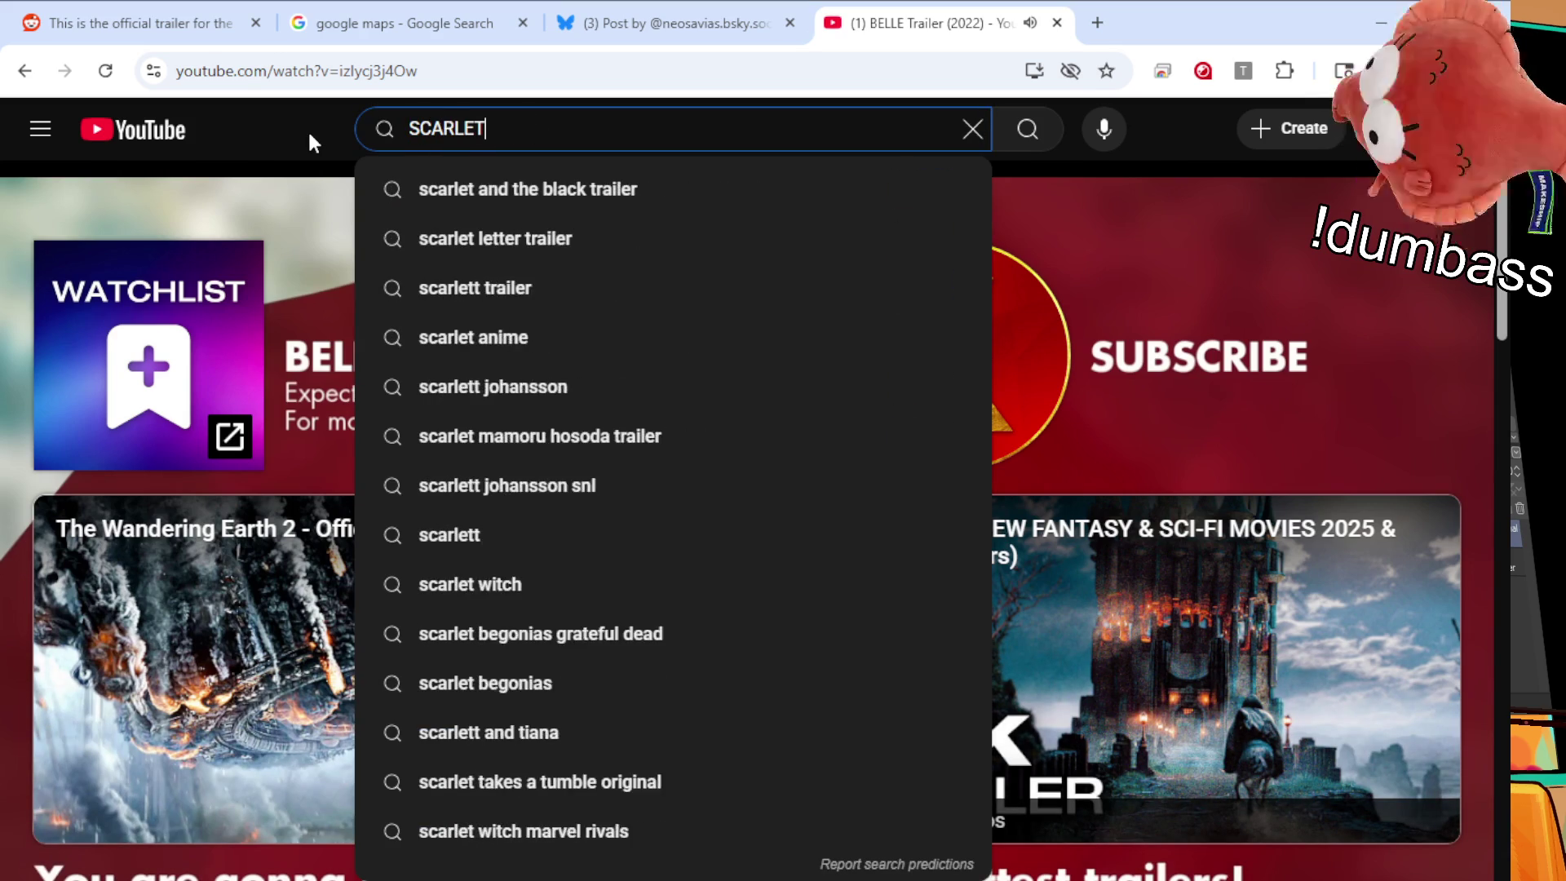
{"action": "key", "text": "Return"}
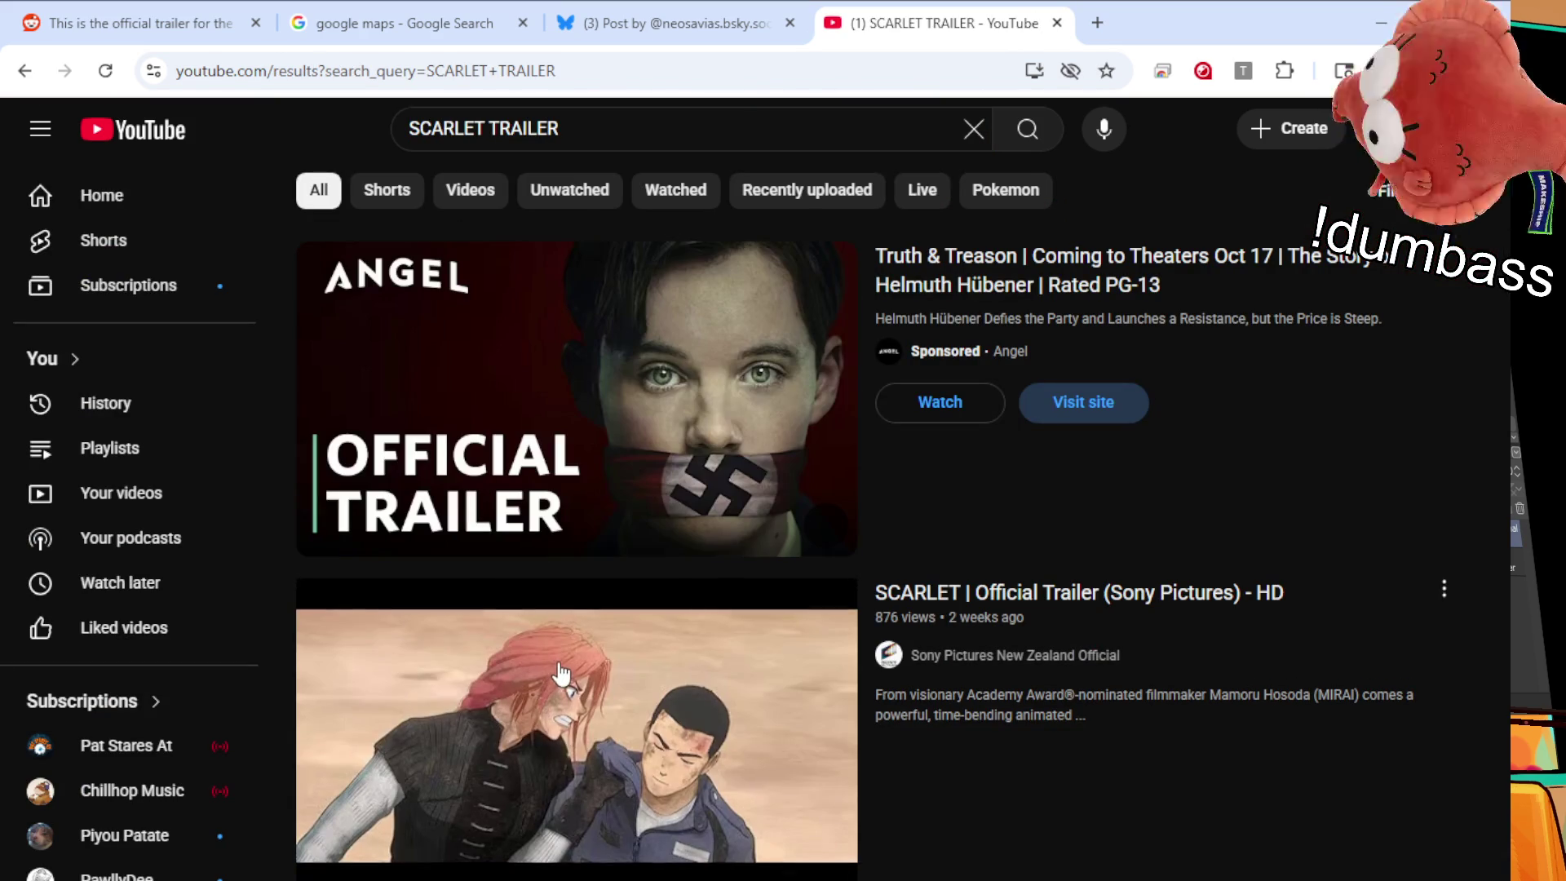
Step: Open the official Sony Pictures Scarlet trailer from the results
{"action": "mouse_move", "coordinate": [565, 738]}
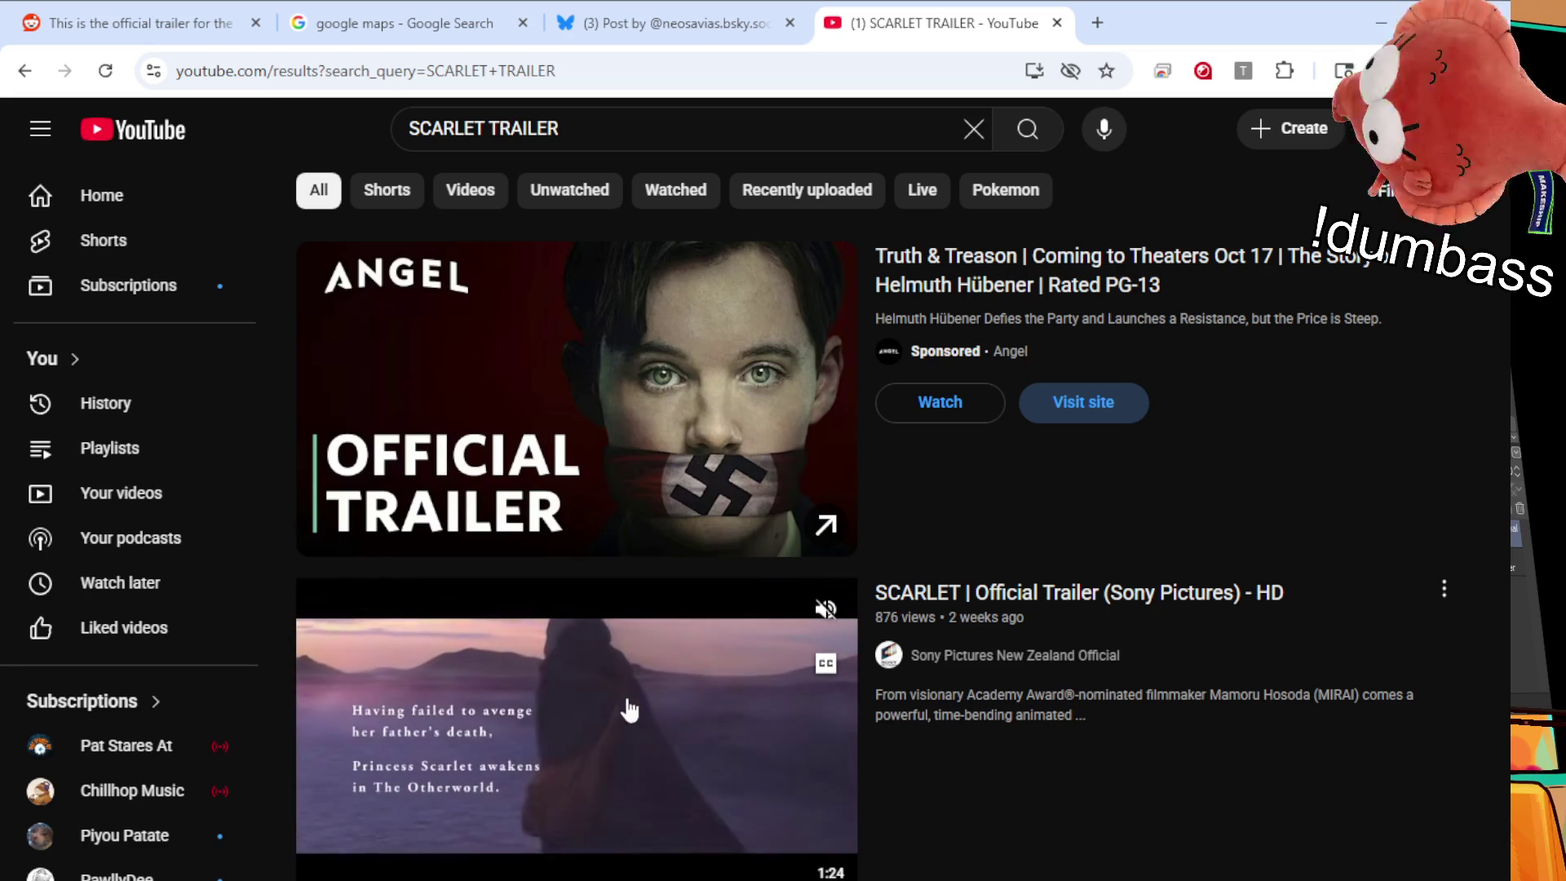
{"action": "scroll", "coordinate": [568, 703], "scroll_direction": "down", "scroll_amount": 1}
{"action": "scroll", "coordinate": [570, 653], "scroll_direction": "down", "scroll_amount": 1}
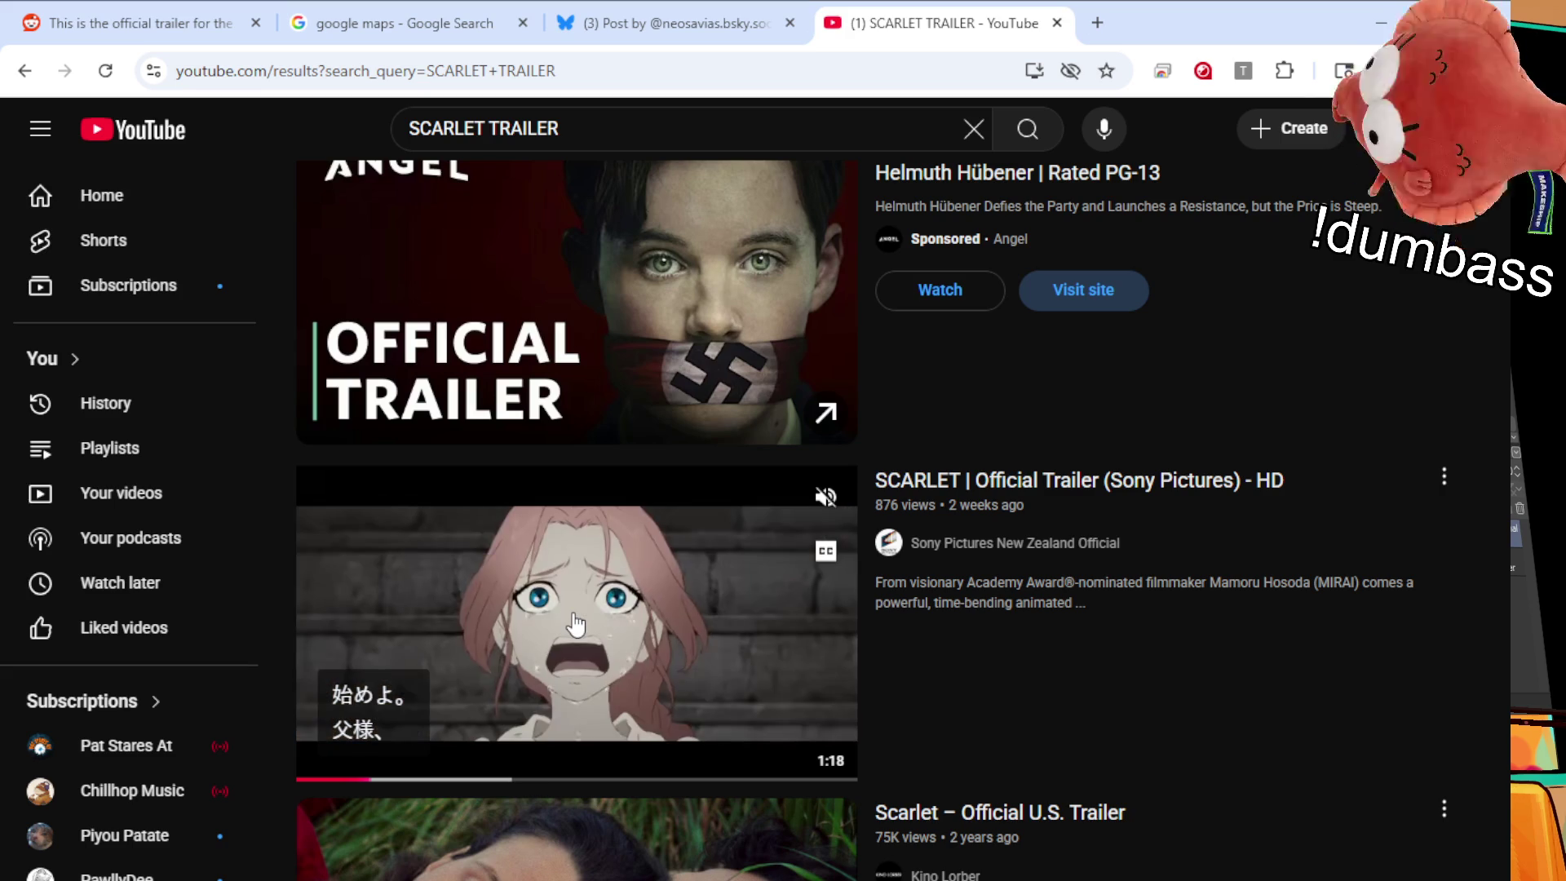
{"action": "left_click", "coordinate": [593, 643]}
Step: Scrub the Scarlet trailer back to 0:00 to watch it from the start
{"action": "left_click_drag", "start_coordinate": [163, 877], "coordinate": [15, 877]}
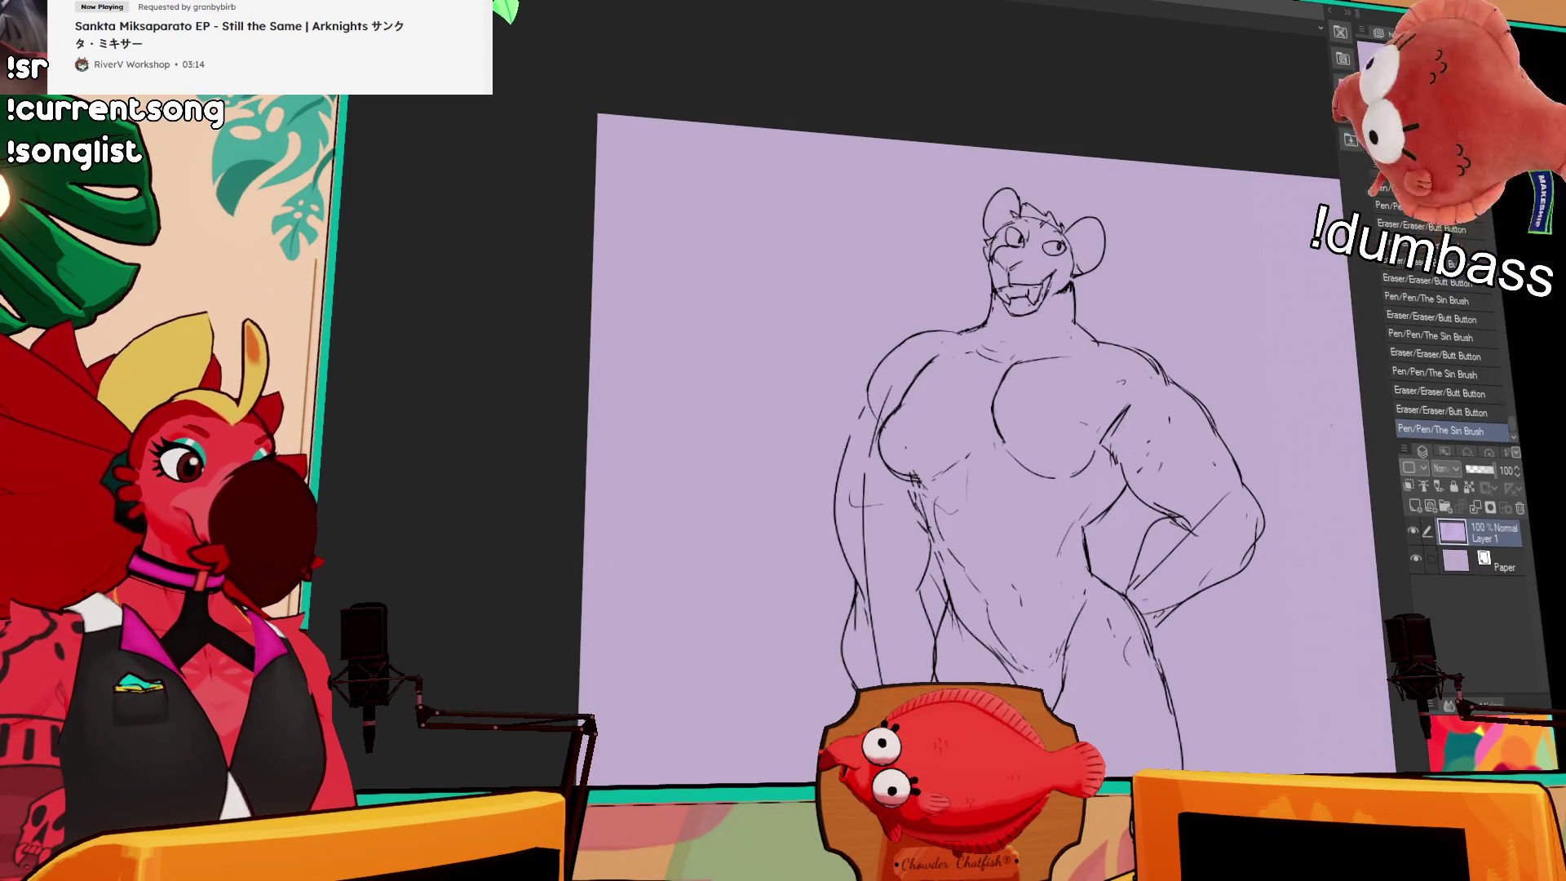
Step: Add short strokes to the cheek, face, neck and shoulders, then lasso the left eye
{"action": "left_click_drag", "start_coordinate": [1062, 263], "coordinate": [1030, 332]}
{"action": "left_click_drag", "start_coordinate": [1114, 381], "coordinate": [1126, 381]}
{"action": "left_click_drag", "start_coordinate": [1126, 381], "coordinate": [1130, 384]}
{"action": "mouse_move", "coordinate": [1061, 286]}
{"action": "left_mouse_down"}
{"action": "mouse_move", "coordinate": [1098, 291]}
{"action": "mouse_move", "coordinate": [1081, 279]}
{"action": "left_mouse_up"}
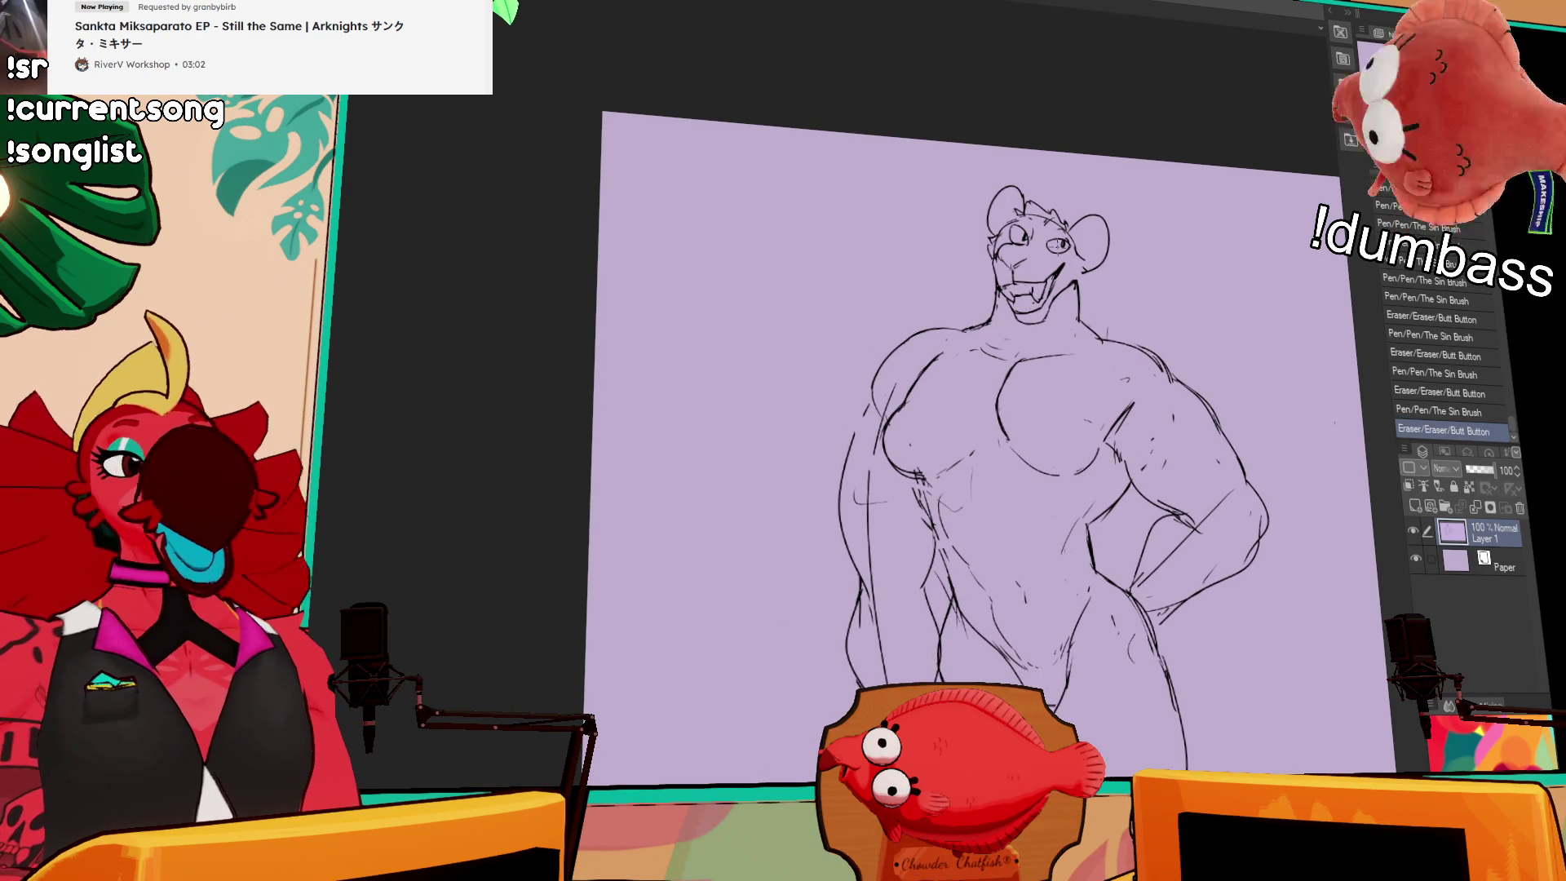
{"action": "left_click_drag", "start_coordinate": [1101, 262], "coordinate": [1125, 265]}
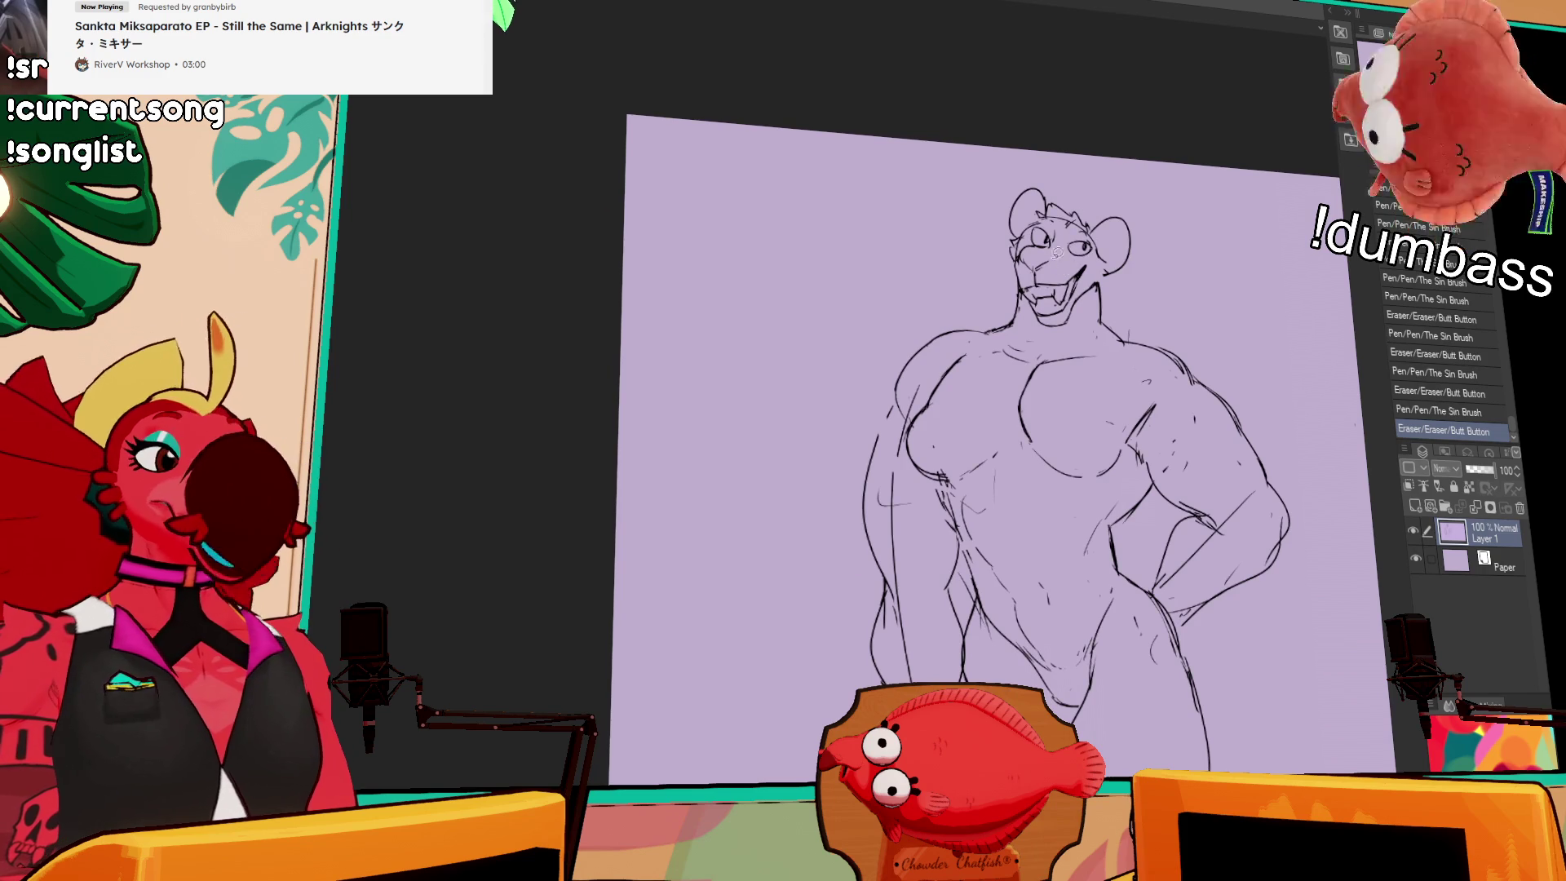
{"action": "left_click_drag", "start_coordinate": [1038, 219], "coordinate": [1041, 244]}
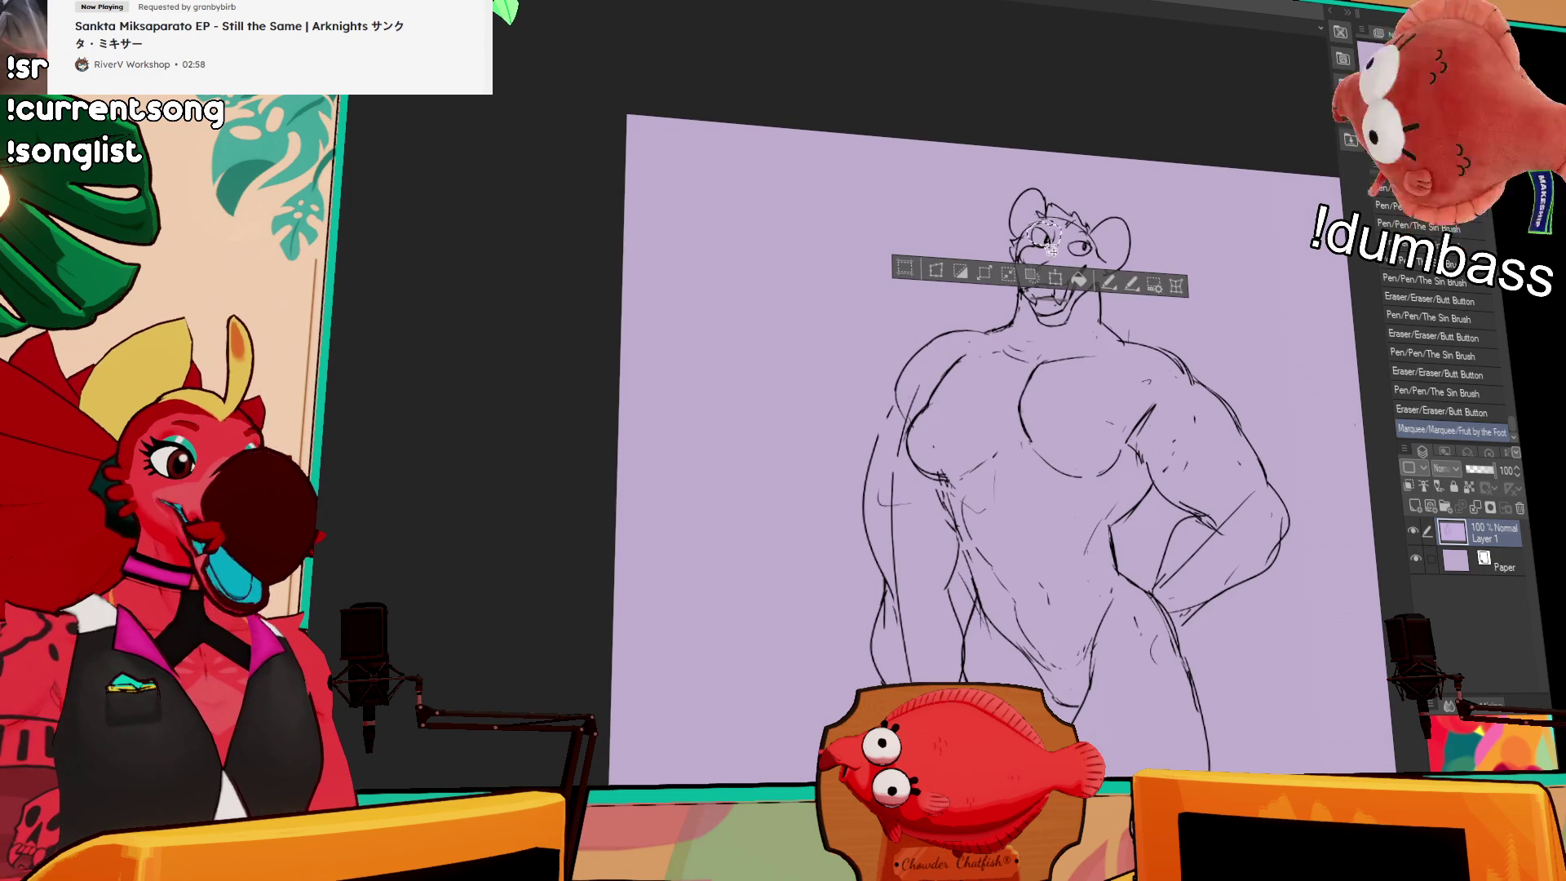
Step: Commit the head and eye transform, reposition the eye, and redraw the lines around it
{"action": "key", "text": "ctrl+t"}
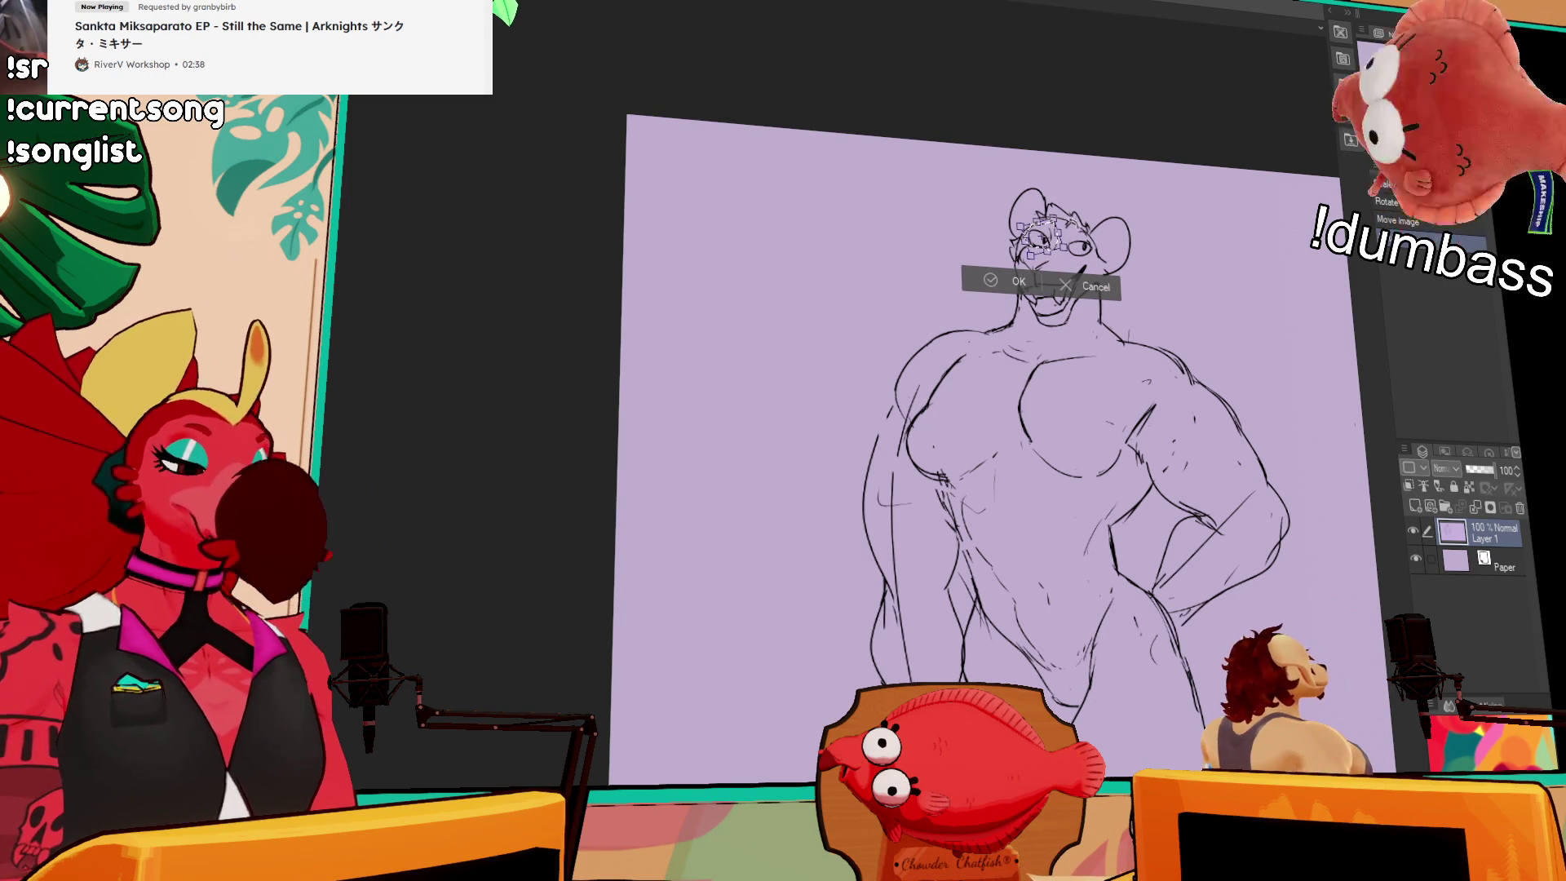
{"action": "key", "text": "Return"}
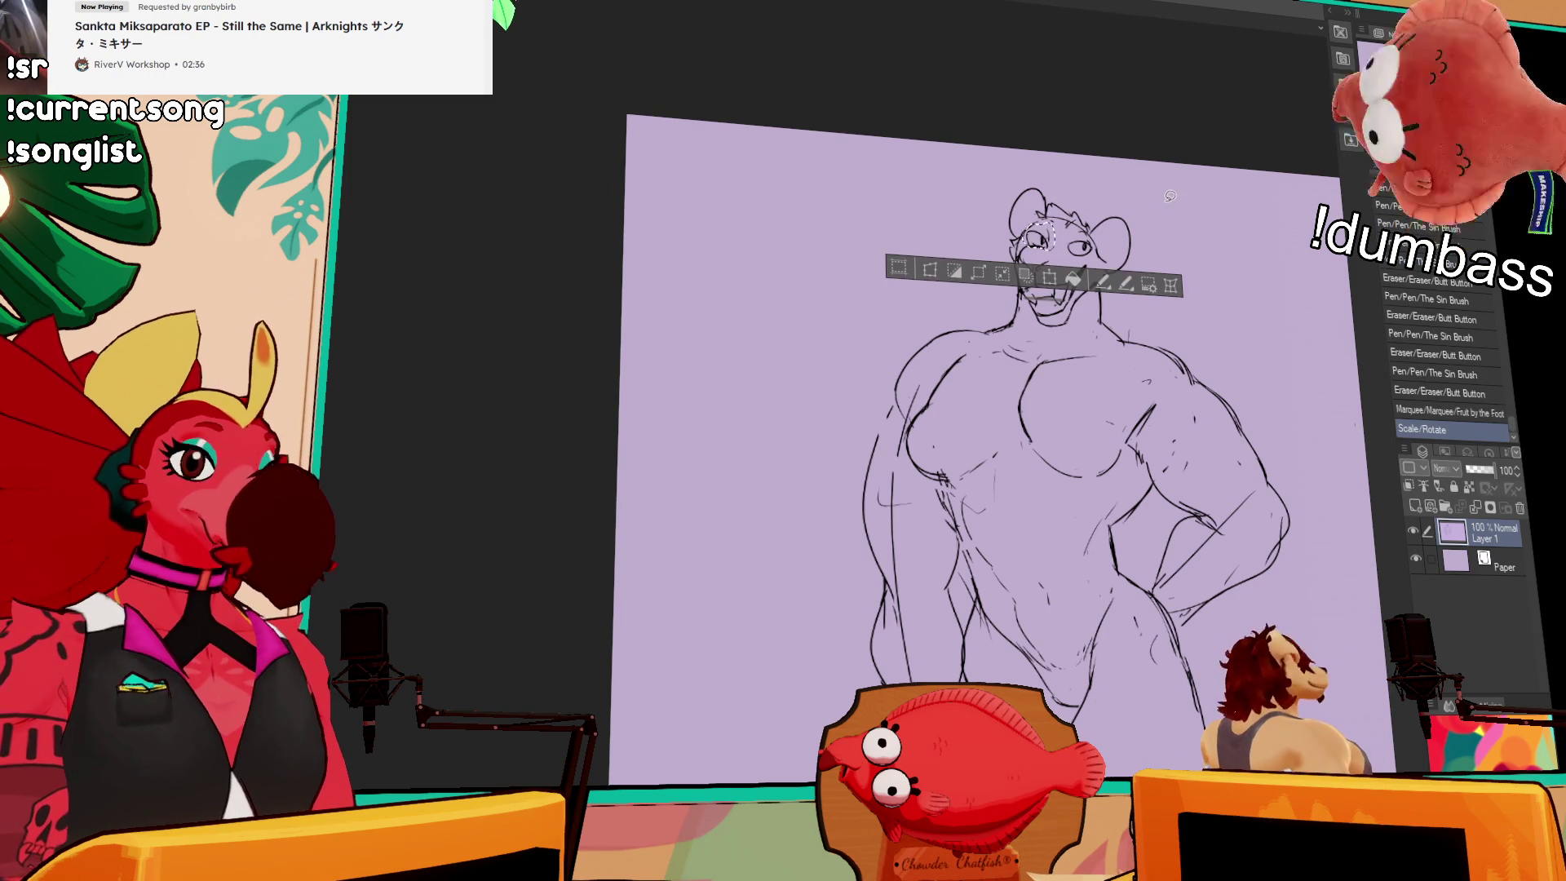
{"action": "key", "text": "ctrl+d"}
{"action": "mouse_move", "coordinate": [1058, 231]}
{"action": "left_mouse_down"}
{"action": "mouse_move", "coordinate": [1083, 254]}
{"action": "mouse_move", "coordinate": [1049, 245]}
{"action": "left_mouse_up"}
{"action": "key", "text": "ctrl+d"}
{"action": "key", "text": "ctrl+z"}
{"action": "left_click_drag", "start_coordinate": [1043, 238], "coordinate": [1078, 242]}
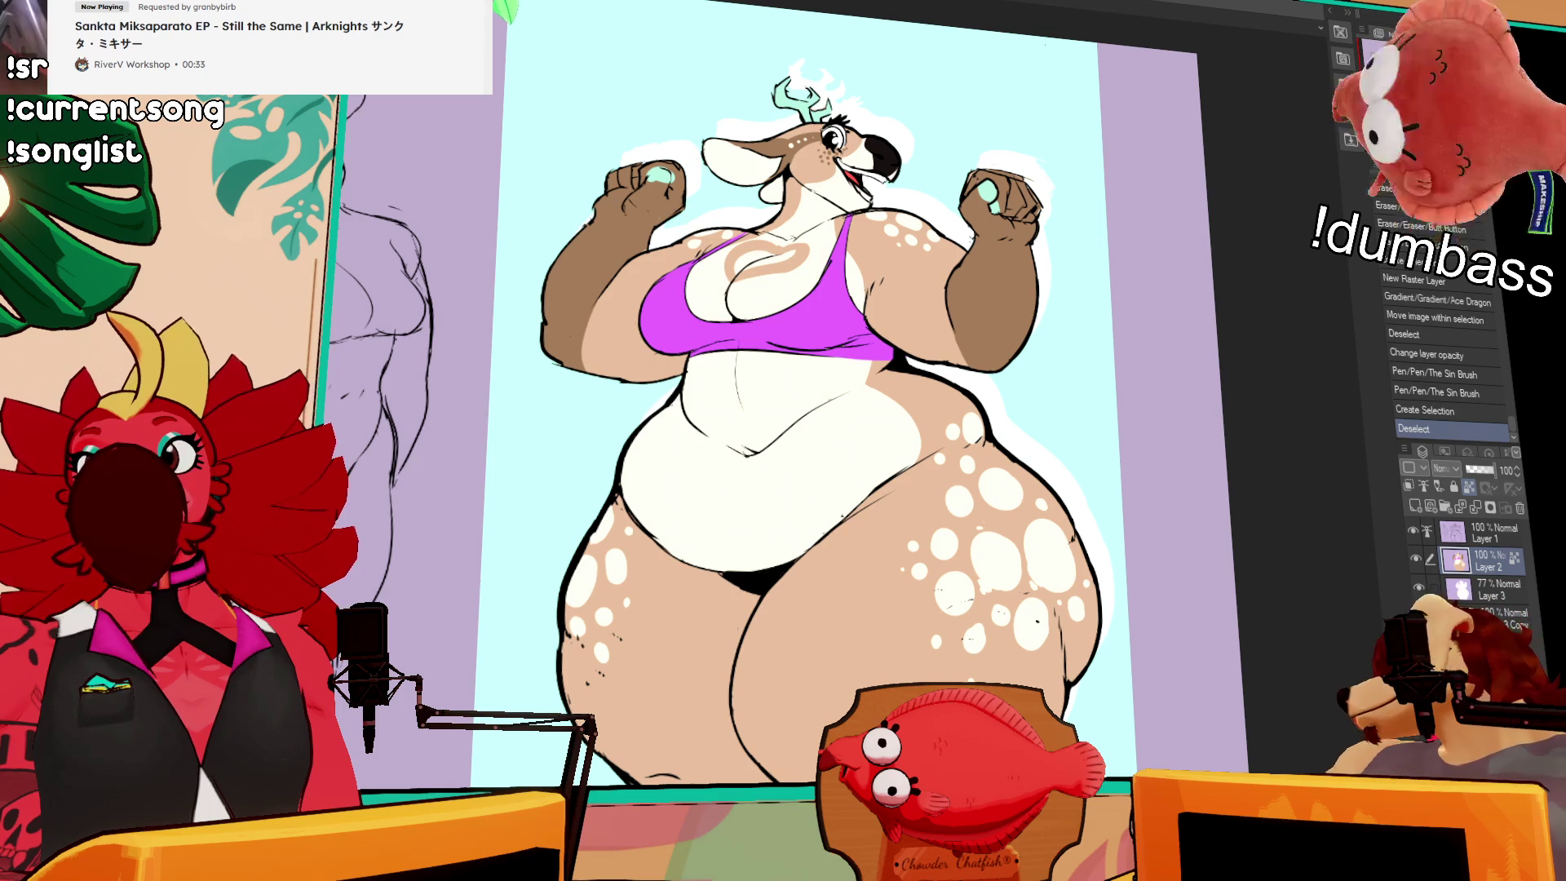
Step: Switch to the Character Roster document and zoom onto the red and bird characters
{"action": "scroll", "coordinate": [1285, 155], "scroll_direction": "down", "scroll_amount": 3}
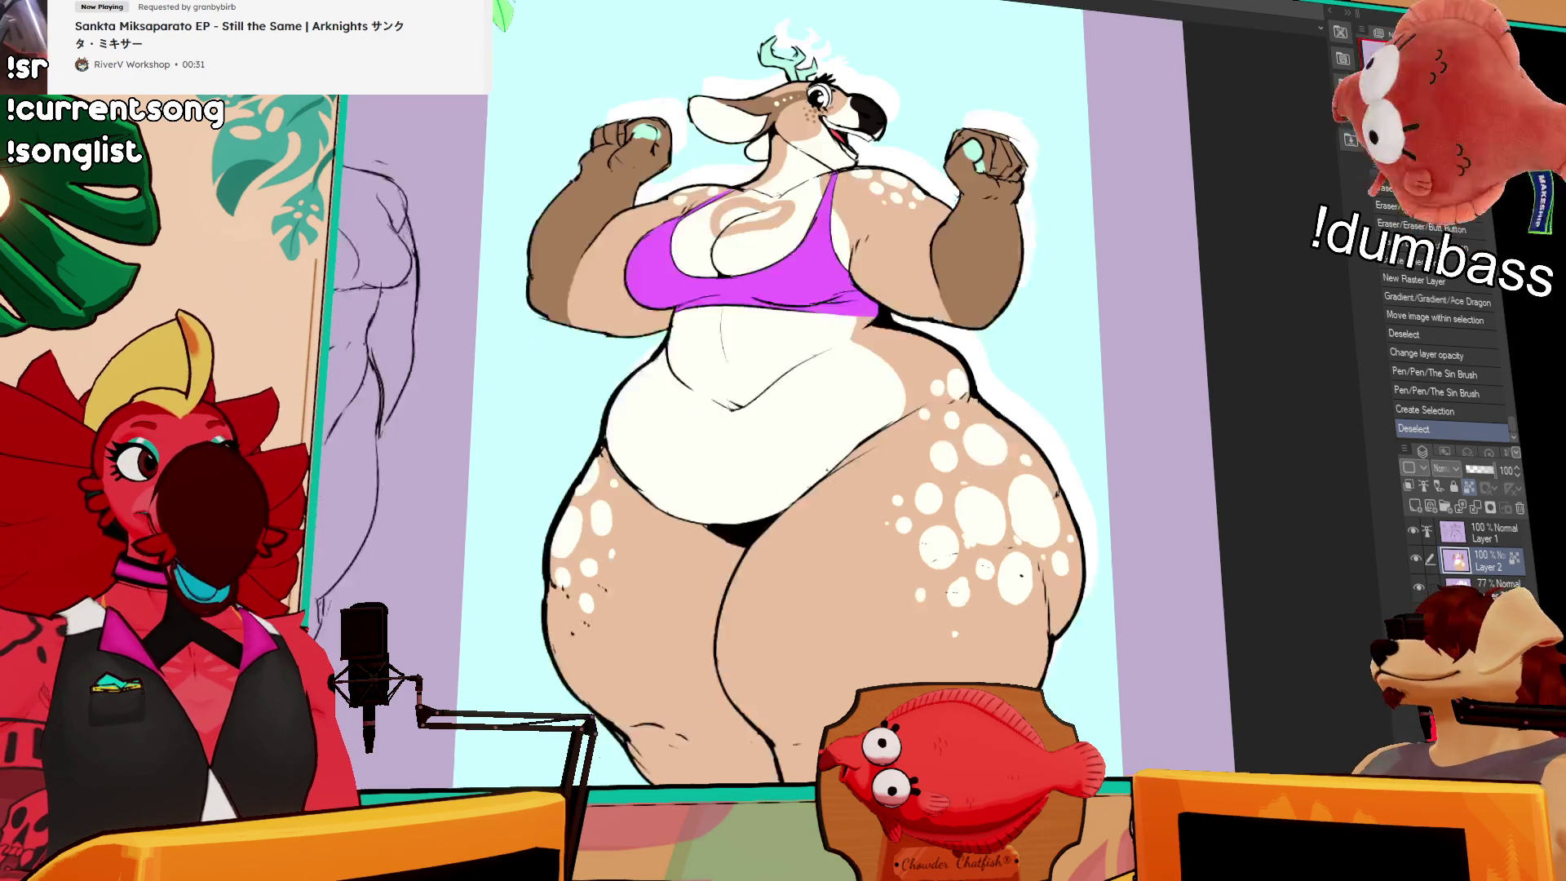
{"action": "key", "text": "ctrl+Tab"}
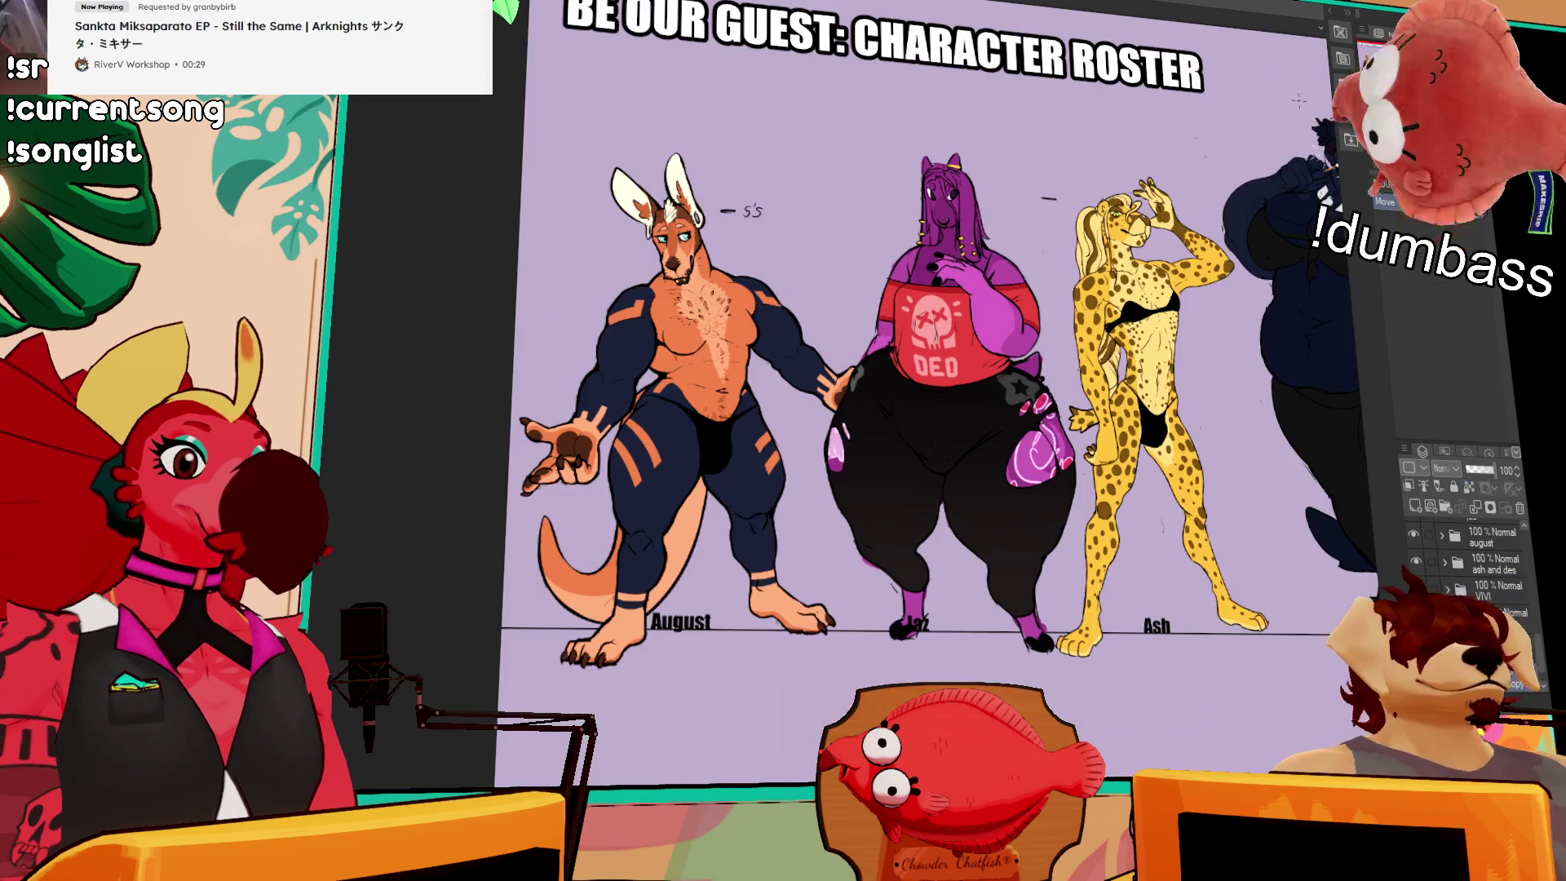
{"action": "scroll", "coordinate": [897, 392], "scroll_direction": "right", "scroll_amount": 10}
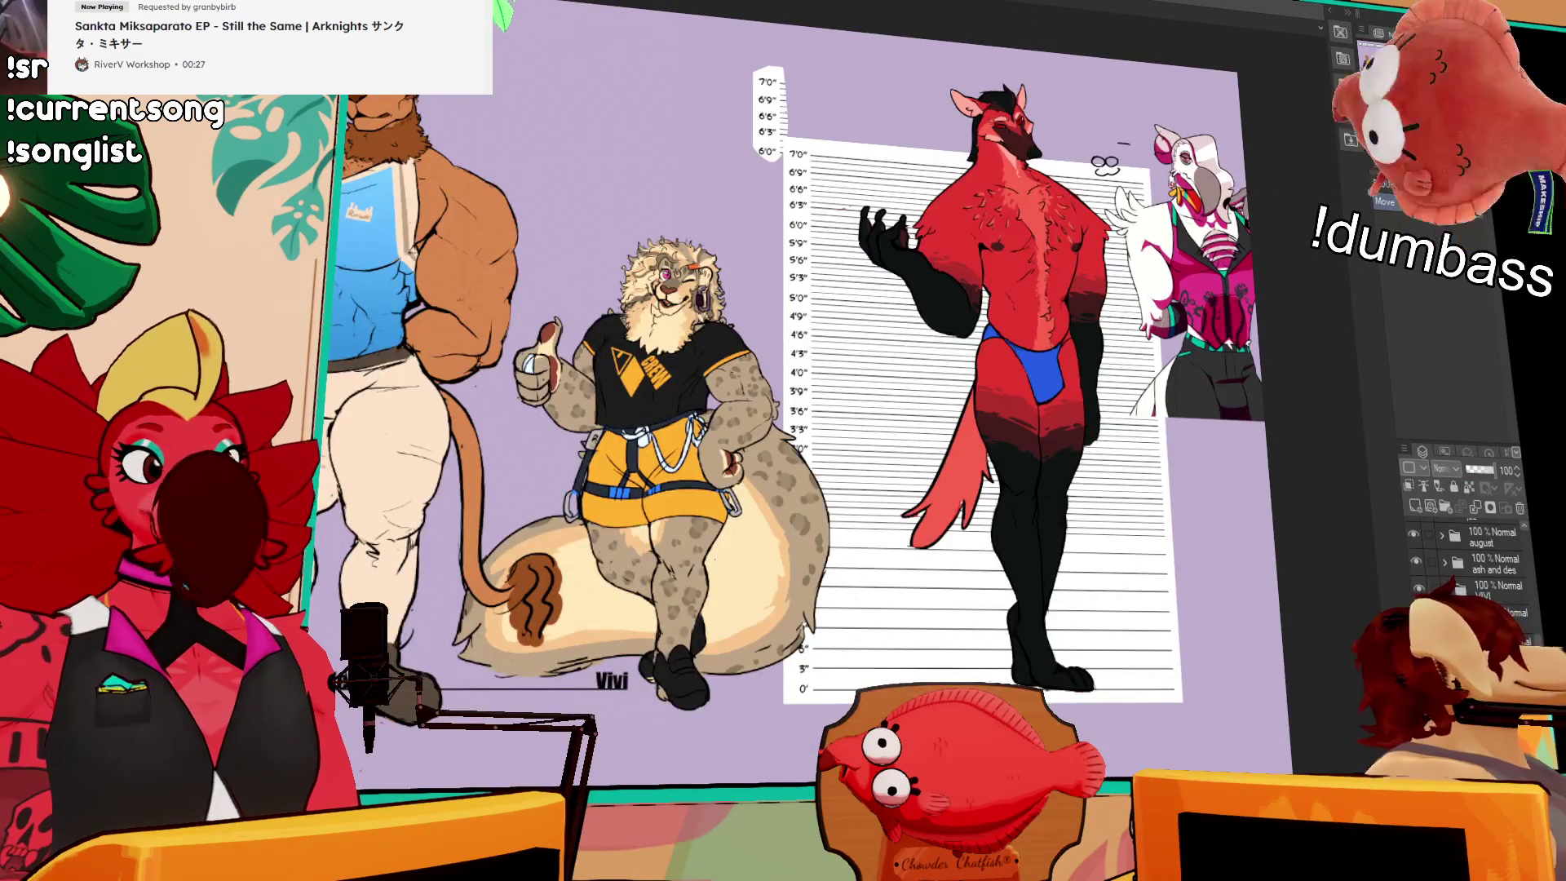
{"action": "scroll", "coordinate": [1191, 388], "scroll_direction": "up", "scroll_amount": 5}
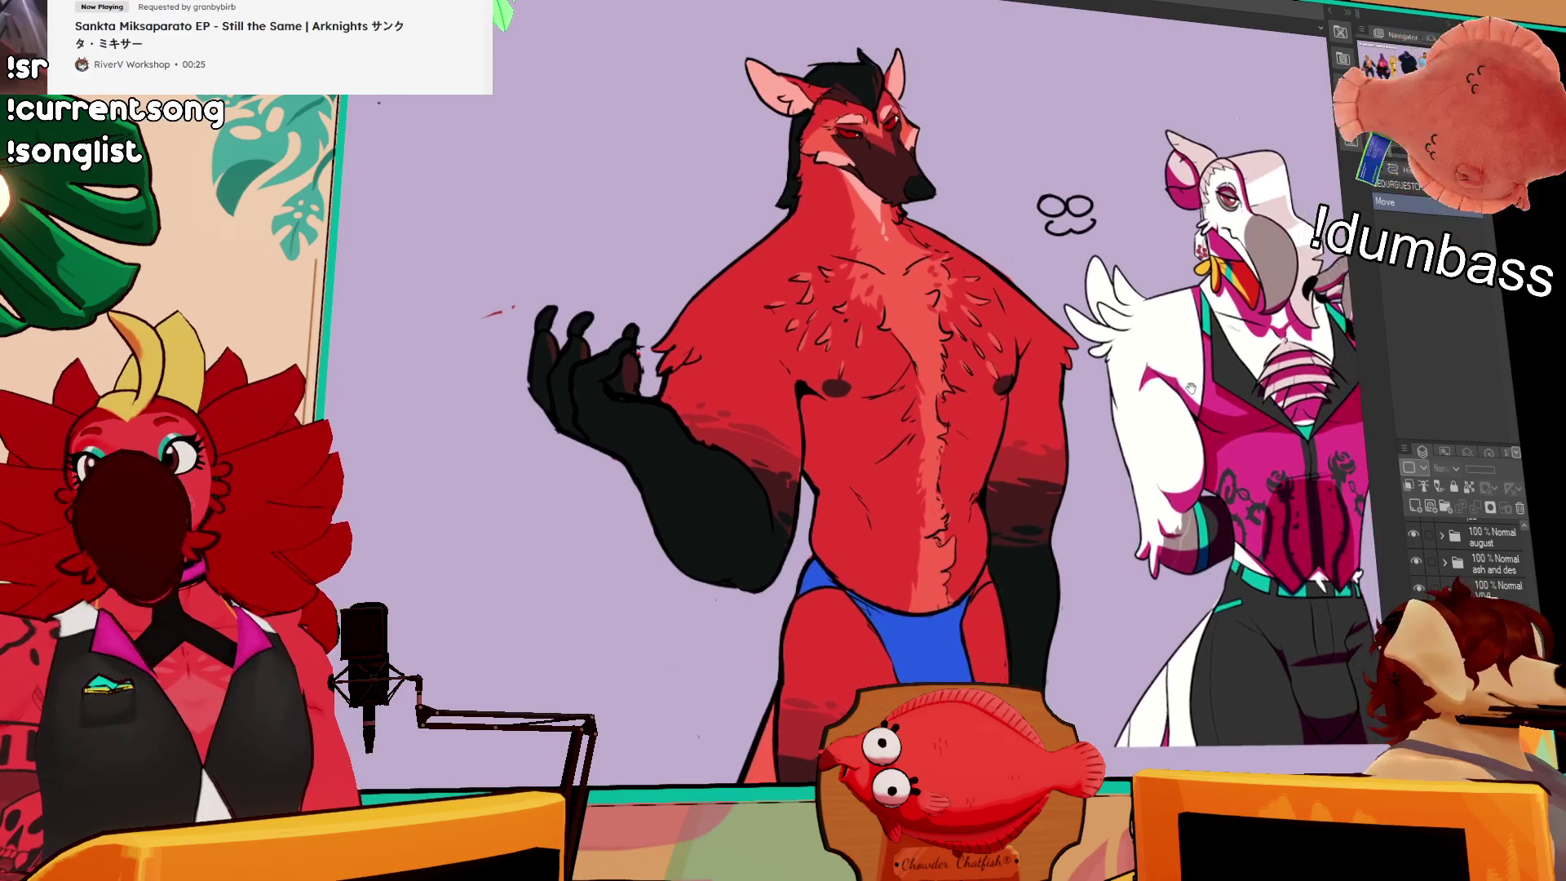
{"action": "mouse_move", "coordinate": [1191, 388]}
{"action": "left_mouse_down"}
{"action": "mouse_move", "coordinate": [1160, 367]}
{"action": "mouse_move", "coordinate": [1064, 379]}
{"action": "left_mouse_up"}
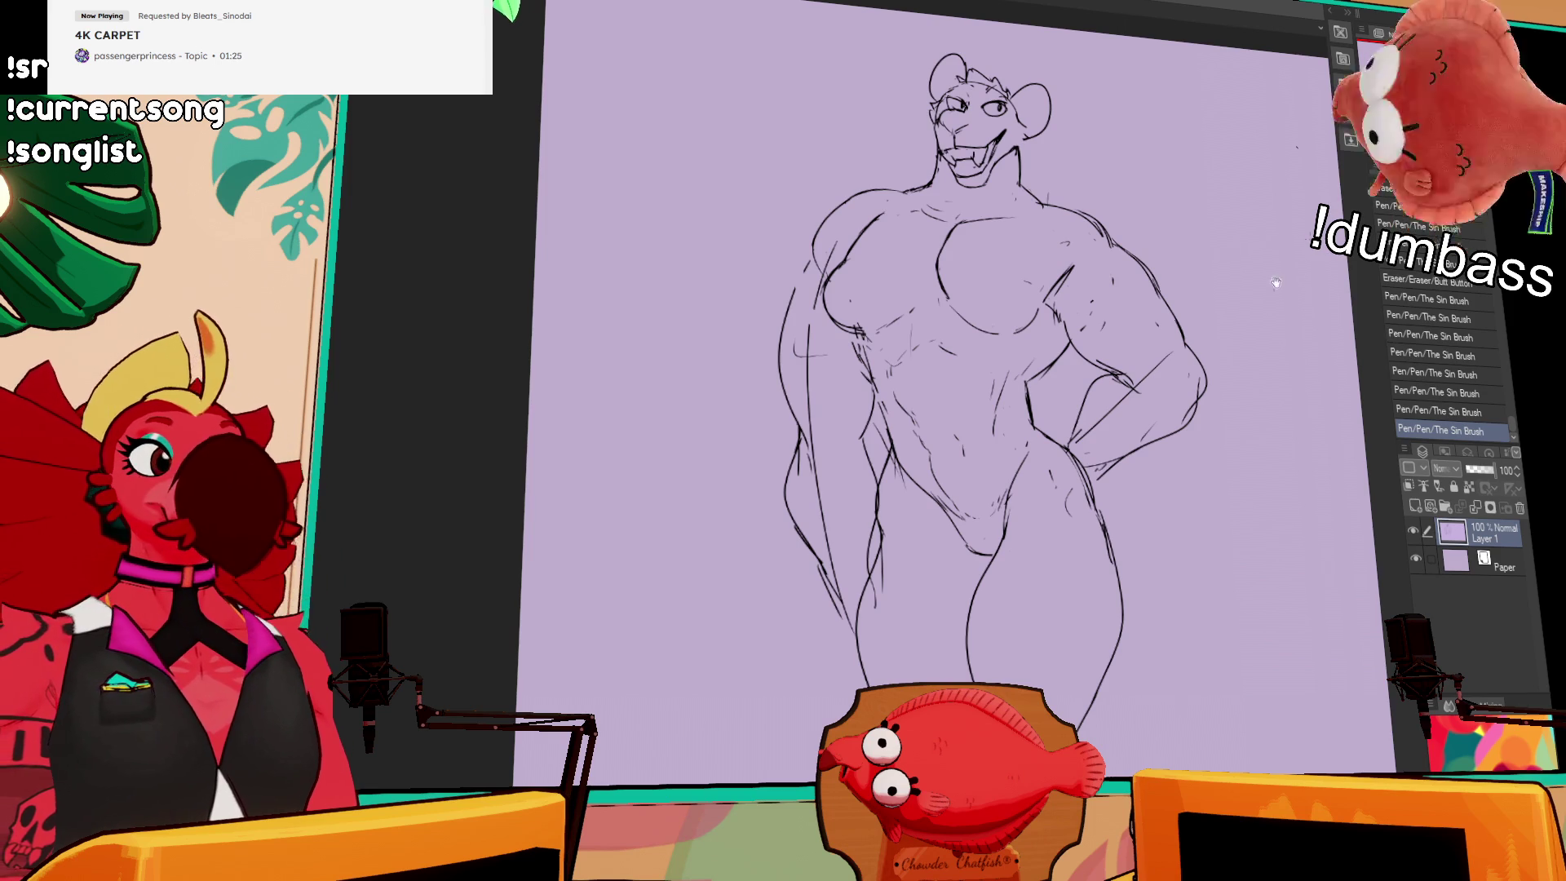
Step: Erase stray marks on the arm and chest, then sketch new chest strokes
{"action": "mouse_move", "coordinate": [1079, 309]}
{"action": "left_mouse_down"}
{"action": "mouse_move", "coordinate": [1058, 301]}
{"action": "mouse_move", "coordinate": [1083, 364]}
{"action": "left_mouse_up"}
{"action": "left_click_drag", "start_coordinate": [1045, 290], "coordinate": [1003, 334]}
{"action": "key", "text": "ctrl+z"}
{"action": "left_click_drag", "start_coordinate": [1024, 277], "coordinate": [1005, 310]}
{"action": "mouse_move", "coordinate": [821, 282]}
{"action": "left_mouse_down"}
{"action": "mouse_move", "coordinate": [977, 336]}
{"action": "mouse_move", "coordinate": [970, 320]}
{"action": "left_mouse_up"}
Step: Rework the left shoulder and left arm outline, and tidy the torso and lower left leg lines
{"action": "left_click_drag", "start_coordinate": [922, 373], "coordinate": [917, 408]}
{"action": "left_click_drag", "start_coordinate": [920, 416], "coordinate": [915, 447]}
{"action": "left_click_drag", "start_coordinate": [954, 308], "coordinate": [918, 394]}
{"action": "key", "text": "ctrl+z"}
{"action": "mouse_move", "coordinate": [934, 339]}
{"action": "left_mouse_down"}
{"action": "mouse_move", "coordinate": [910, 438]}
{"action": "mouse_move", "coordinate": [931, 389]}
{"action": "mouse_move", "coordinate": [940, 441]}
{"action": "mouse_move", "coordinate": [900, 428]}
{"action": "left_mouse_up"}
{"action": "left_click_drag", "start_coordinate": [930, 323], "coordinate": [914, 457]}
{"action": "mouse_move", "coordinate": [938, 457]}
{"action": "left_mouse_down"}
{"action": "mouse_move", "coordinate": [961, 431]}
{"action": "mouse_move", "coordinate": [992, 509]}
{"action": "mouse_move", "coordinate": [1004, 482]}
{"action": "mouse_move", "coordinate": [1008, 538]}
{"action": "left_mouse_up"}
{"action": "mouse_move", "coordinate": [927, 509]}
{"action": "left_mouse_down"}
{"action": "mouse_move", "coordinate": [922, 571]}
{"action": "mouse_move", "coordinate": [928, 556]}
{"action": "mouse_move", "coordinate": [963, 636]}
{"action": "mouse_move", "coordinate": [942, 506]}
{"action": "left_mouse_up"}
{"action": "left_click_drag", "start_coordinate": [979, 408], "coordinate": [953, 405]}
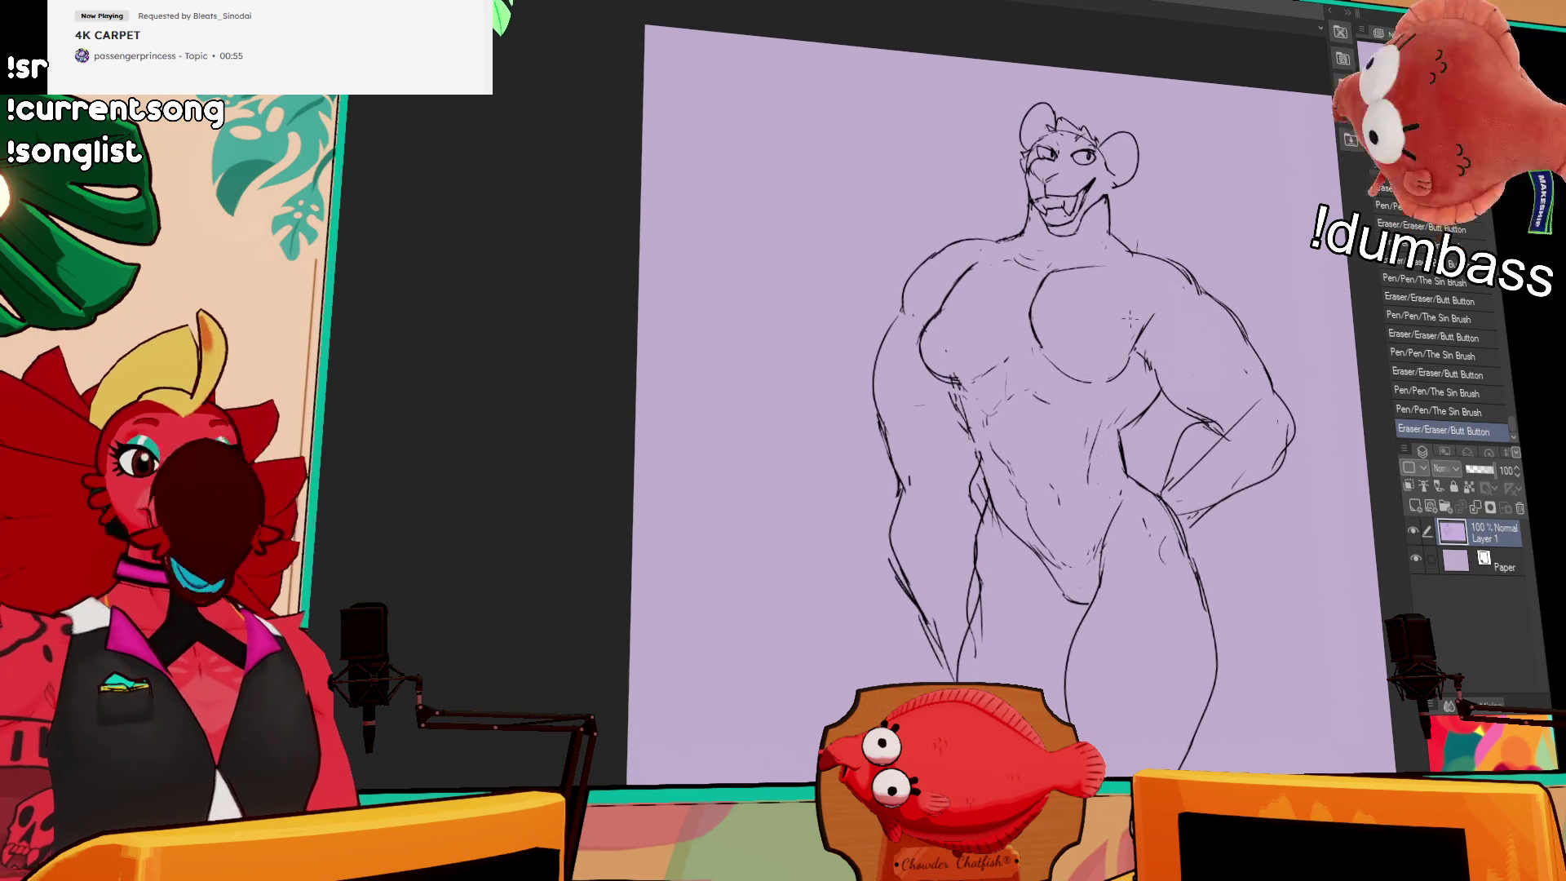
Step: Rework small lines on the sketch and undo several recent strokes while adjusting the view
{"action": "mouse_move", "coordinate": [1052, 385]}
{"action": "left_mouse_down"}
{"action": "mouse_move", "coordinate": [1092, 365]}
{"action": "mouse_move", "coordinate": [999, 408]}
{"action": "mouse_move", "coordinate": [1019, 445]}
{"action": "mouse_move", "coordinate": [1096, 425]}
{"action": "left_mouse_up"}
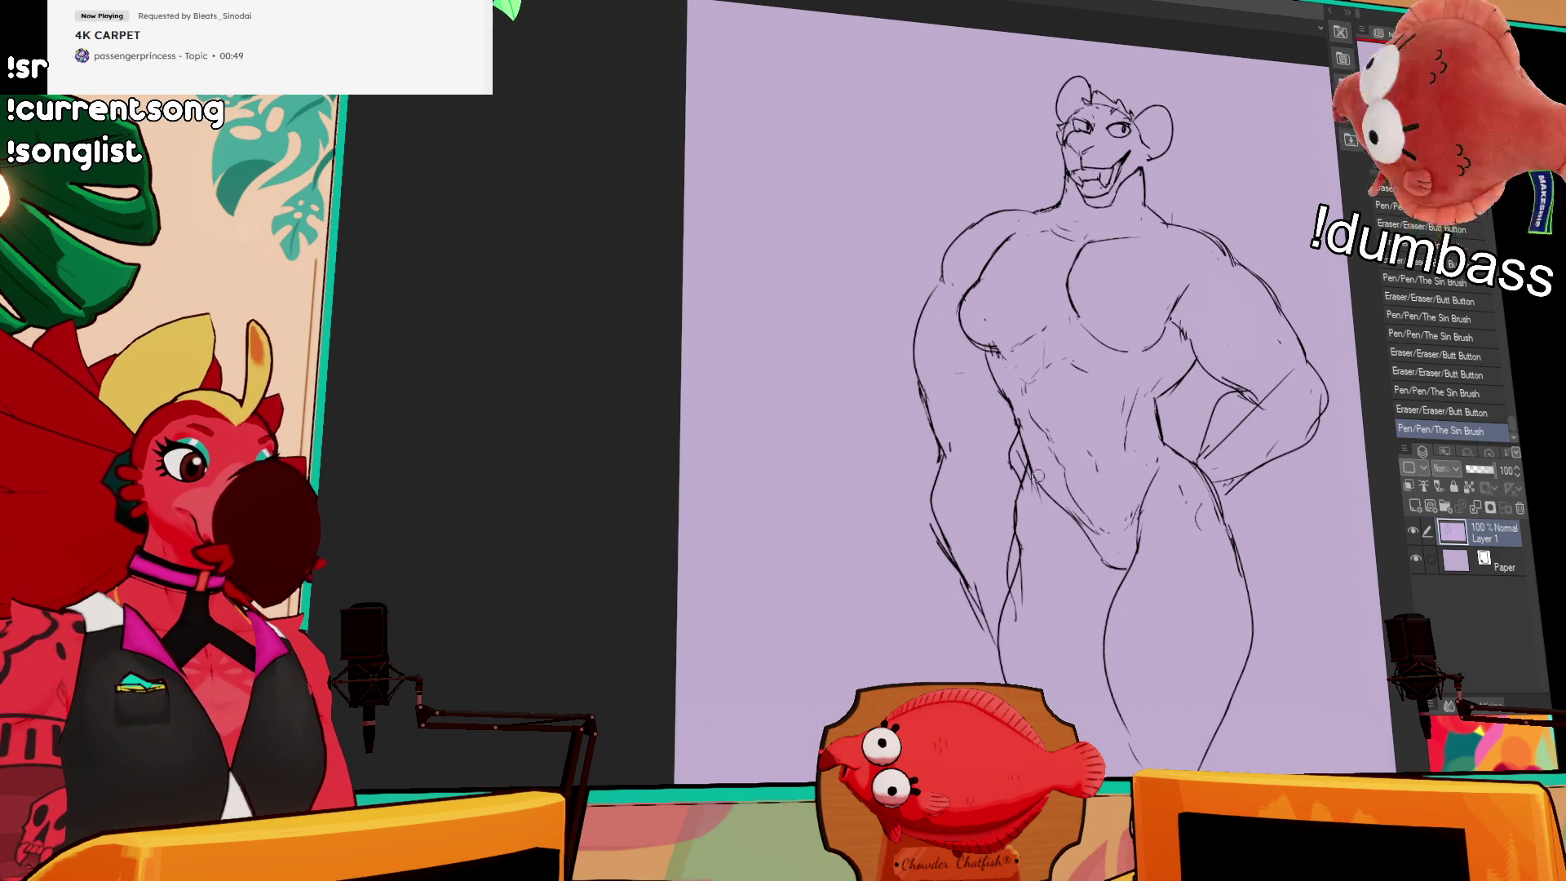
{"action": "left_click_drag", "start_coordinate": [1048, 481], "coordinate": [1056, 488]}
{"action": "left_click_drag", "start_coordinate": [1045, 477], "coordinate": [1052, 485]}
{"action": "mouse_move", "coordinate": [1240, 343]}
{"action": "left_mouse_down"}
{"action": "mouse_move", "coordinate": [1253, 349]}
{"action": "mouse_move", "coordinate": [1254, 326]}
{"action": "left_mouse_up"}
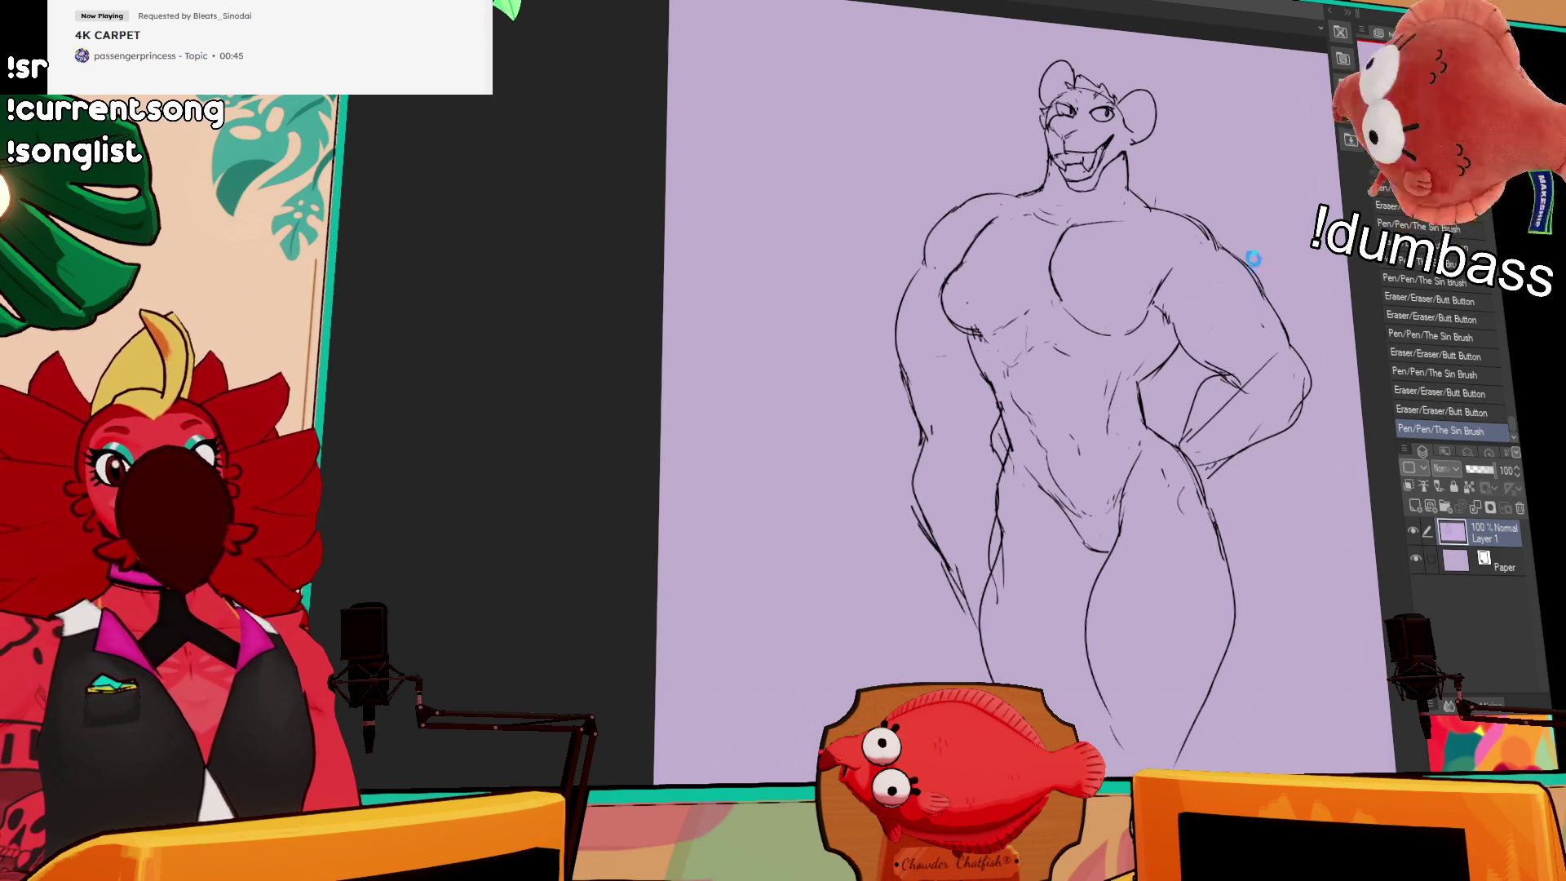
{"action": "left_click_drag", "start_coordinate": [1185, 370], "coordinate": [1185, 340]}
{"action": "key", "text": "ctrl+z"}
{"action": "key", "text": "ctrl+z"}
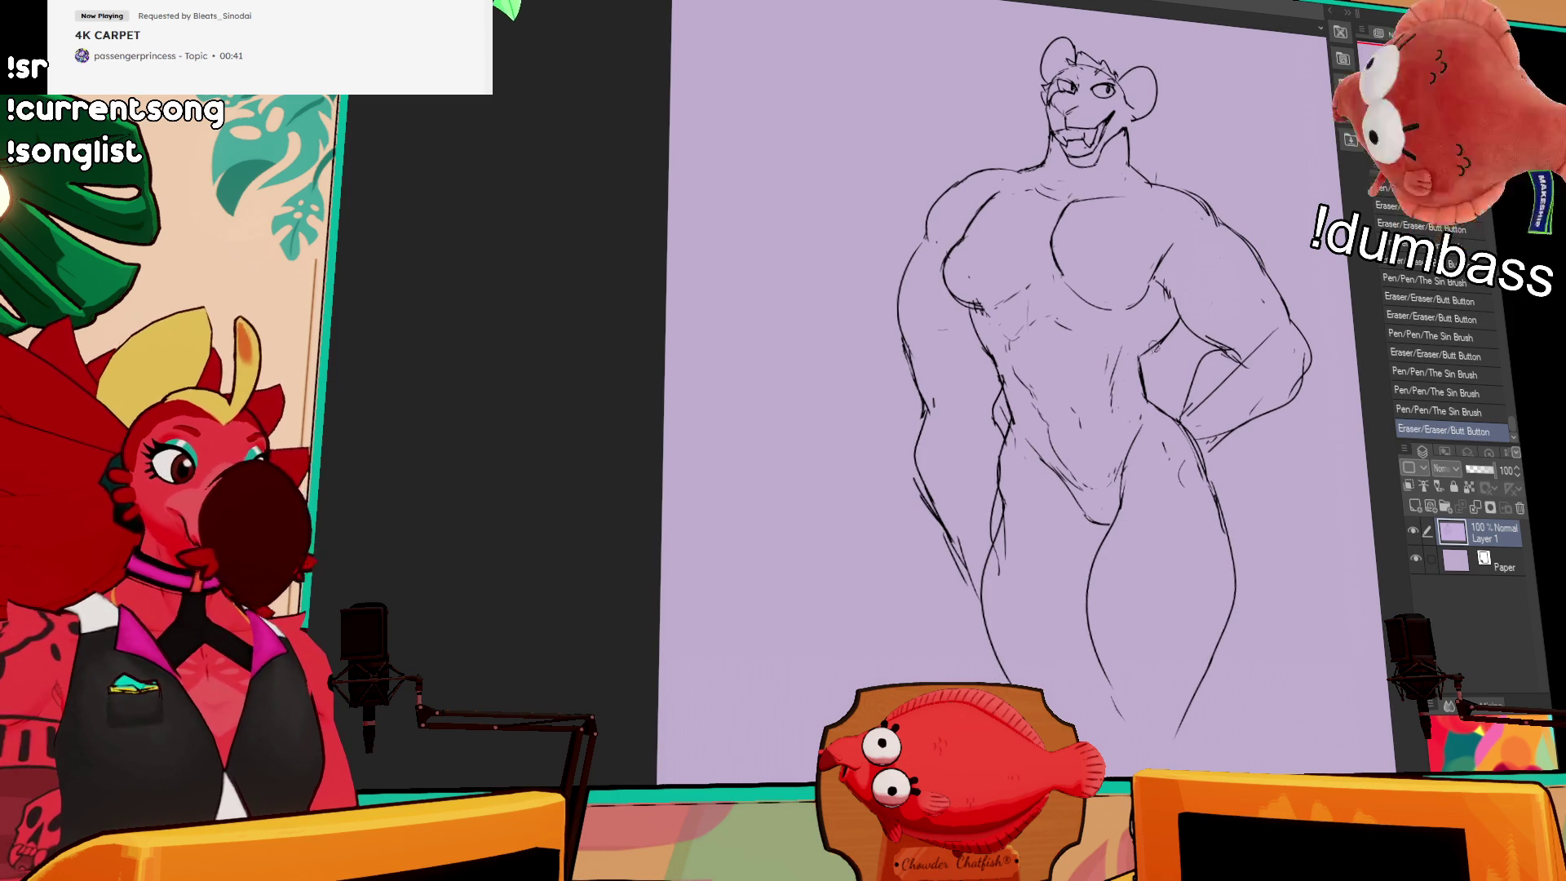
{"action": "mouse_move", "coordinate": [1211, 323]}
{"action": "left_mouse_down"}
{"action": "mouse_move", "coordinate": [1178, 344]}
{"action": "mouse_move", "coordinate": [1227, 392]}
{"action": "left_mouse_up"}
Step: Redraw the shoulder and chest lines, add body strokes, and refine the right elbow line
{"action": "left_click_drag", "start_coordinate": [989, 295], "coordinate": [1011, 268]}
{"action": "left_click_drag", "start_coordinate": [1000, 276], "coordinate": [1019, 250]}
{"action": "key", "text": "ctrl+z"}
{"action": "left_click_drag", "start_coordinate": [978, 323], "coordinate": [1016, 255]}
{"action": "mouse_move", "coordinate": [1168, 319]}
{"action": "left_mouse_down"}
{"action": "mouse_move", "coordinate": [1228, 269]}
{"action": "mouse_move", "coordinate": [1244, 331]}
{"action": "left_mouse_up"}
{"action": "key", "text": "ctrl+z"}
{"action": "left_click_drag", "start_coordinate": [1317, 381], "coordinate": [1280, 353]}
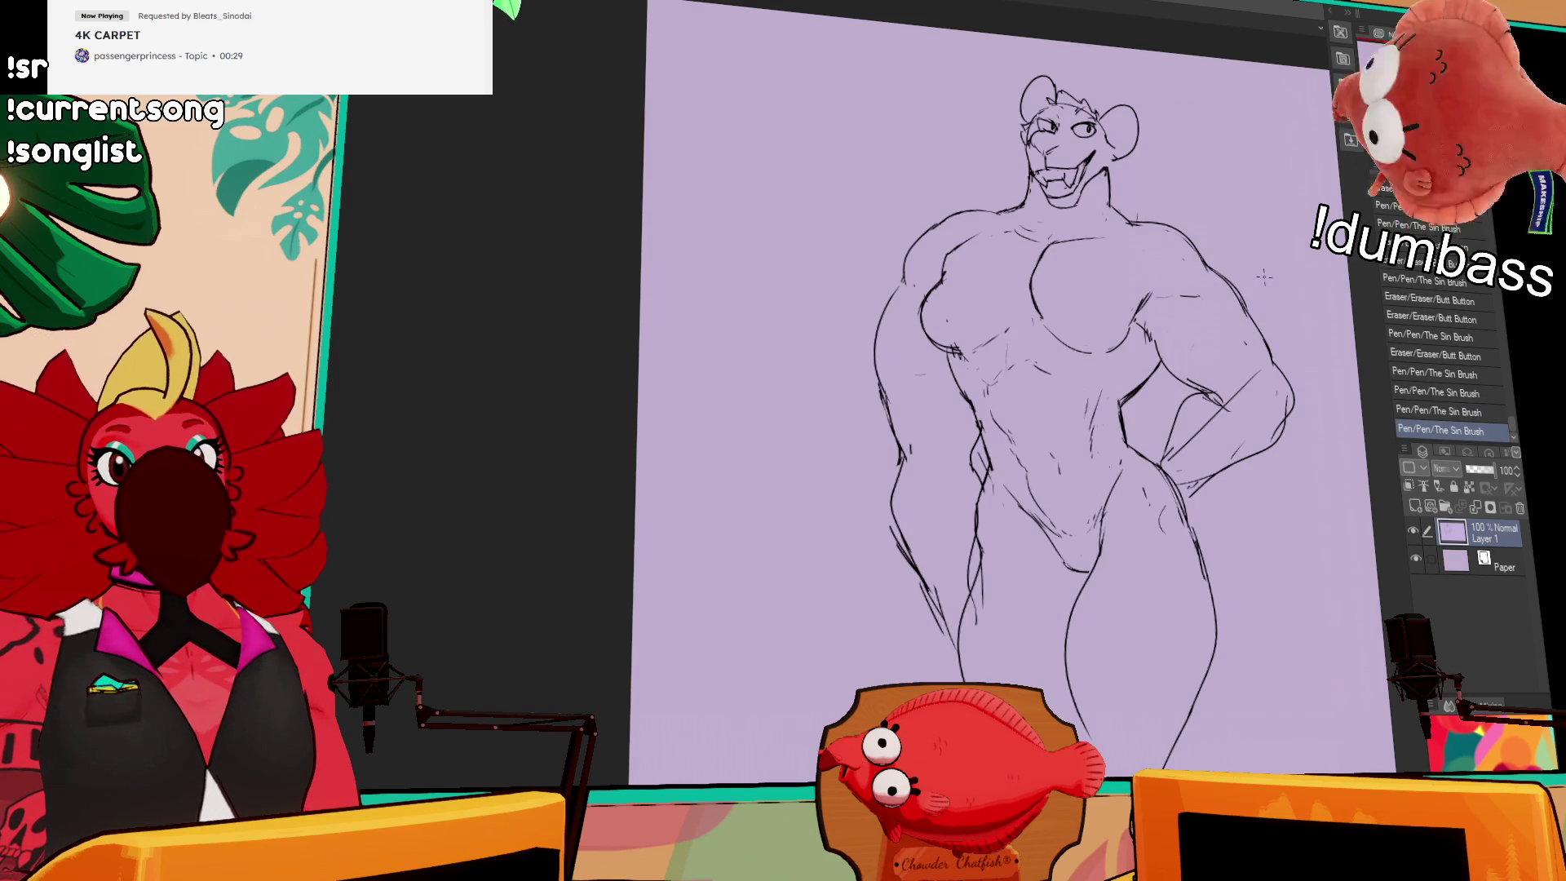
{"action": "left_click_drag", "start_coordinate": [1294, 273], "coordinate": [1245, 271]}
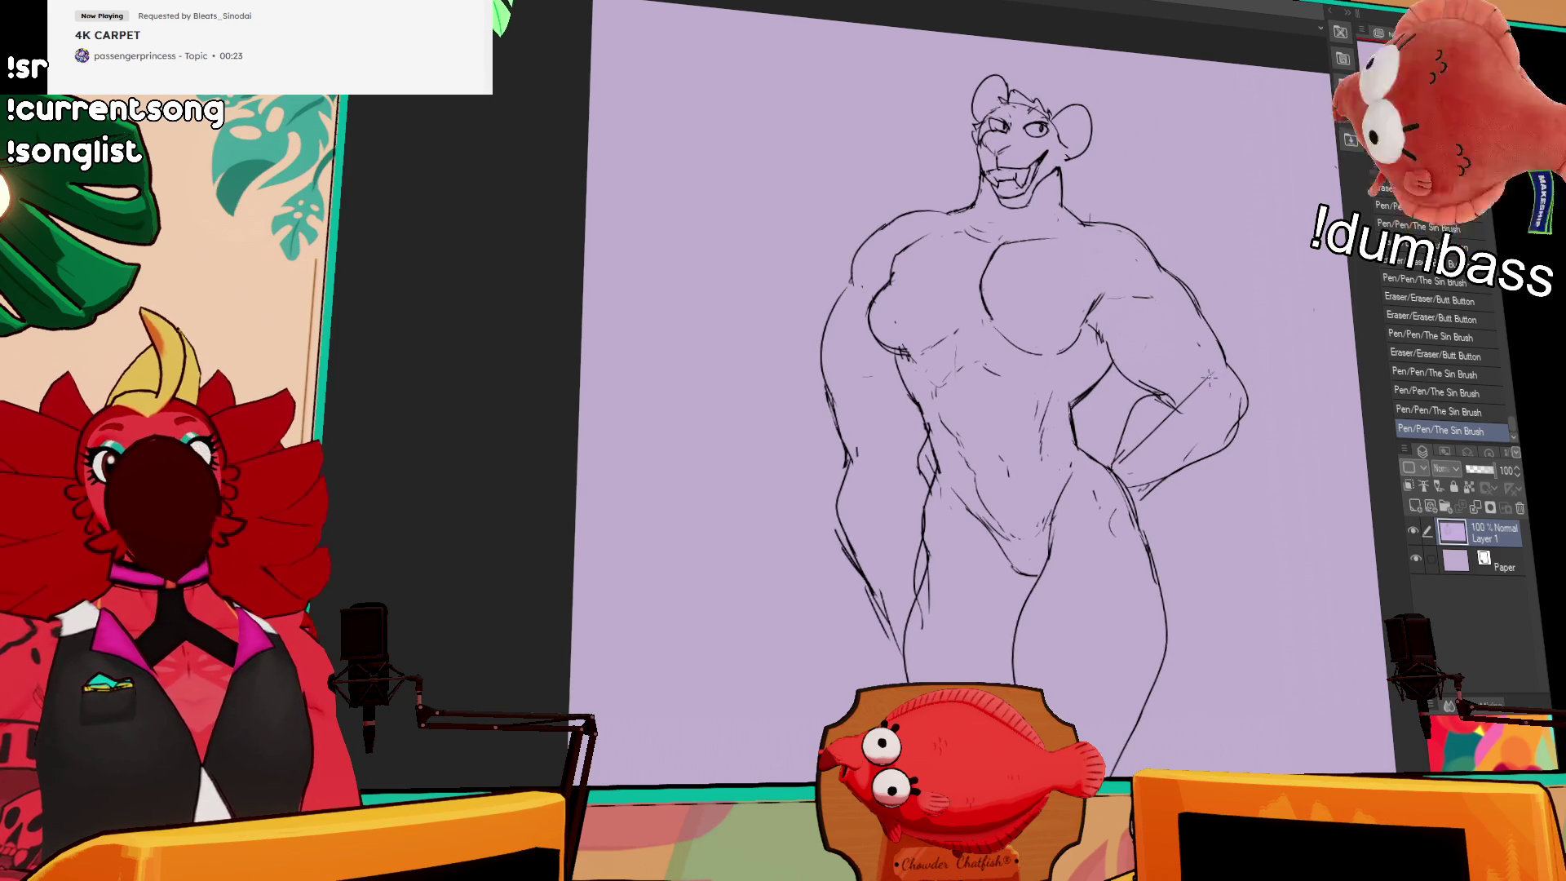
{"action": "mouse_move", "coordinate": [1215, 404]}
{"action": "left_mouse_down"}
{"action": "mouse_move", "coordinate": [1190, 296]}
{"action": "mouse_move", "coordinate": [1118, 357]}
{"action": "mouse_move", "coordinate": [1166, 368]}
{"action": "mouse_move", "coordinate": [1144, 402]}
{"action": "mouse_move", "coordinate": [1180, 360]}
{"action": "mouse_move", "coordinate": [1144, 375]}
{"action": "mouse_move", "coordinate": [1191, 367]}
{"action": "mouse_move", "coordinate": [1136, 363]}
{"action": "mouse_move", "coordinate": [1209, 343]}
{"action": "mouse_move", "coordinate": [1146, 375]}
{"action": "mouse_move", "coordinate": [1090, 378]}
{"action": "mouse_move", "coordinate": [1089, 428]}
{"action": "mouse_move", "coordinate": [1117, 359]}
{"action": "mouse_move", "coordinate": [1138, 396]}
{"action": "mouse_move", "coordinate": [1207, 349]}
{"action": "mouse_move", "coordinate": [1173, 374]}
{"action": "left_mouse_up"}
{"action": "mouse_move", "coordinate": [1214, 314]}
{"action": "left_mouse_down"}
{"action": "mouse_move", "coordinate": [1208, 347]}
{"action": "mouse_move", "coordinate": [1217, 326]}
{"action": "left_mouse_up"}
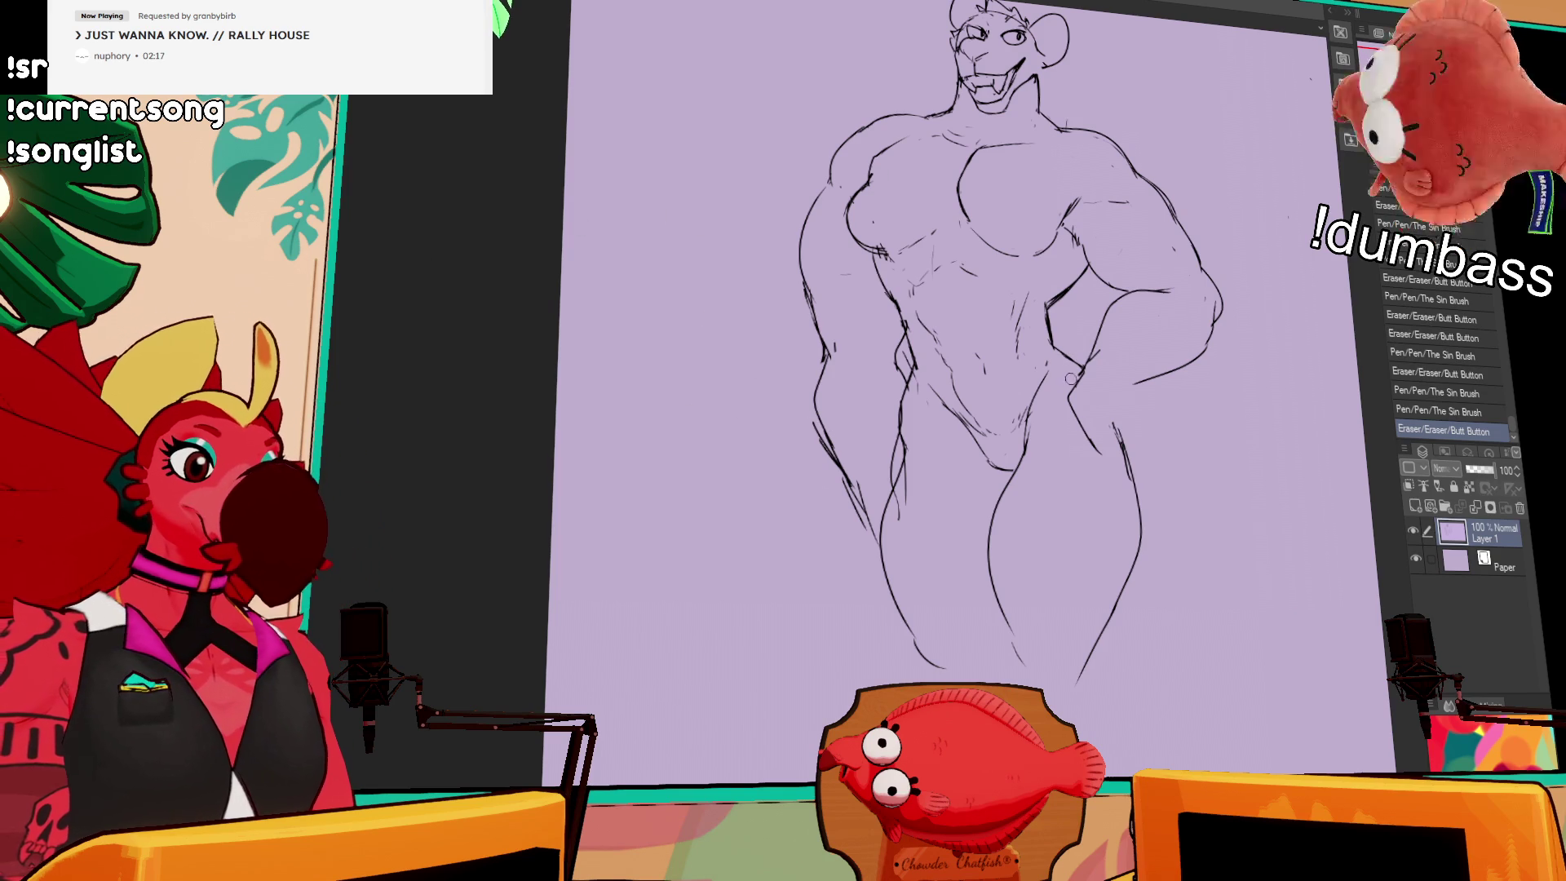
Step: Draw a fist resting on the figure's right hip and clean up its outline
{"action": "left_click_drag", "start_coordinate": [1068, 392], "coordinate": [1114, 457]}
{"action": "mouse_move", "coordinate": [1118, 381]}
{"action": "left_mouse_down"}
{"action": "mouse_move", "coordinate": [1154, 457]}
{"action": "mouse_move", "coordinate": [1158, 433]}
{"action": "left_mouse_up"}
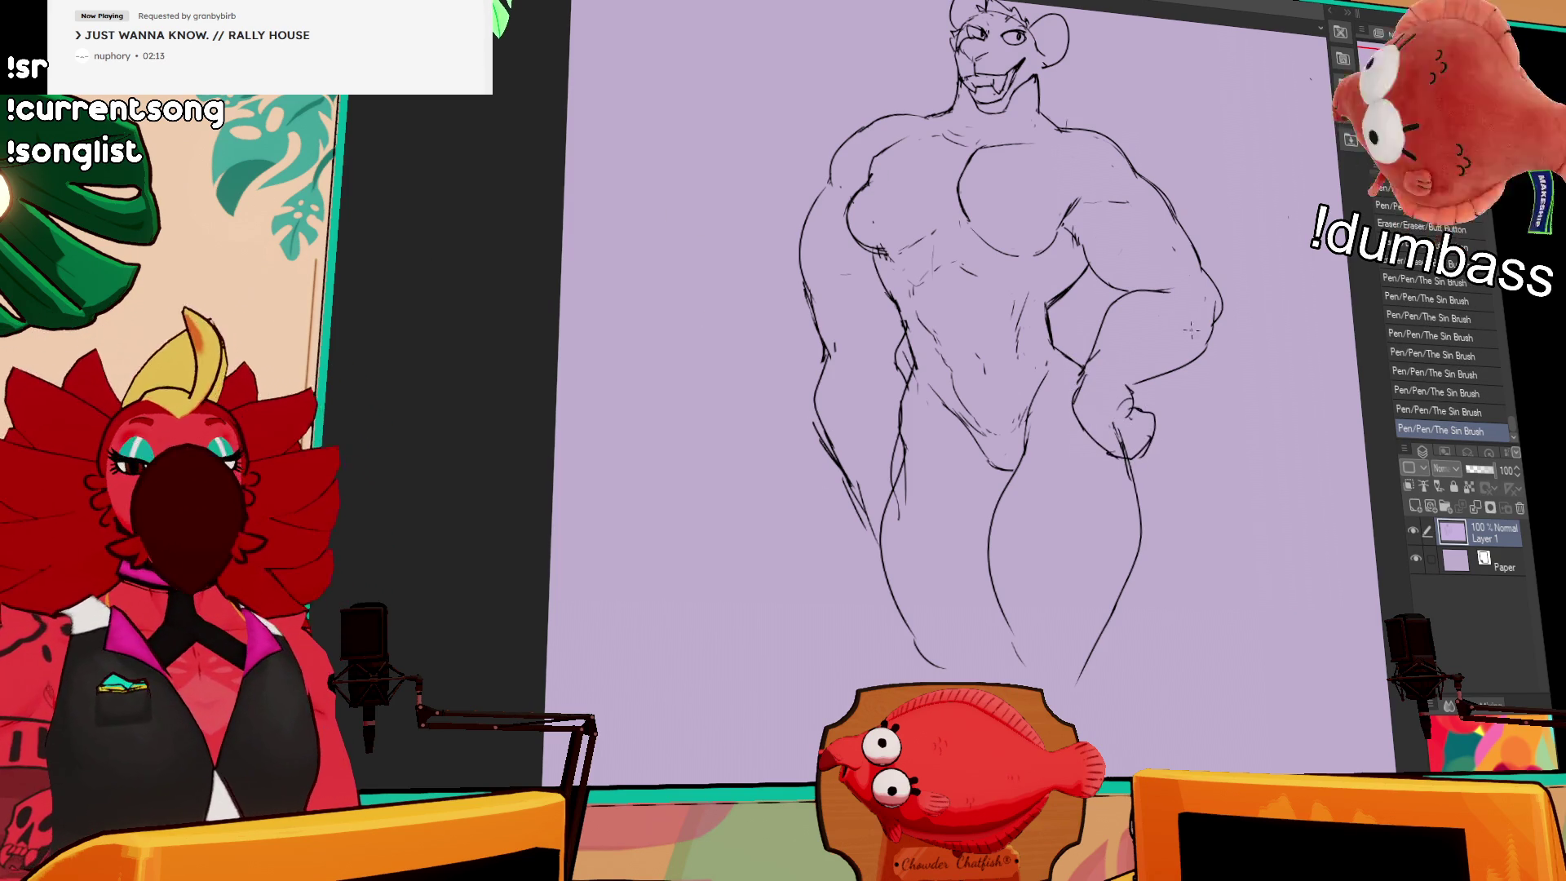
{"action": "scroll", "coordinate": [1170, 322], "scroll_direction": "up", "scroll_amount": 2}
{"action": "scroll", "coordinate": [1199, 423], "scroll_direction": "up", "scroll_amount": 1}
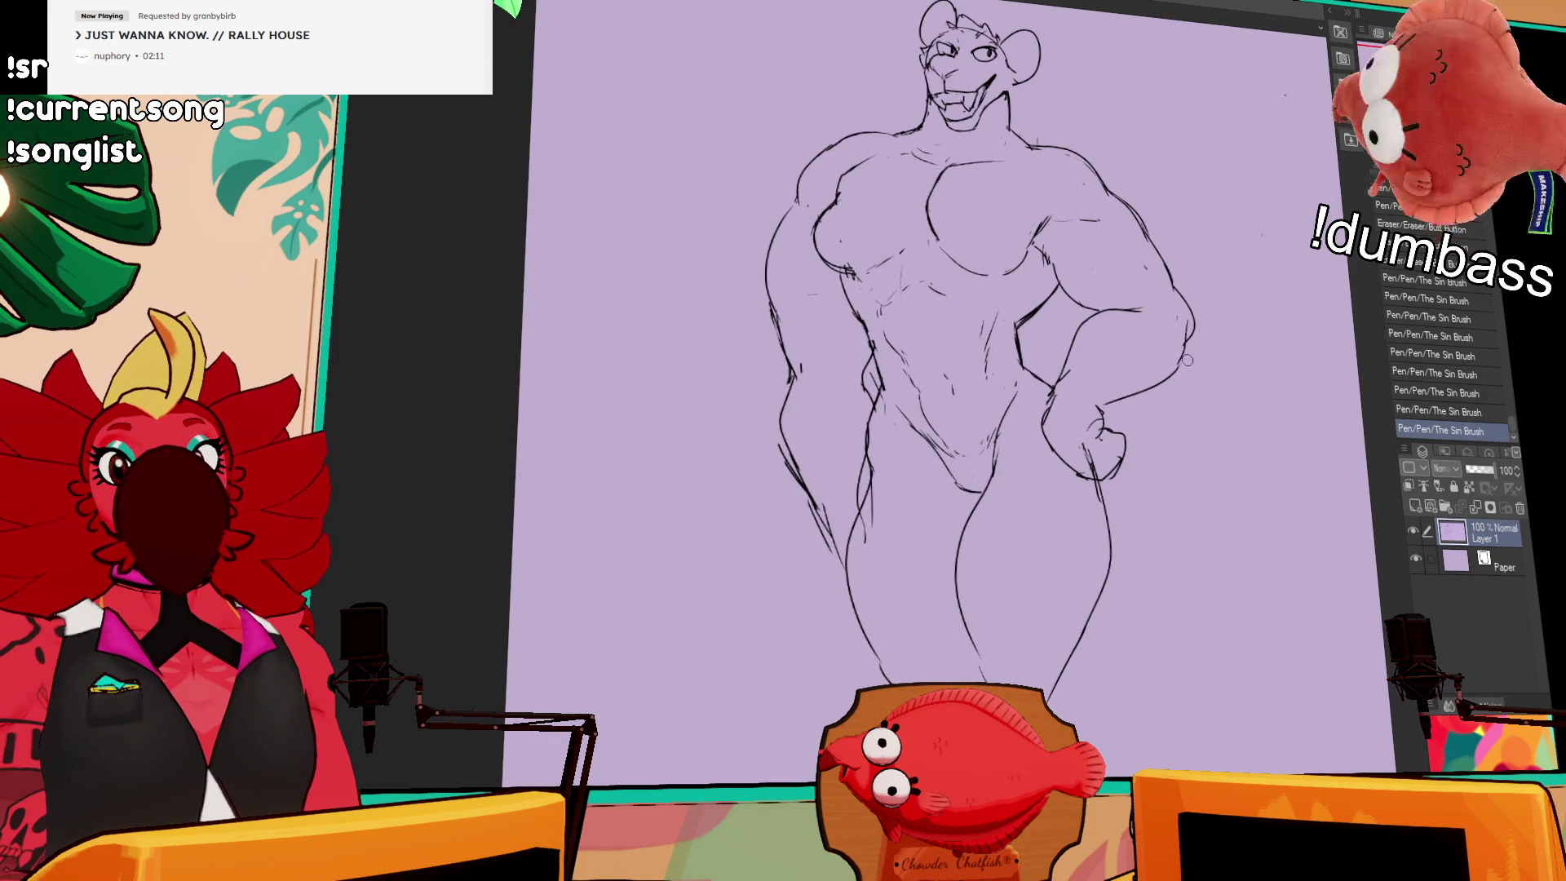
{"action": "left_click_drag", "start_coordinate": [1125, 431], "coordinate": [1115, 453]}
{"action": "mouse_move", "coordinate": [1103, 428]}
{"action": "left_mouse_down"}
{"action": "mouse_move", "coordinate": [1130, 475]}
{"action": "mouse_move", "coordinate": [1082, 485]}
{"action": "mouse_move", "coordinate": [1113, 490]}
{"action": "left_mouse_up"}
{"action": "mouse_move", "coordinate": [1005, 531]}
{"action": "left_mouse_down"}
{"action": "mouse_move", "coordinate": [1054, 482]}
{"action": "mouse_move", "coordinate": [1052, 444]}
{"action": "mouse_move", "coordinate": [1093, 420]}
{"action": "left_mouse_up"}
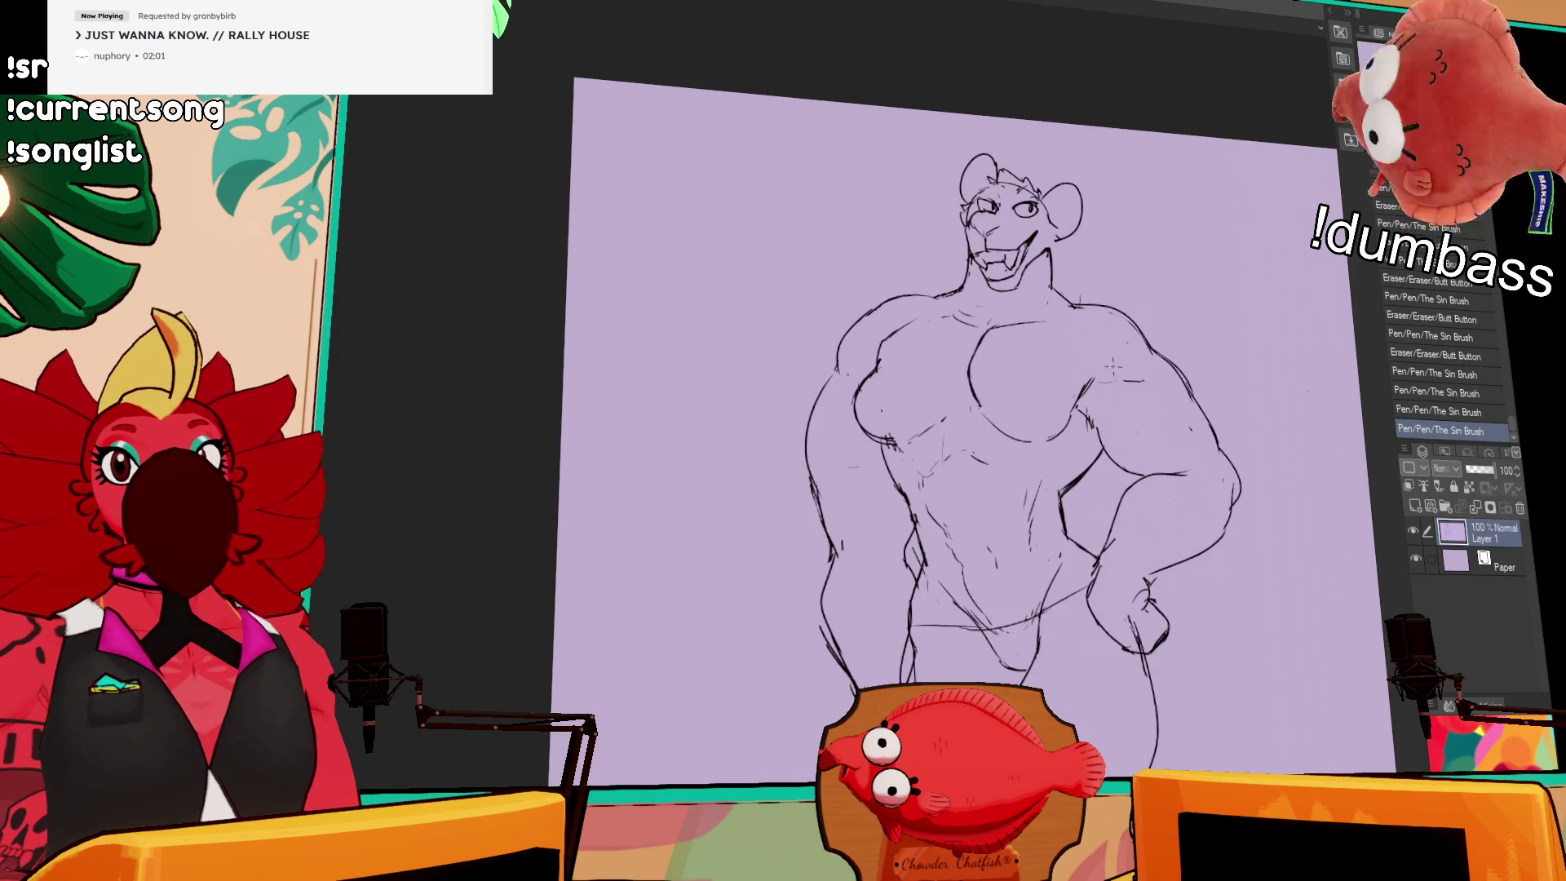
Step: Redraw the horizontal chest line longer across the torso and add sports-top strokes on the chest
{"action": "mouse_move", "coordinate": [886, 450]}
{"action": "left_mouse_down"}
{"action": "mouse_move", "coordinate": [946, 445]}
{"action": "mouse_move", "coordinate": [922, 406]}
{"action": "mouse_move", "coordinate": [1020, 408]}
{"action": "left_mouse_up"}
{"action": "key", "text": "ctrl+z"}
{"action": "left_click_drag", "start_coordinate": [889, 412], "coordinate": [1006, 412]}
{"action": "left_click_drag", "start_coordinate": [898, 416], "coordinate": [1050, 416]}
{"action": "mouse_move", "coordinate": [962, 263]}
{"action": "left_mouse_down"}
{"action": "mouse_move", "coordinate": [916, 333]}
{"action": "mouse_move", "coordinate": [1007, 379]}
{"action": "left_mouse_up"}
{"action": "left_click_drag", "start_coordinate": [1075, 278], "coordinate": [1002, 377]}
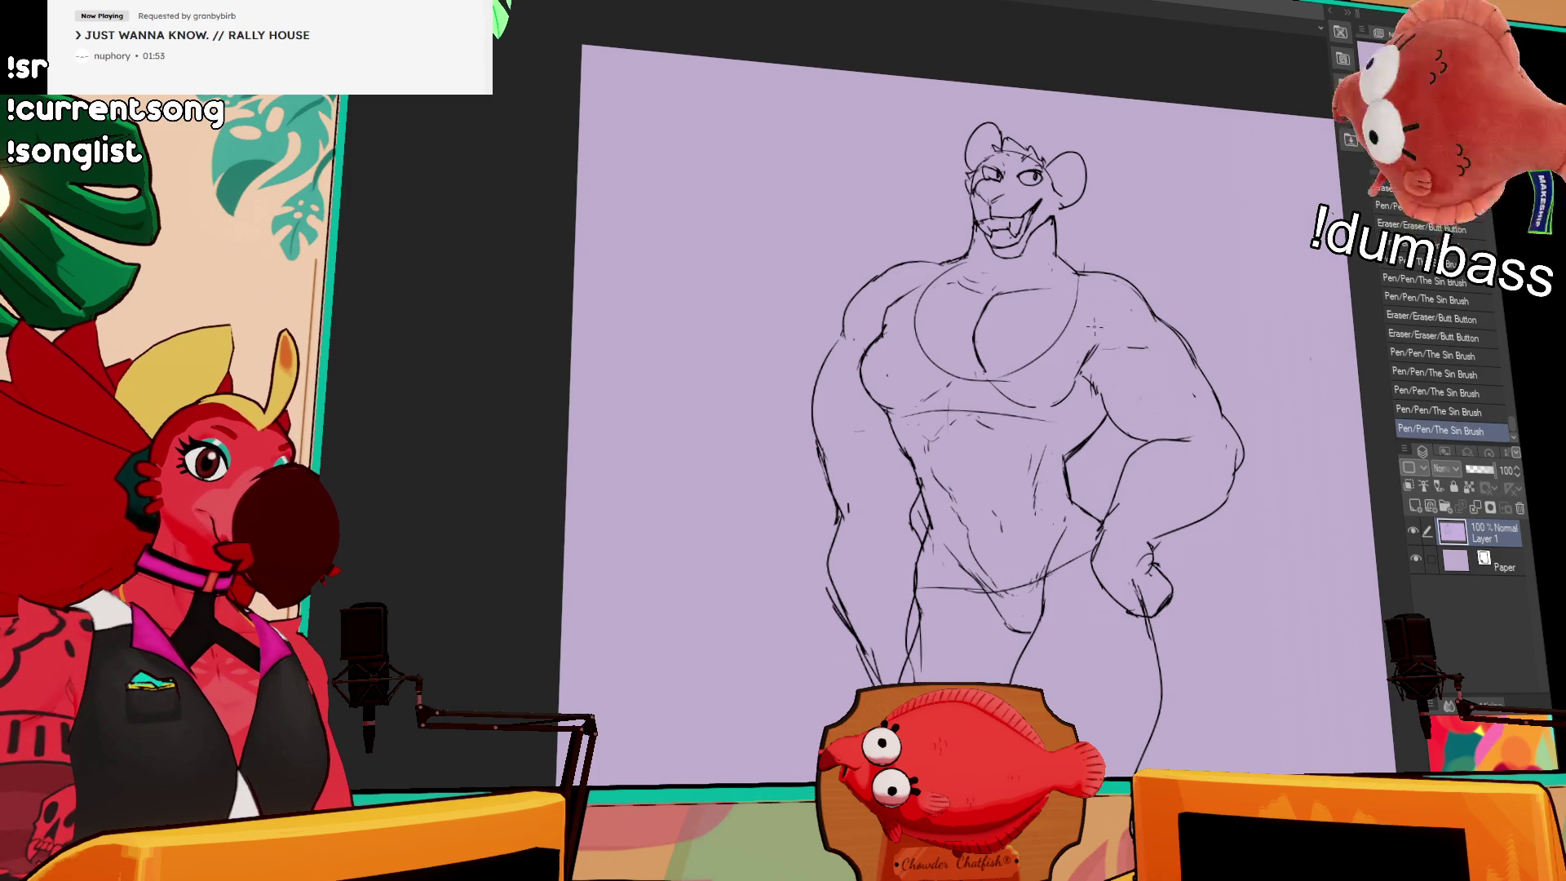
{"action": "mouse_move", "coordinate": [1086, 295]}
{"action": "left_mouse_down"}
{"action": "mouse_move", "coordinate": [1078, 441]}
{"action": "mouse_move", "coordinate": [1085, 417]}
{"action": "left_mouse_up"}
{"action": "key", "text": "ctrl+z"}
Step: Erase and redraw the inner right leg line
{"action": "scroll", "coordinate": [1060, 391], "scroll_direction": "down", "scroll_amount": 5}
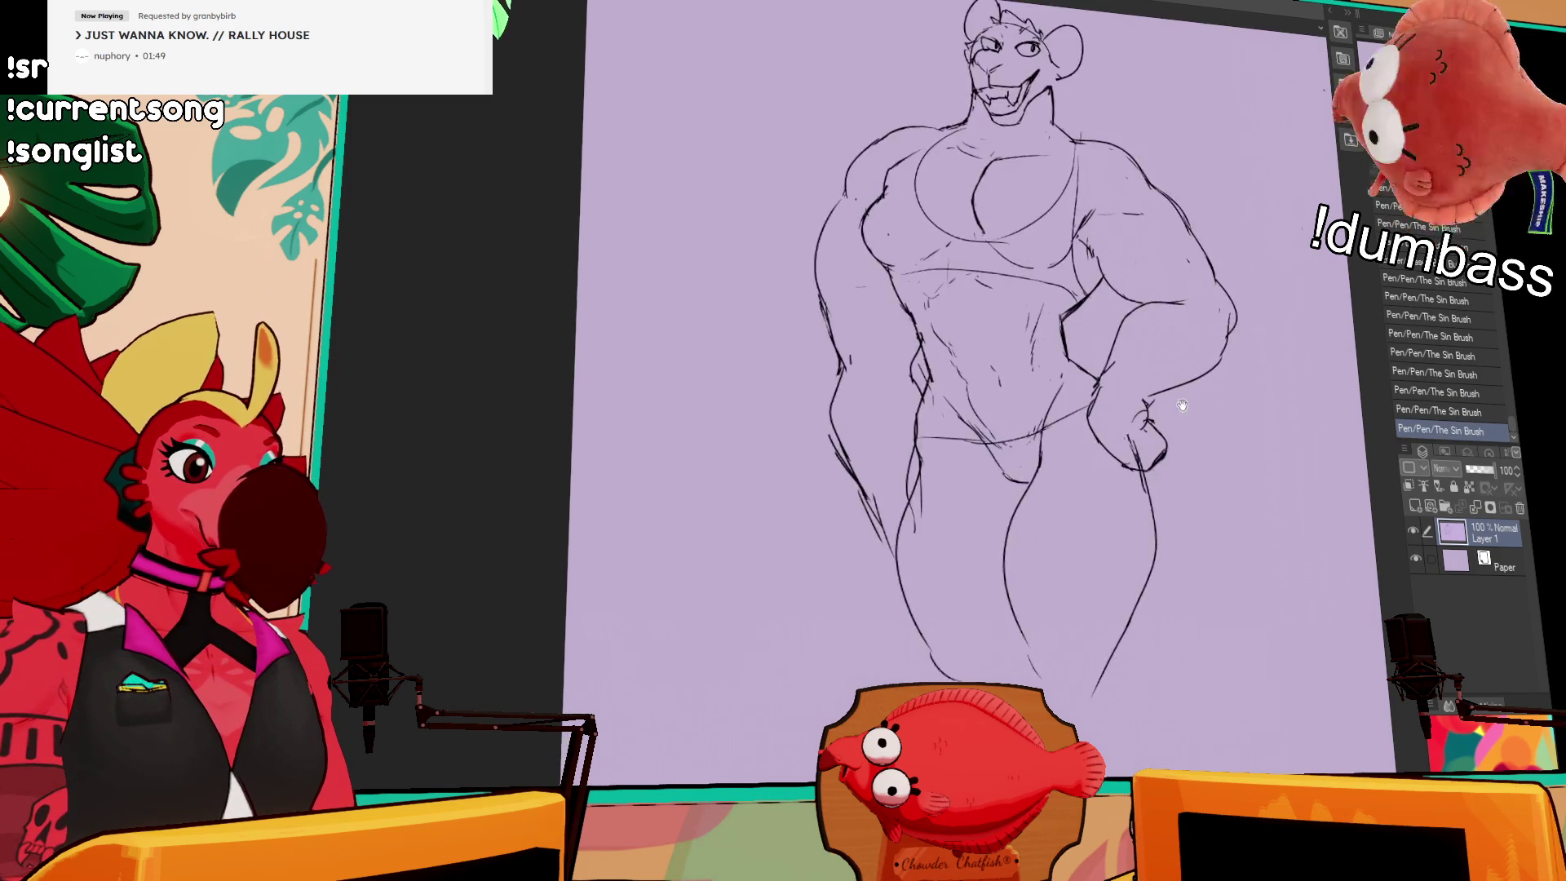
{"action": "mouse_move", "coordinate": [1003, 358]}
{"action": "left_mouse_down"}
{"action": "mouse_move", "coordinate": [981, 425]}
{"action": "mouse_move", "coordinate": [984, 493]}
{"action": "mouse_move", "coordinate": [1018, 542]}
{"action": "left_mouse_up"}
{"action": "left_click_drag", "start_coordinate": [979, 469], "coordinate": [985, 481]}
{"action": "left_click_drag", "start_coordinate": [1026, 326], "coordinate": [991, 383]}
{"action": "left_click_drag", "start_coordinate": [1019, 316], "coordinate": [983, 400]}
Step: Redraw the right hip, outer leg contour and the leg lines near the crotch
{"action": "mouse_move", "coordinate": [1136, 344]}
{"action": "left_mouse_down"}
{"action": "mouse_move", "coordinate": [1121, 453]}
{"action": "mouse_move", "coordinate": [1082, 538]}
{"action": "left_mouse_up"}
{"action": "left_click_drag", "start_coordinate": [1132, 412], "coordinate": [1075, 550]}
{"action": "left_click_drag", "start_coordinate": [1111, 467], "coordinate": [1088, 507]}
{"action": "left_click_drag", "start_coordinate": [974, 468], "coordinate": [967, 530]}
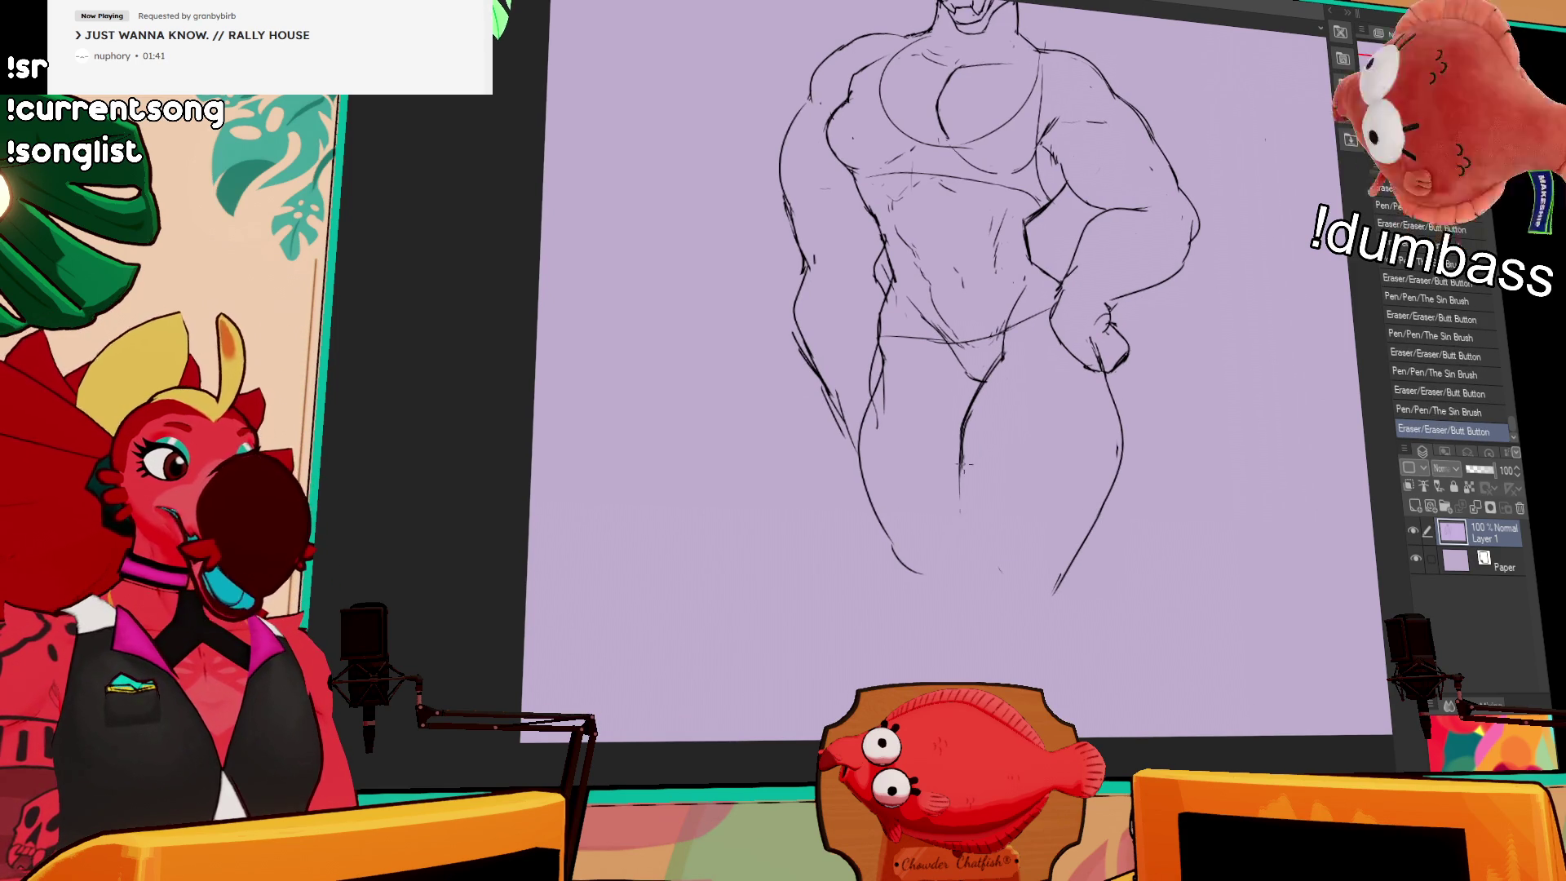
{"action": "left_click_drag", "start_coordinate": [867, 531], "coordinate": [934, 510]}
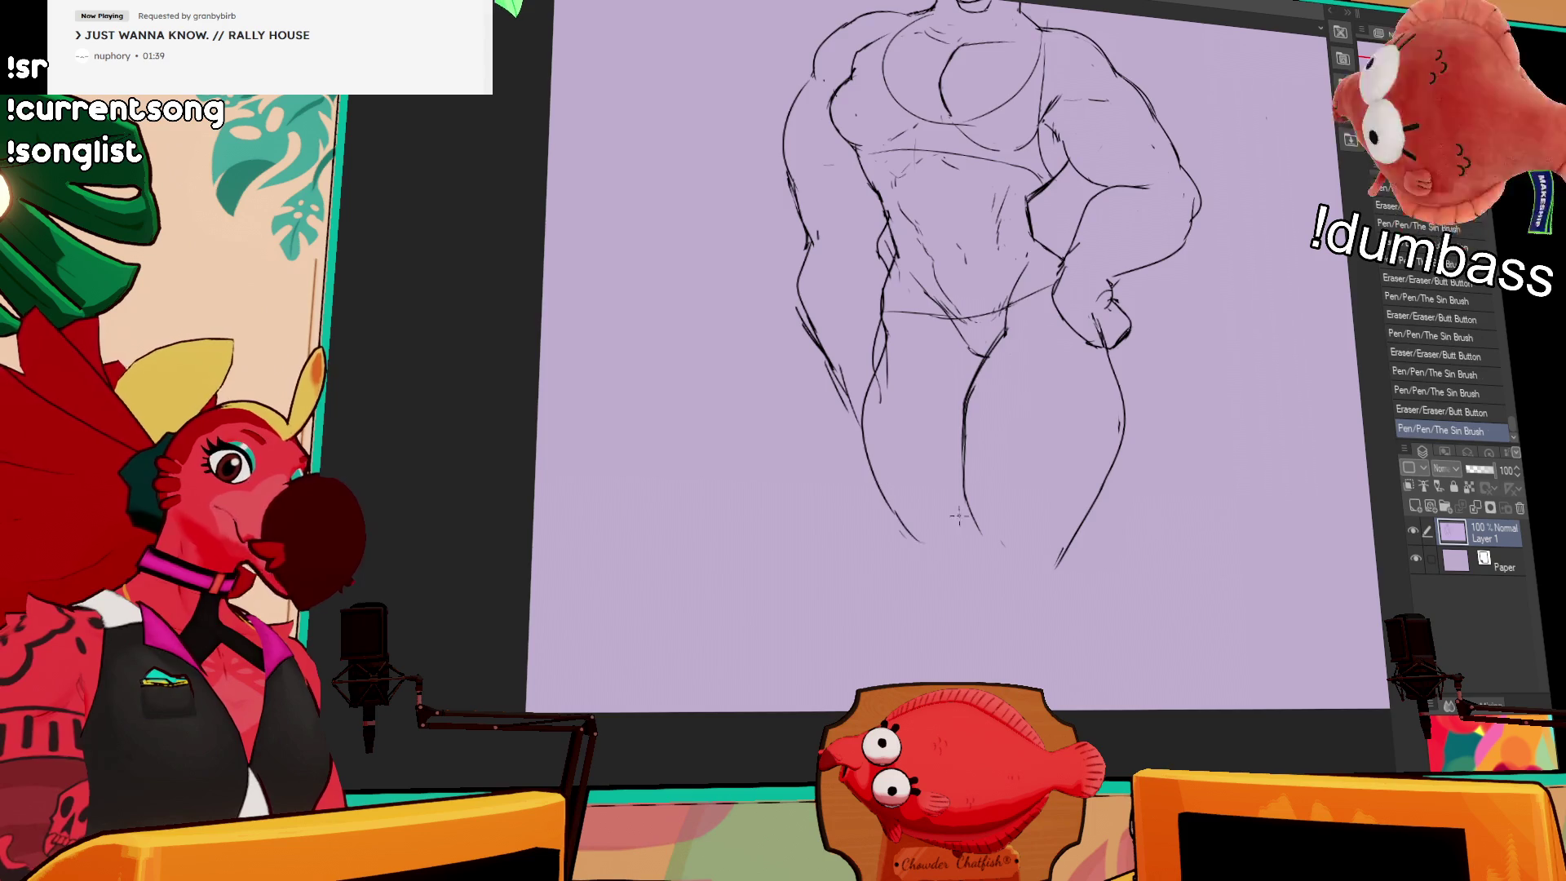
{"action": "left_click_drag", "start_coordinate": [1206, 311], "coordinate": [1198, 453]}
{"action": "mouse_move", "coordinate": [1316, 137]}
{"action": "left_mouse_down"}
{"action": "mouse_move", "coordinate": [1165, 164]}
{"action": "mouse_move", "coordinate": [1076, 282]}
{"action": "left_mouse_up"}
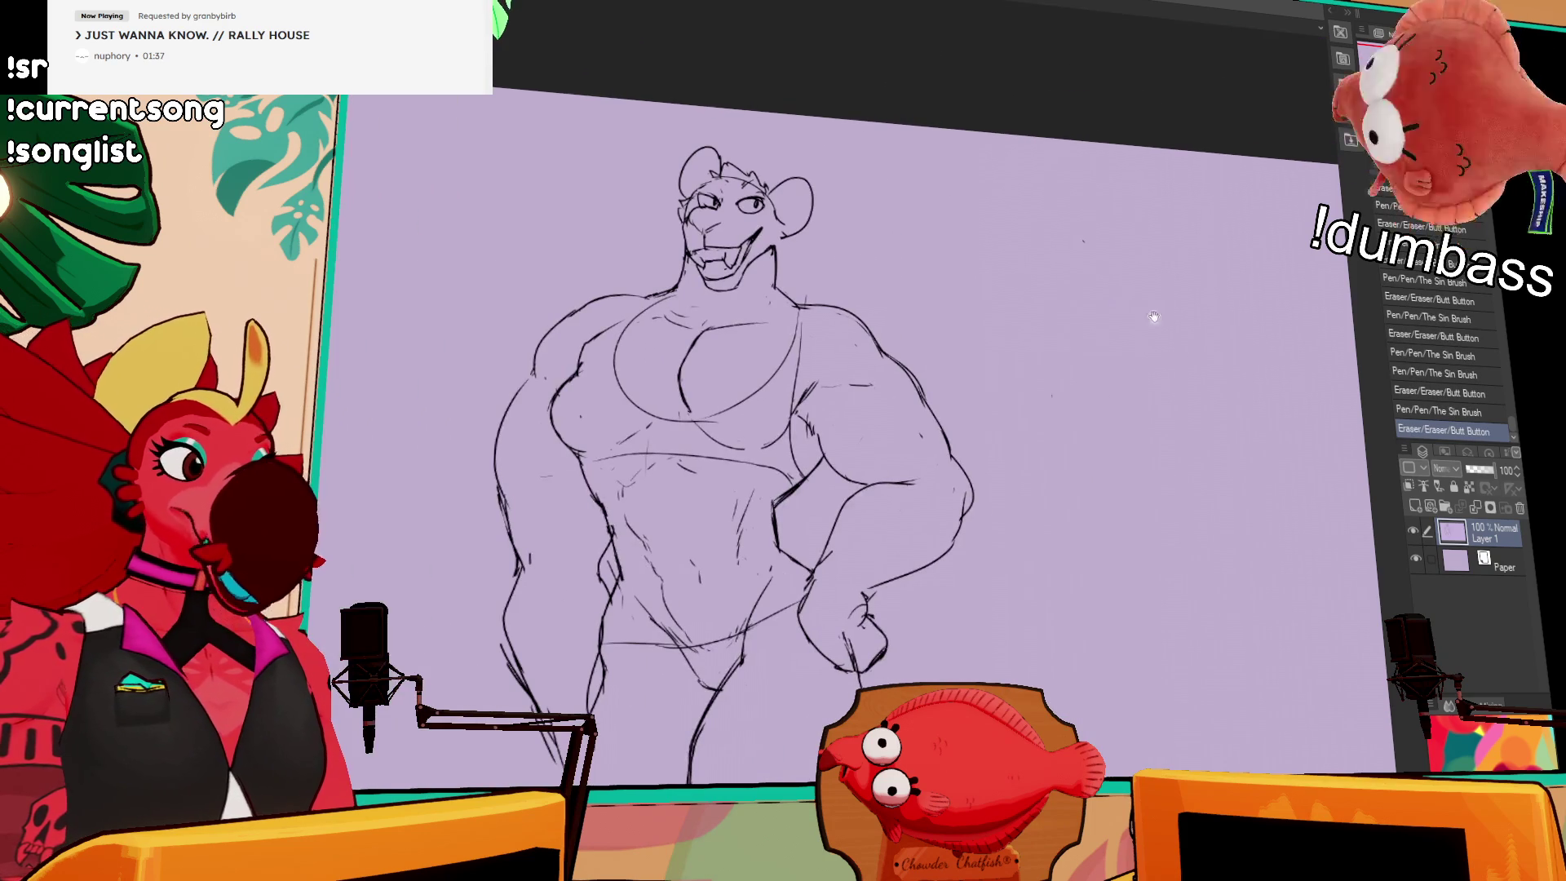
{"action": "mouse_move", "coordinate": [1158, 441]}
{"action": "left_mouse_down"}
{"action": "mouse_move", "coordinate": [1224, 384]}
{"action": "mouse_move", "coordinate": [1191, 359]}
{"action": "mouse_move", "coordinate": [1219, 334]}
{"action": "left_mouse_up"}
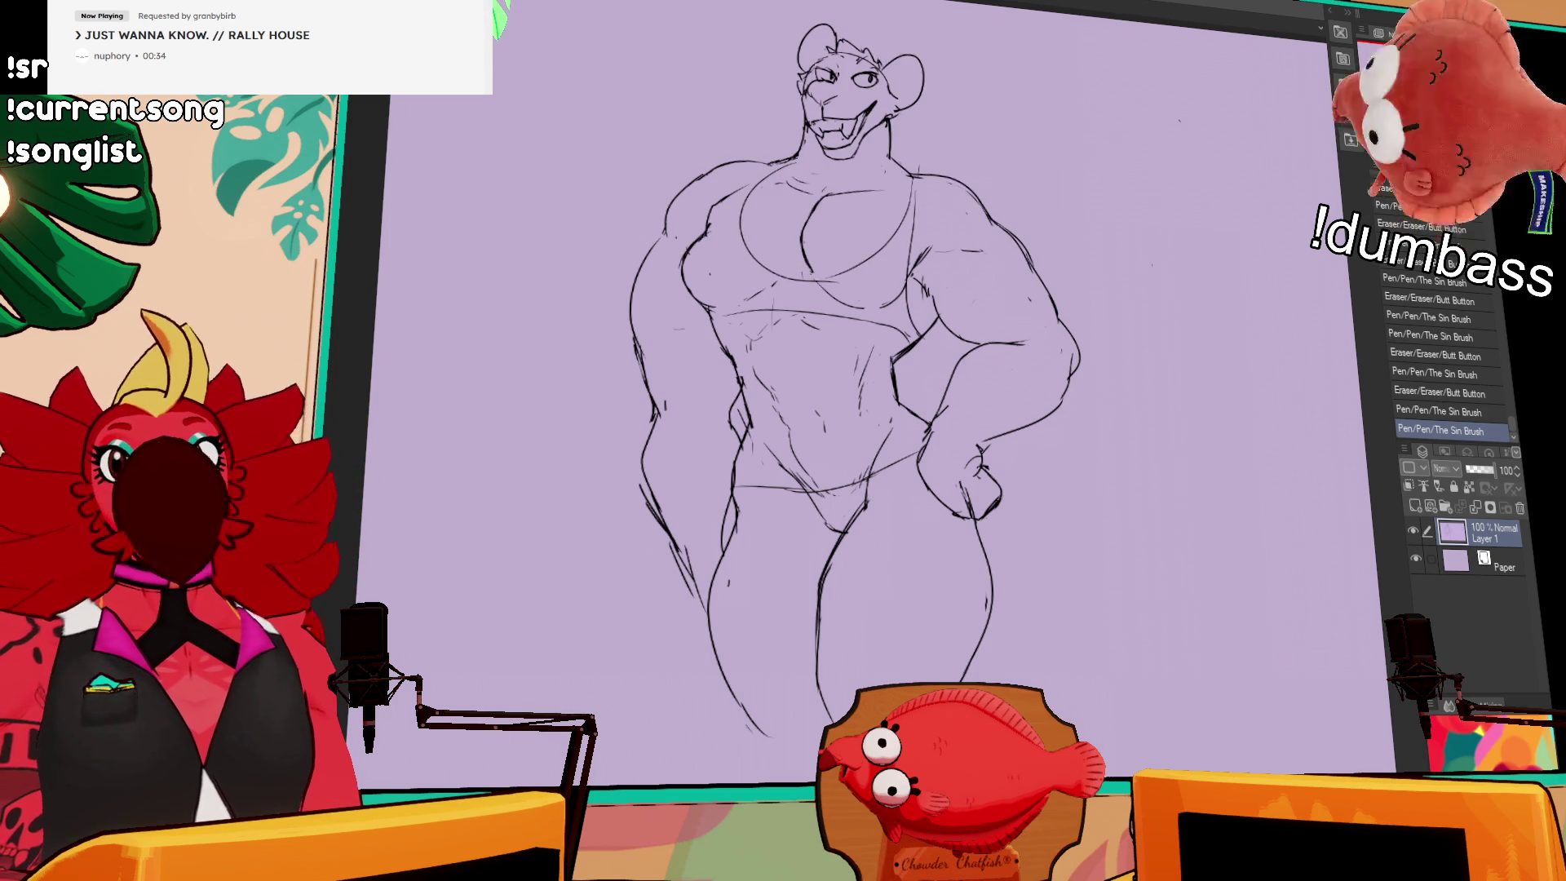
Step: Touch up the right hand's outline with small pen and eraser strokes
{"action": "left_click_drag", "start_coordinate": [1121, 308], "coordinate": [1117, 317]}
{"action": "left_click_drag", "start_coordinate": [956, 402], "coordinate": [920, 453]}
{"action": "mouse_move", "coordinate": [938, 514]}
{"action": "left_mouse_down"}
{"action": "mouse_move", "coordinate": [922, 482]}
{"action": "mouse_move", "coordinate": [948, 527]}
{"action": "left_mouse_up"}
{"action": "left_click_drag", "start_coordinate": [971, 408], "coordinate": [982, 394]}
{"action": "mouse_move", "coordinate": [975, 474]}
{"action": "left_mouse_down"}
{"action": "mouse_move", "coordinate": [972, 518]}
{"action": "mouse_move", "coordinate": [978, 483]}
{"action": "left_mouse_up"}
{"action": "key", "text": "ctrl+z"}
{"action": "left_click_drag", "start_coordinate": [979, 469], "coordinate": [982, 483]}
Step: Erase and redraw the crotch, inner thigh, side and left hip lines
{"action": "left_click_drag", "start_coordinate": [857, 493], "coordinate": [859, 548]}
{"action": "mouse_move", "coordinate": [873, 494]}
{"action": "left_mouse_down"}
{"action": "mouse_move", "coordinate": [871, 528]}
{"action": "mouse_move", "coordinate": [888, 507]}
{"action": "left_mouse_up"}
{"action": "left_click_drag", "start_coordinate": [1139, 334], "coordinate": [1151, 342]}
{"action": "left_click_drag", "start_coordinate": [1142, 287], "coordinate": [1150, 300]}
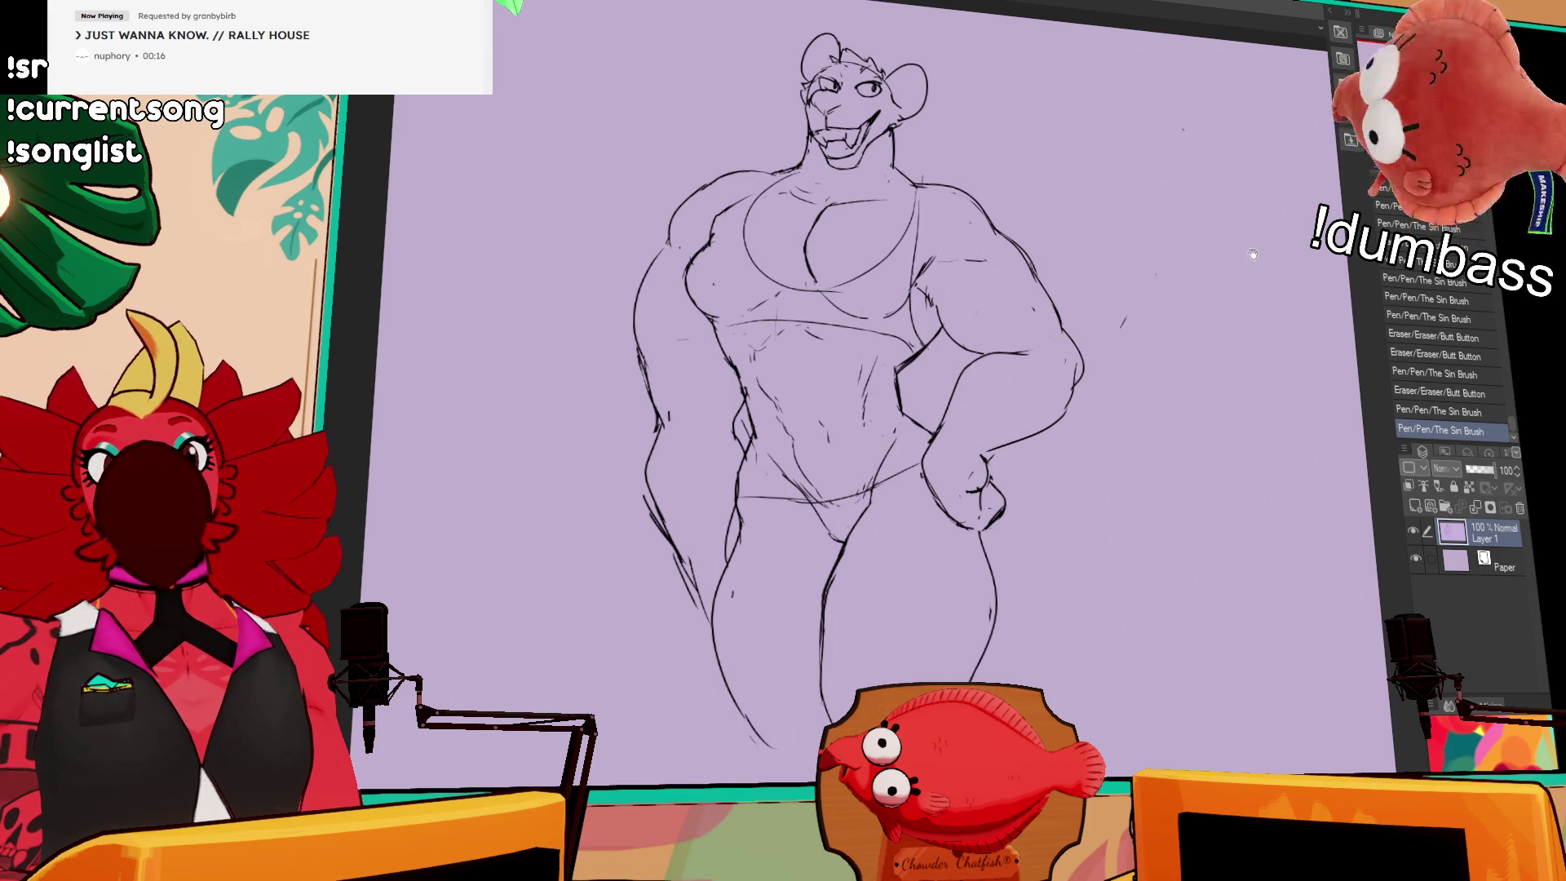
{"action": "mouse_move", "coordinate": [927, 534]}
{"action": "left_mouse_down"}
{"action": "mouse_move", "coordinate": [920, 508]}
{"action": "mouse_move", "coordinate": [947, 494]}
{"action": "left_mouse_up"}
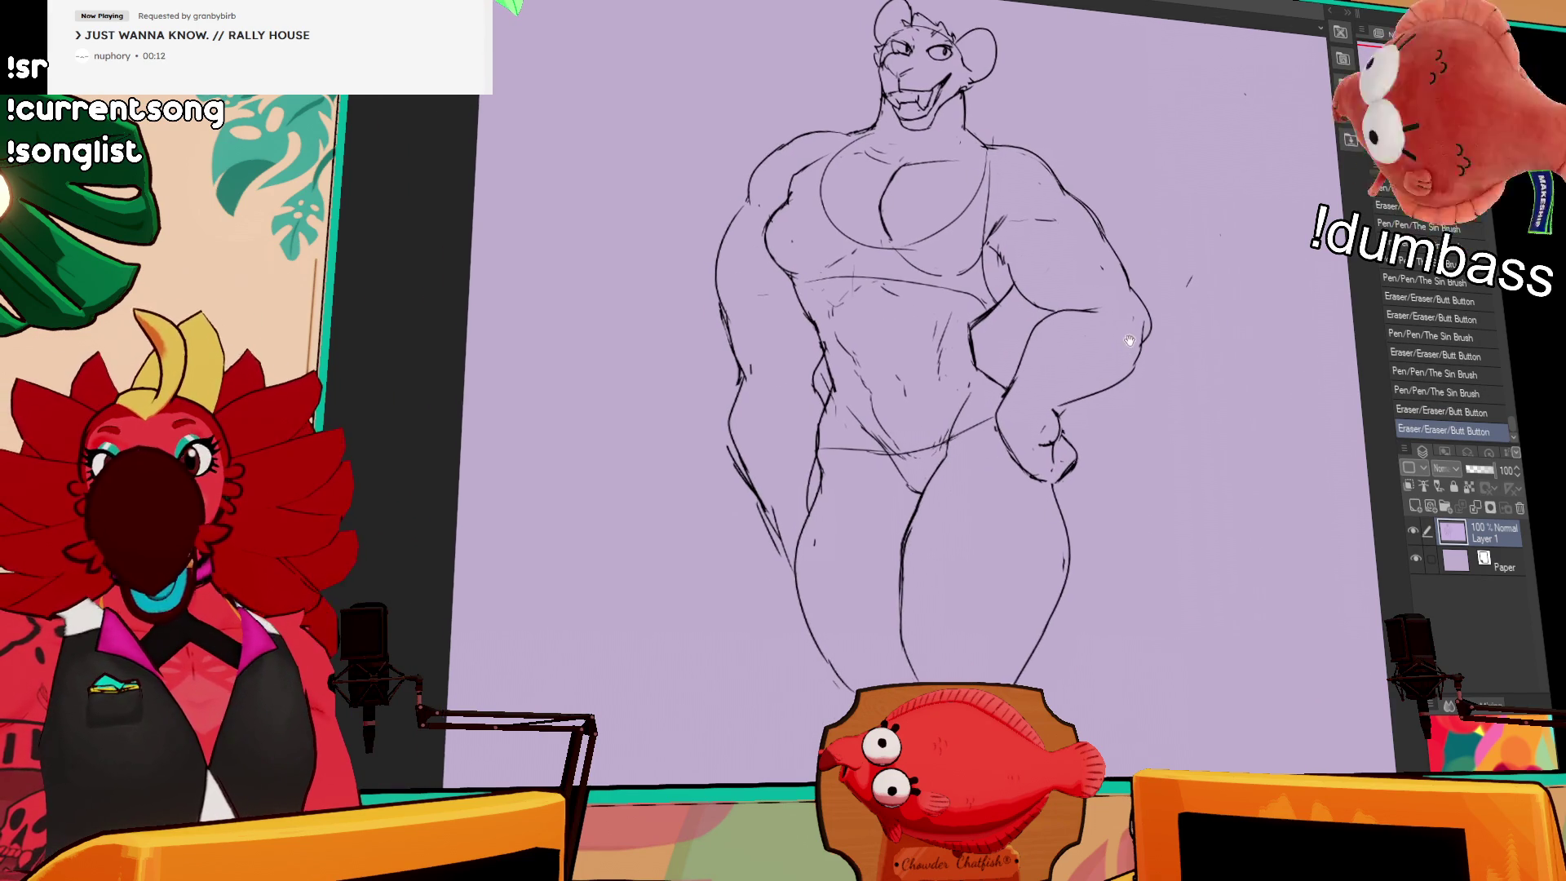
{"action": "left_click_drag", "start_coordinate": [845, 430], "coordinate": [830, 522]}
Step: Clean up and redraw small torso lines with finishing strokes
{"action": "left_click_drag", "start_coordinate": [978, 426], "coordinate": [983, 437]}
{"action": "left_click_drag", "start_coordinate": [991, 428], "coordinate": [1026, 447]}
{"action": "left_click_drag", "start_coordinate": [901, 416], "coordinate": [938, 454]}
{"action": "left_click_drag", "start_coordinate": [1109, 363], "coordinate": [1122, 371]}
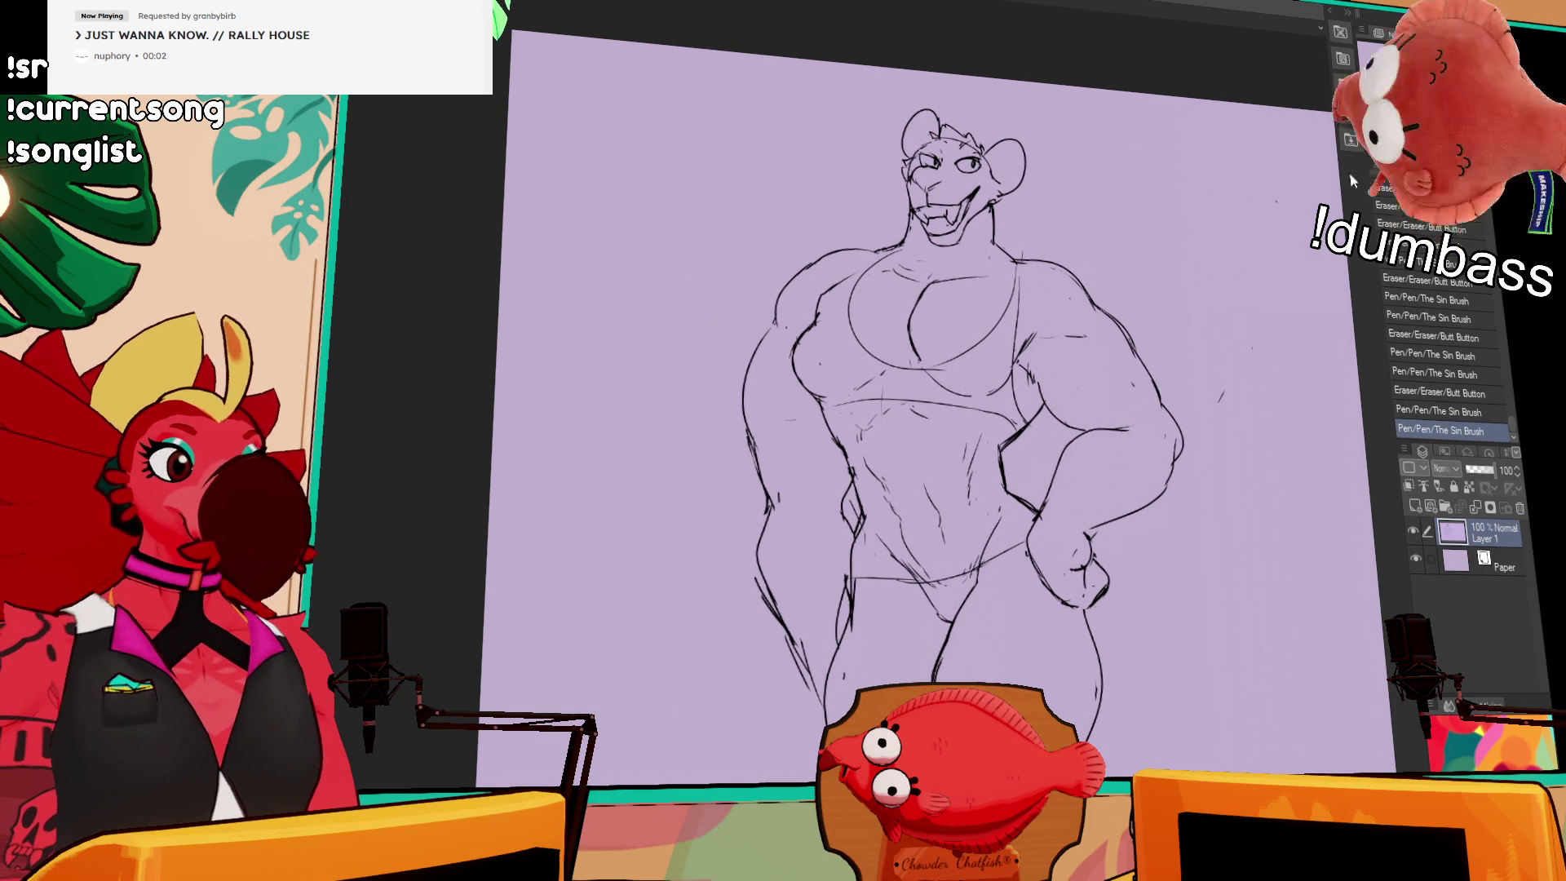
Step: Lasso the rodent's head, rotate it slightly with Ctrl+T, apply it, and deselect
{"action": "mouse_move", "coordinate": [919, 212]}
{"action": "left_mouse_down"}
{"action": "mouse_move", "coordinate": [893, 131]}
{"action": "mouse_move", "coordinate": [1036, 200]}
{"action": "mouse_move", "coordinate": [946, 252]}
{"action": "mouse_move", "coordinate": [917, 216]}
{"action": "mouse_move", "coordinate": [988, 222]}
{"action": "mouse_move", "coordinate": [1060, 391]}
{"action": "left_mouse_up"}
{"action": "key", "text": "ctrl+d"}
{"action": "key", "text": "ctrl+z"}
{"action": "key", "text": "ctrl+z"}
{"action": "key", "text": "ctrl+t"}
{"action": "key", "text": "Return"}
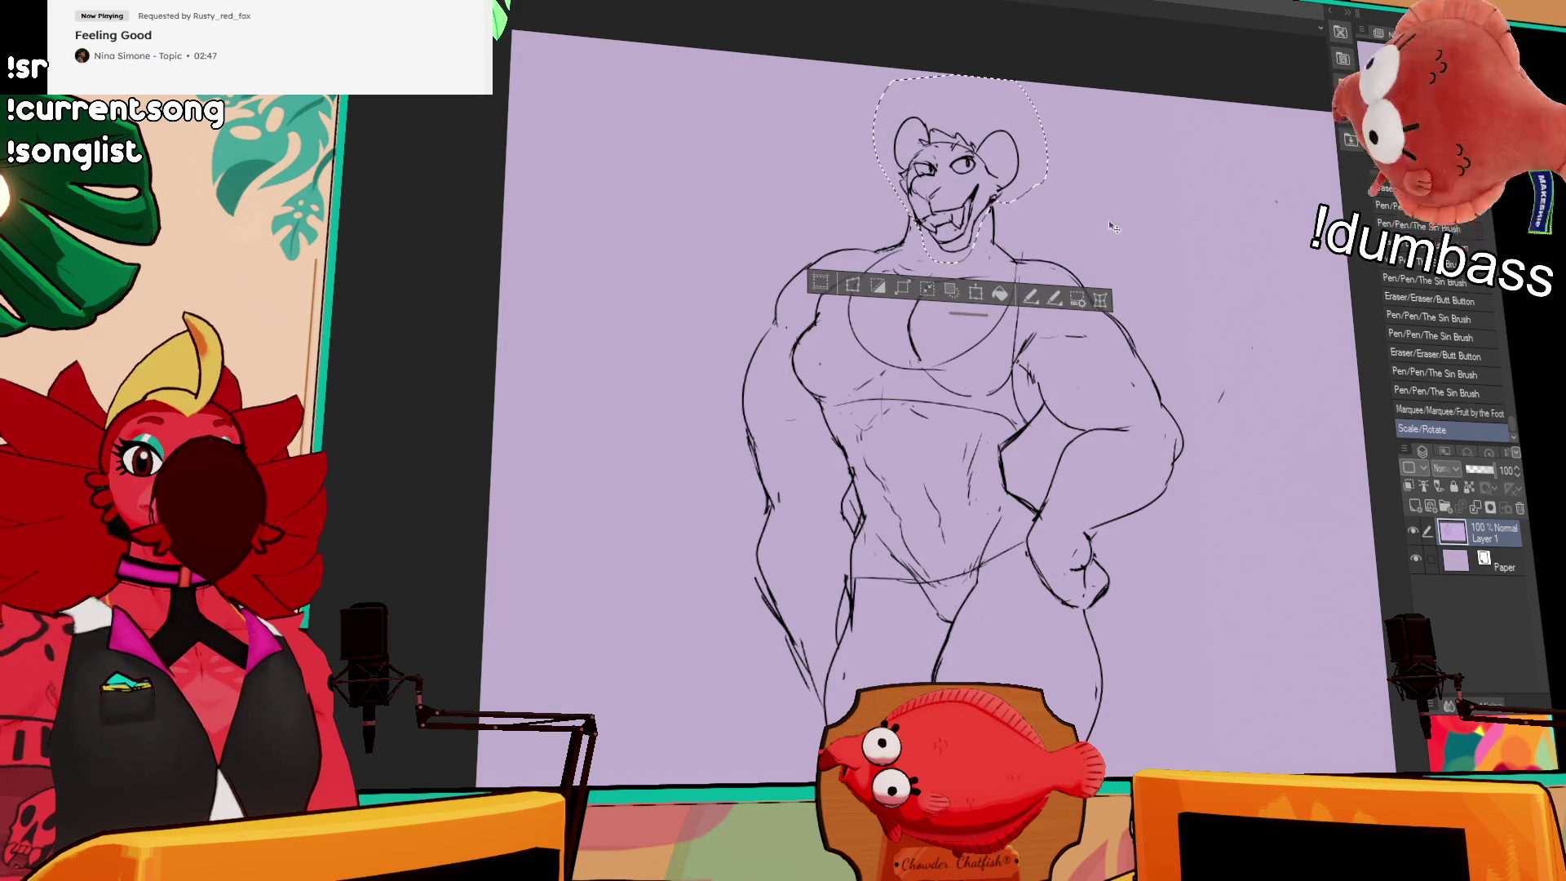
{"action": "key", "text": "ctrl+d"}
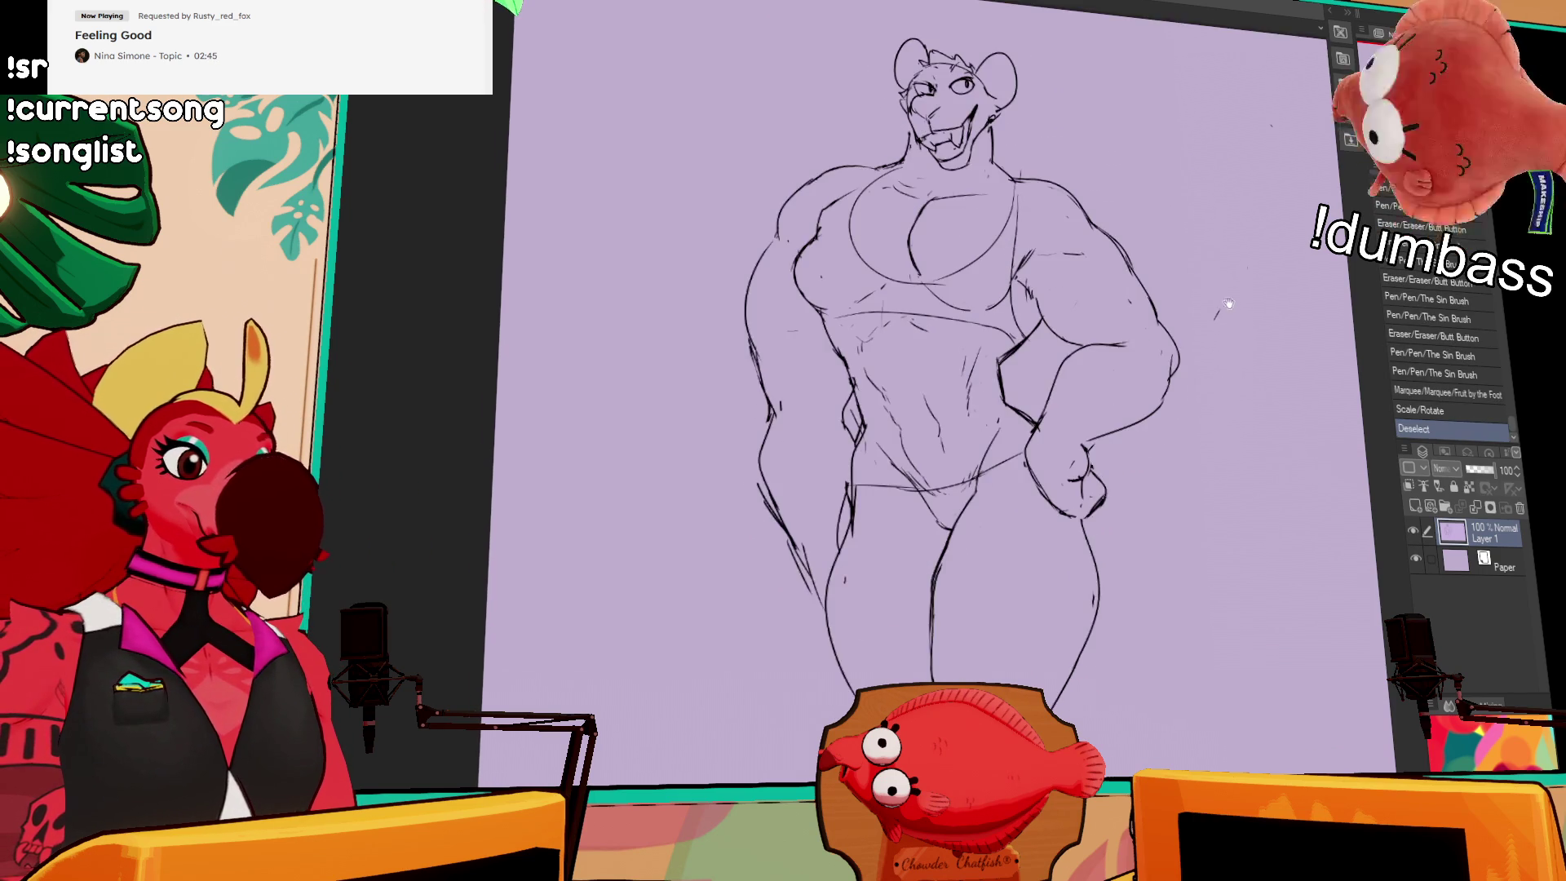
{"action": "left_click_drag", "start_coordinate": [1231, 301], "coordinate": [1145, 319]}
{"action": "left_click_drag", "start_coordinate": [1243, 270], "coordinate": [1093, 251]}
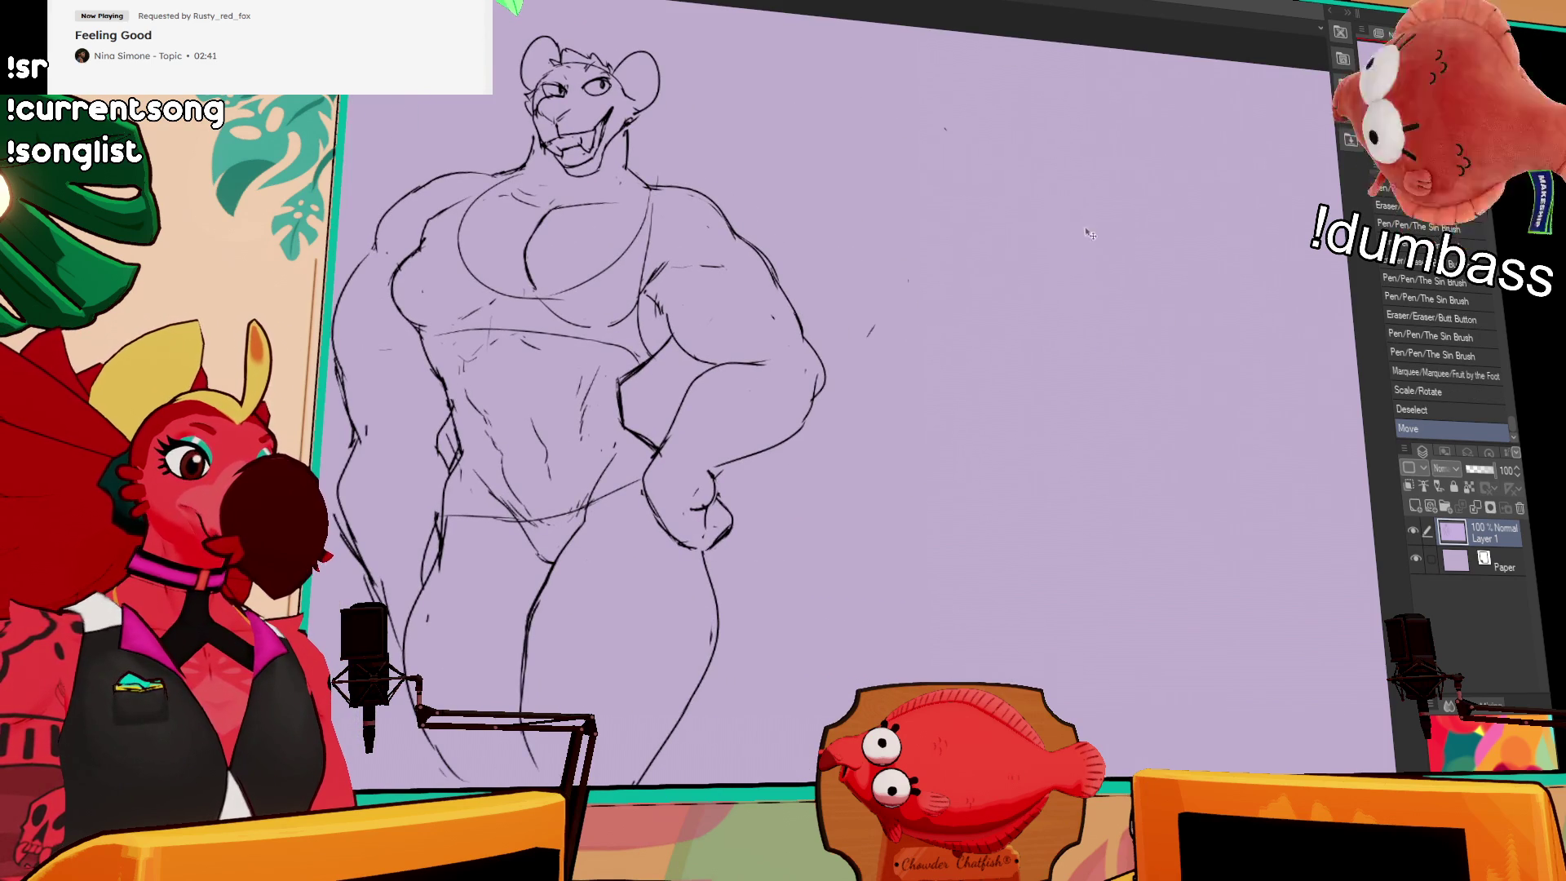
Step: Draw the second figure's head circle, neck and both shoulder lines
{"action": "mouse_move", "coordinate": [1092, 176]}
{"action": "left_mouse_down"}
{"action": "mouse_move", "coordinate": [1124, 118]}
{"action": "mouse_move", "coordinate": [1169, 164]}
{"action": "mouse_move", "coordinate": [1097, 175]}
{"action": "mouse_move", "coordinate": [1097, 235]}
{"action": "left_mouse_up"}
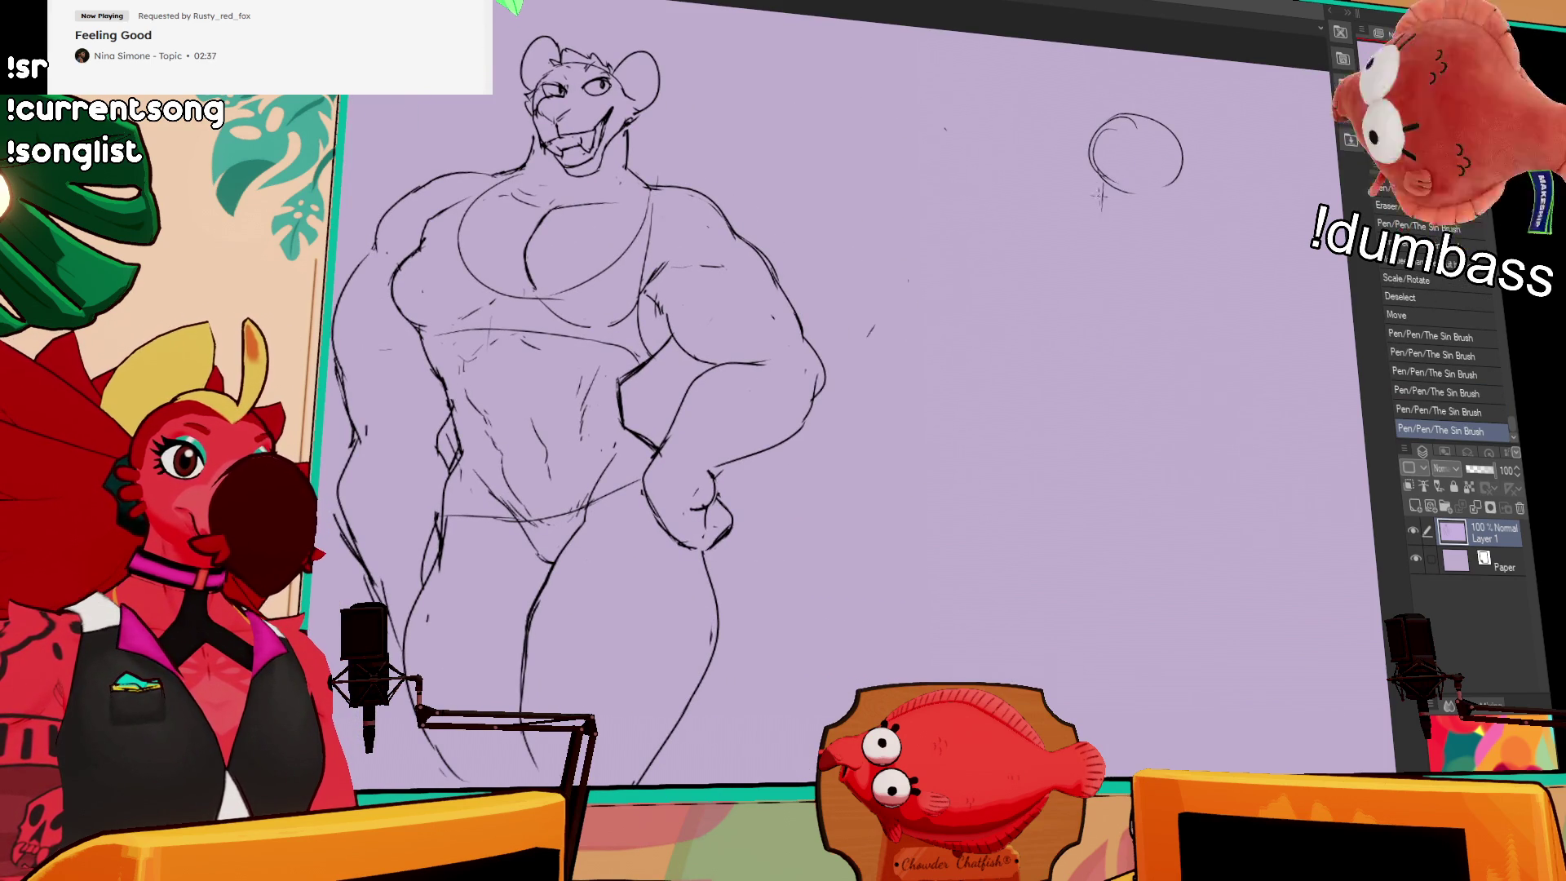
{"action": "left_click_drag", "start_coordinate": [1175, 173], "coordinate": [1171, 244]}
{"action": "mouse_move", "coordinate": [1097, 208]}
{"action": "left_mouse_down"}
{"action": "mouse_move", "coordinate": [971, 261]}
{"action": "mouse_move", "coordinate": [987, 267]}
{"action": "left_mouse_up"}
{"action": "left_click_drag", "start_coordinate": [1150, 210], "coordinate": [1241, 265]}
{"action": "left_click_drag", "start_coordinate": [1231, 308], "coordinate": [987, 292]}
Step: Extend the left shoulder line down-left and sketch the arm left of the torso
{"action": "left_click_drag", "start_coordinate": [824, 208], "coordinate": [739, 245]}
{"action": "left_click_drag", "start_coordinate": [781, 220], "coordinate": [703, 258]}
{"action": "left_click_drag", "start_coordinate": [820, 204], "coordinate": [739, 253]}
{"action": "mouse_move", "coordinate": [744, 243]}
{"action": "left_mouse_down"}
{"action": "mouse_move", "coordinate": [634, 308]}
{"action": "mouse_move", "coordinate": [608, 418]}
{"action": "left_mouse_up"}
{"action": "mouse_move", "coordinate": [624, 416]}
{"action": "left_mouse_down"}
{"action": "mouse_move", "coordinate": [765, 321]}
{"action": "mouse_move", "coordinate": [757, 437]}
{"action": "left_mouse_up"}
{"action": "mouse_move", "coordinate": [747, 308]}
{"action": "left_mouse_down"}
{"action": "mouse_move", "coordinate": [873, 485]}
{"action": "mouse_move", "coordinate": [810, 440]}
{"action": "left_mouse_up"}
{"action": "key", "text": "ctrl+z"}
{"action": "key", "text": "ctrl+z"}
Step: Draw the long right back contour and the torso line down the back
{"action": "mouse_move", "coordinate": [1046, 328]}
{"action": "left_mouse_down"}
{"action": "mouse_move", "coordinate": [1029, 403]}
{"action": "mouse_move", "coordinate": [969, 508]}
{"action": "left_mouse_up"}
{"action": "left_click_drag", "start_coordinate": [811, 436], "coordinate": [752, 349]}
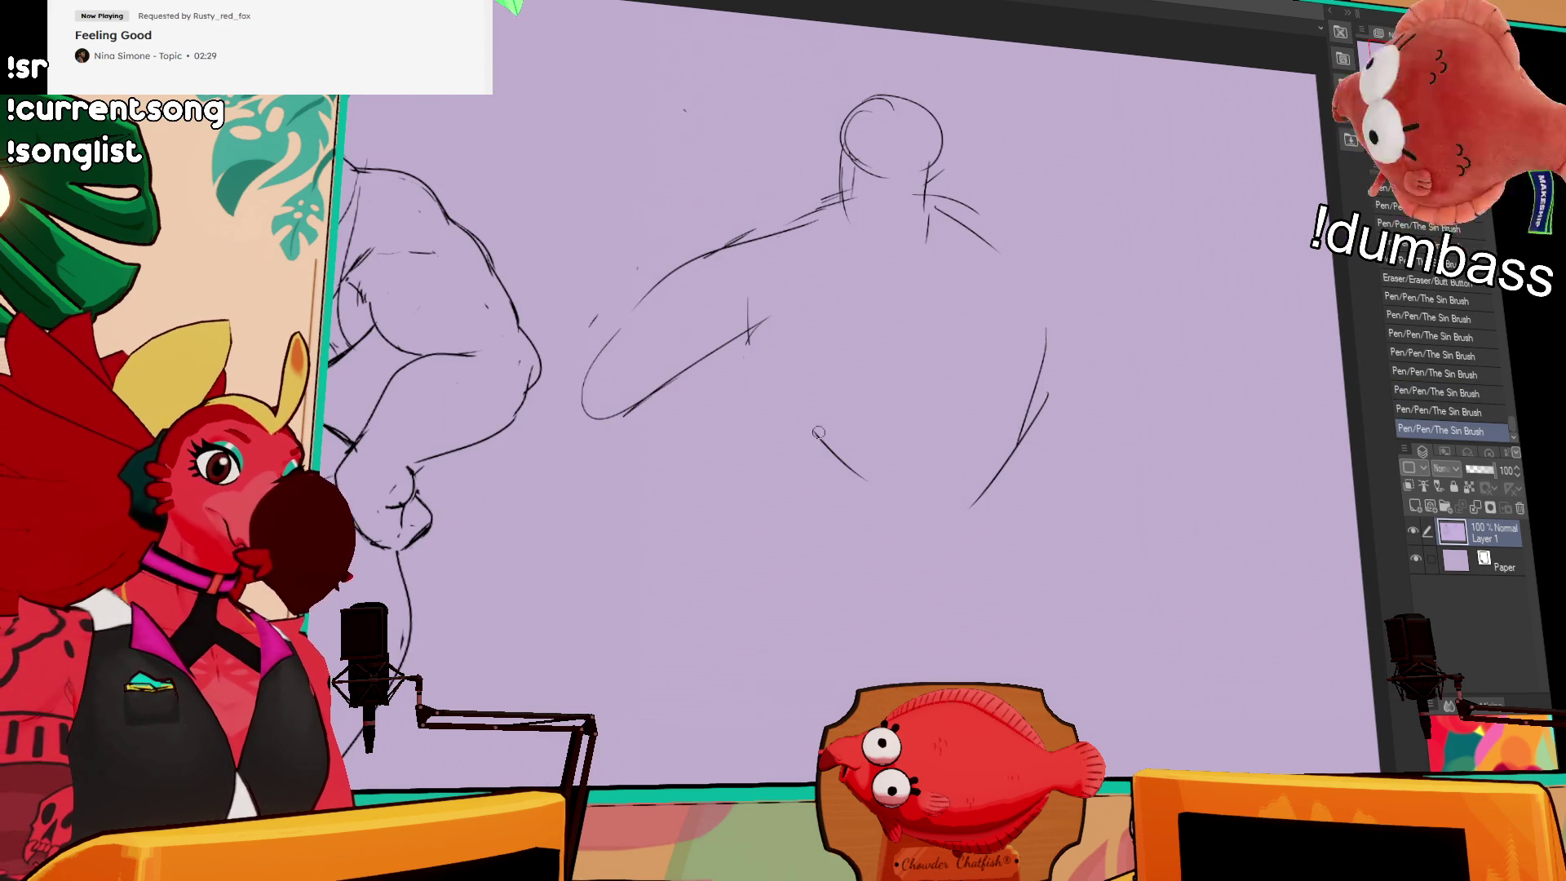
{"action": "mouse_move", "coordinate": [752, 282]}
{"action": "left_mouse_down"}
{"action": "mouse_move", "coordinate": [881, 440]}
{"action": "mouse_move", "coordinate": [967, 449]}
{"action": "left_mouse_up"}
{"action": "left_click_drag", "start_coordinate": [1048, 331], "coordinate": [956, 487]}
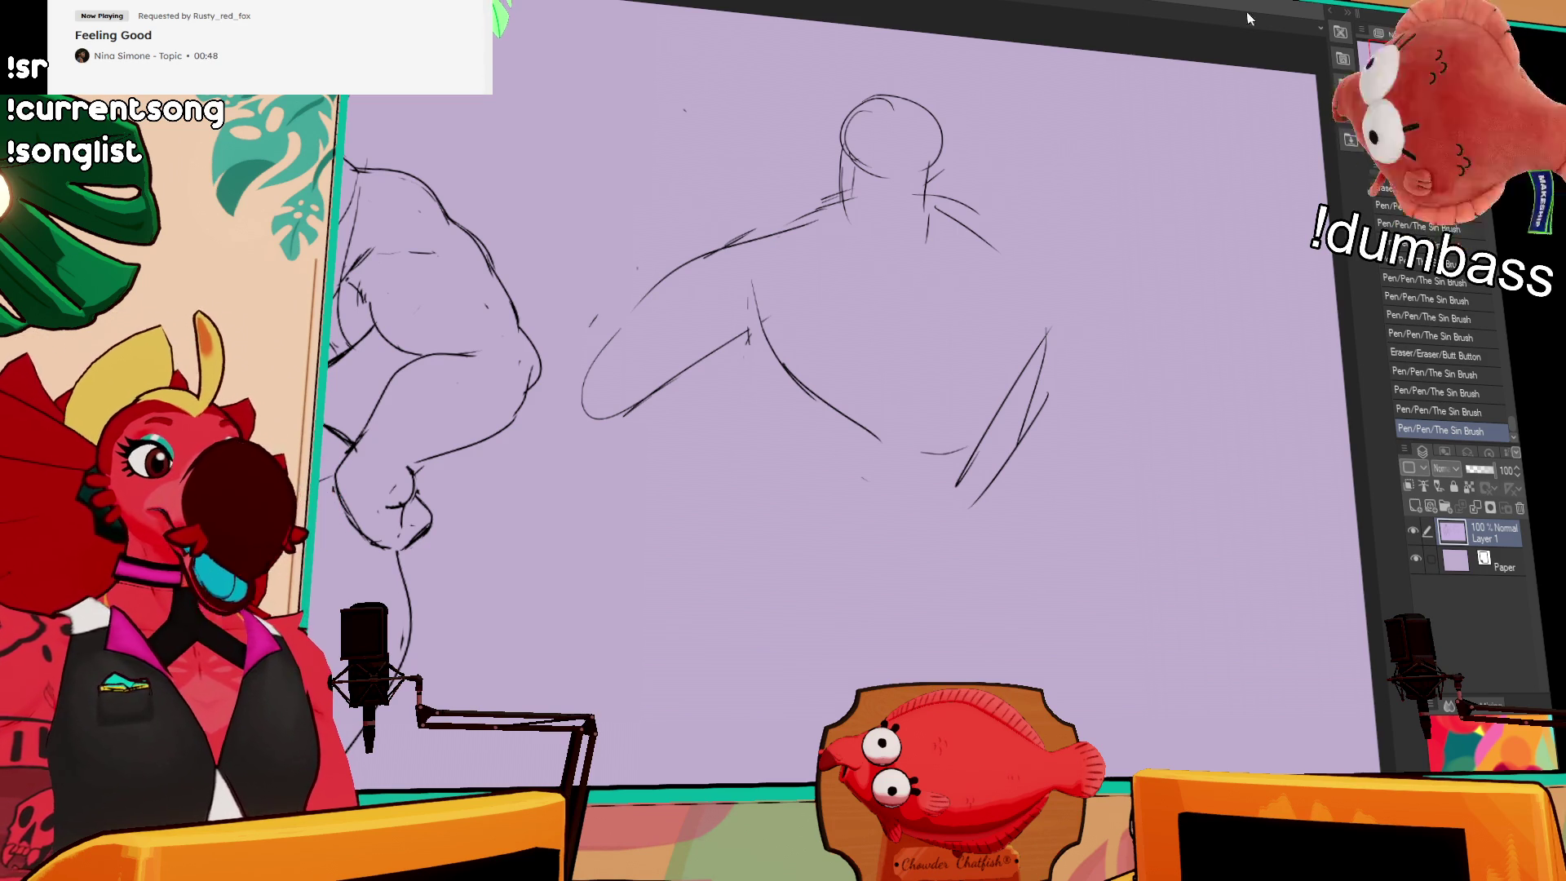
Step: Redraw the chest line further left and rework the right-side torso curves
{"action": "left_click_drag", "start_coordinate": [756, 300], "coordinate": [783, 380]}
{"action": "mouse_move", "coordinate": [738, 281]}
{"action": "left_mouse_down"}
{"action": "mouse_move", "coordinate": [811, 412]}
{"action": "mouse_move", "coordinate": [788, 388]}
{"action": "mouse_move", "coordinate": [897, 463]}
{"action": "left_mouse_up"}
{"action": "left_click_drag", "start_coordinate": [1044, 334], "coordinate": [962, 518]}
{"action": "left_click_drag", "start_coordinate": [1034, 392], "coordinate": [1042, 367]}
{"action": "left_click_drag", "start_coordinate": [1042, 307], "coordinate": [1024, 388]}
{"action": "left_click_drag", "start_coordinate": [1009, 461], "coordinate": [1048, 399]}
{"action": "left_click_drag", "start_coordinate": [1037, 343], "coordinate": [989, 432]}
Step: Rework the lower torso line and redraw the right torso contour as one line
{"action": "mouse_move", "coordinate": [857, 399]}
{"action": "left_mouse_down"}
{"action": "mouse_move", "coordinate": [832, 432]}
{"action": "mouse_move", "coordinate": [863, 465]}
{"action": "left_mouse_up"}
{"action": "mouse_move", "coordinate": [771, 371]}
{"action": "left_mouse_down"}
{"action": "mouse_move", "coordinate": [844, 436]}
{"action": "mouse_move", "coordinate": [800, 429]}
{"action": "mouse_move", "coordinate": [848, 445]}
{"action": "left_mouse_up"}
{"action": "mouse_move", "coordinate": [849, 444]}
{"action": "left_mouse_down"}
{"action": "mouse_move", "coordinate": [877, 464]}
{"action": "mouse_move", "coordinate": [861, 481]}
{"action": "left_mouse_up"}
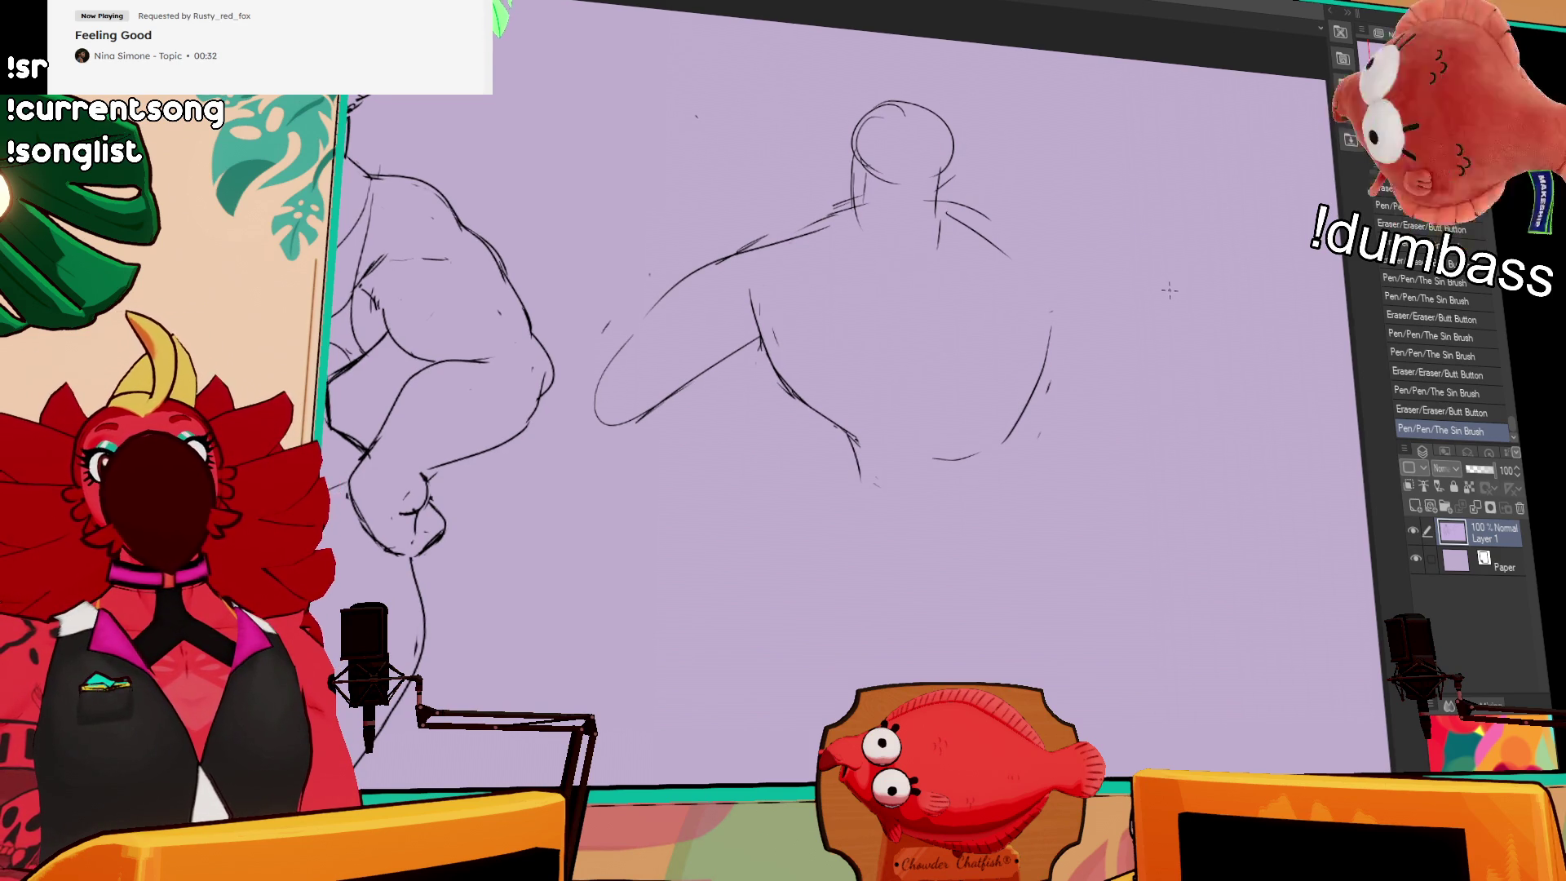
{"action": "left_click_drag", "start_coordinate": [1198, 290], "coordinate": [1203, 302]}
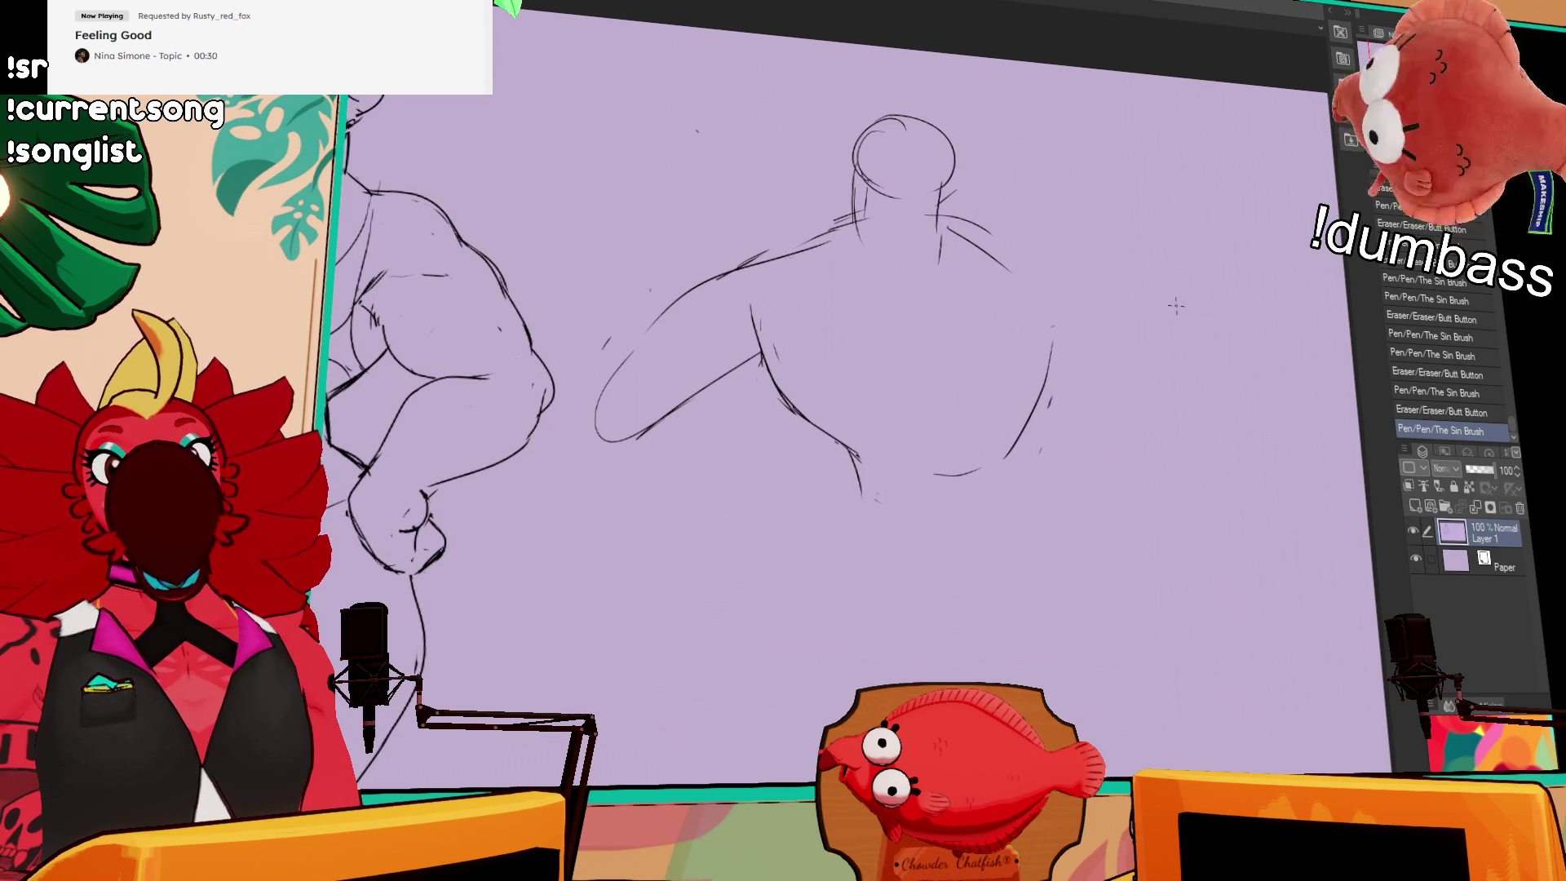
{"action": "left_click_drag", "start_coordinate": [1054, 338], "coordinate": [1019, 452]}
{"action": "left_click_drag", "start_coordinate": [852, 441], "coordinate": [860, 488]}
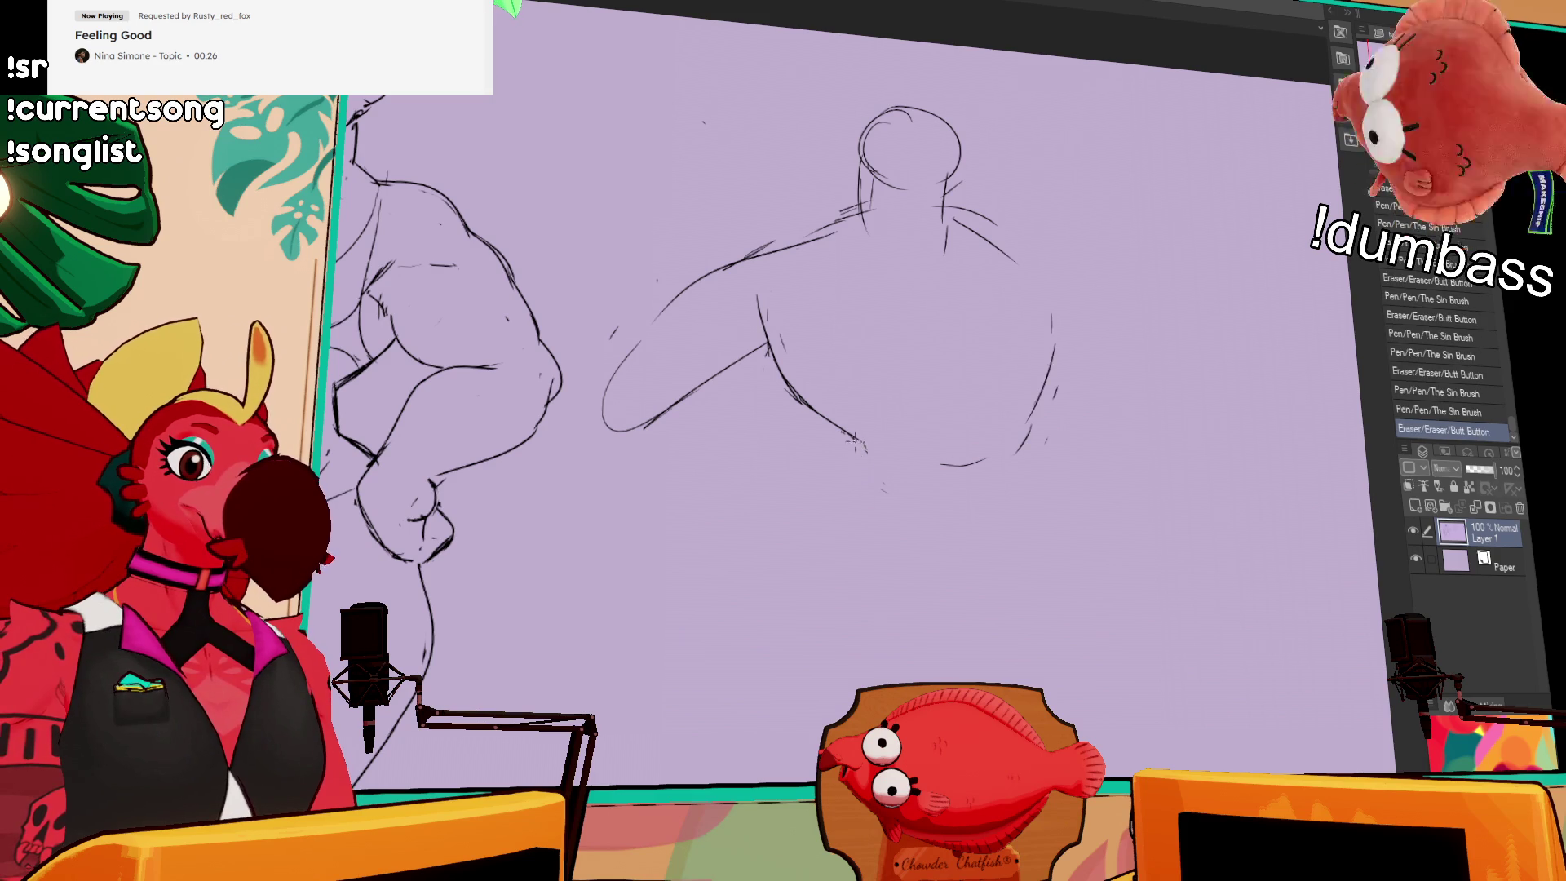
Step: Sketch the raised arm on the left, then lasso the second figure's head
{"action": "mouse_move", "coordinate": [795, 298]}
{"action": "left_mouse_down"}
{"action": "mouse_move", "coordinate": [744, 389]}
{"action": "mouse_move", "coordinate": [689, 424]}
{"action": "left_mouse_up"}
{"action": "mouse_move", "coordinate": [694, 424]}
{"action": "left_mouse_down"}
{"action": "mouse_move", "coordinate": [653, 306]}
{"action": "mouse_move", "coordinate": [738, 270]}
{"action": "left_mouse_up"}
{"action": "left_click_drag", "start_coordinate": [717, 391], "coordinate": [670, 412]}
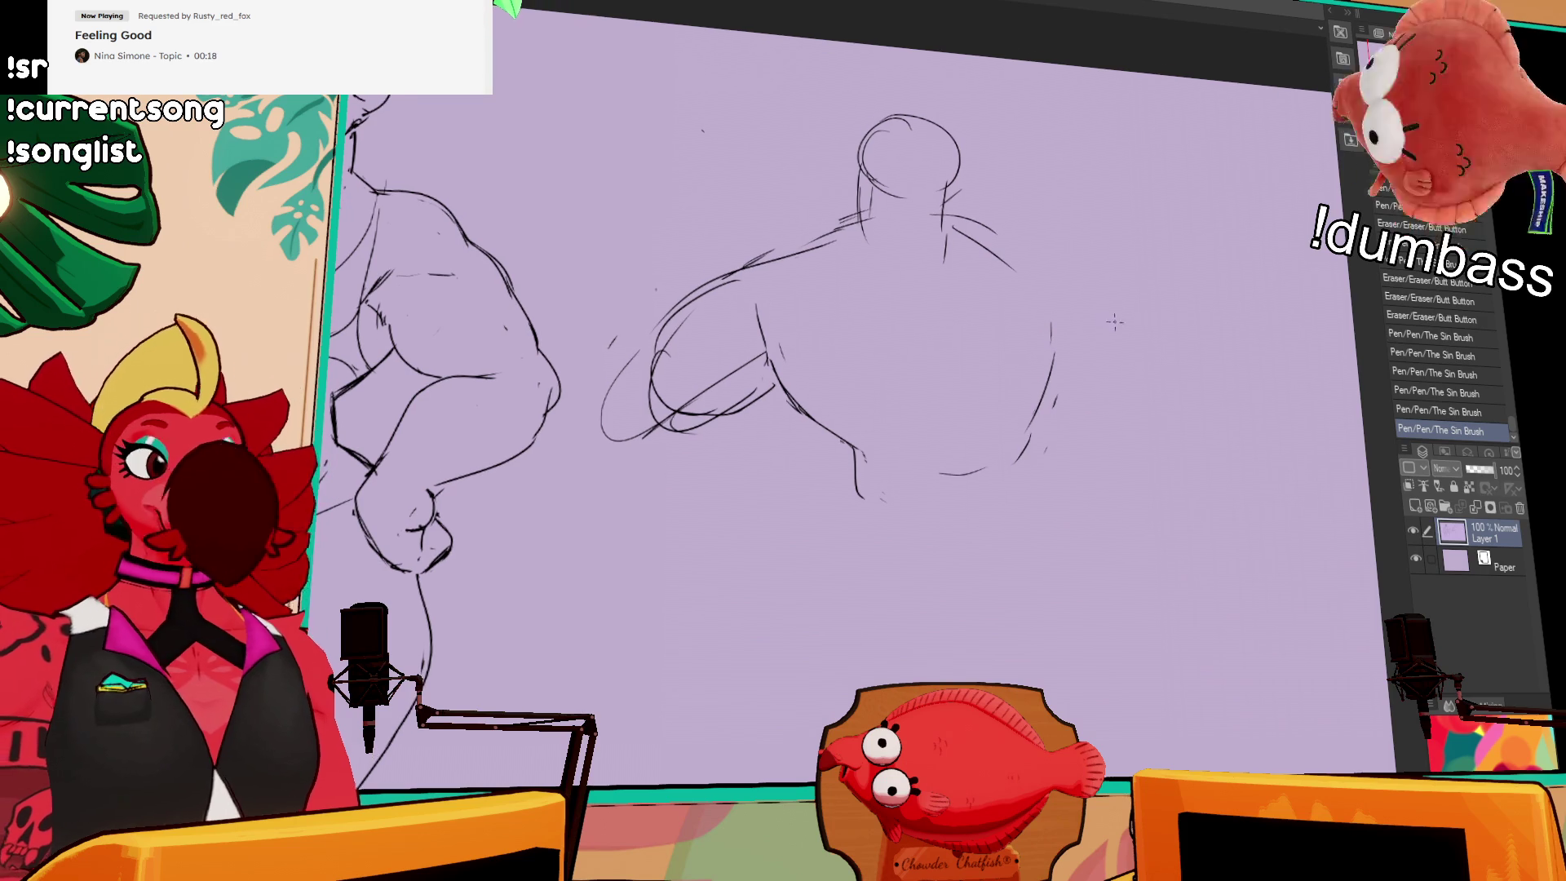
{"action": "mouse_move", "coordinate": [824, 286]}
{"action": "left_mouse_down"}
{"action": "mouse_move", "coordinate": [799, 262]}
{"action": "mouse_move", "coordinate": [733, 283]}
{"action": "mouse_move", "coordinate": [787, 238]}
{"action": "mouse_move", "coordinate": [855, 239]}
{"action": "mouse_move", "coordinate": [866, 211]}
{"action": "left_mouse_up"}
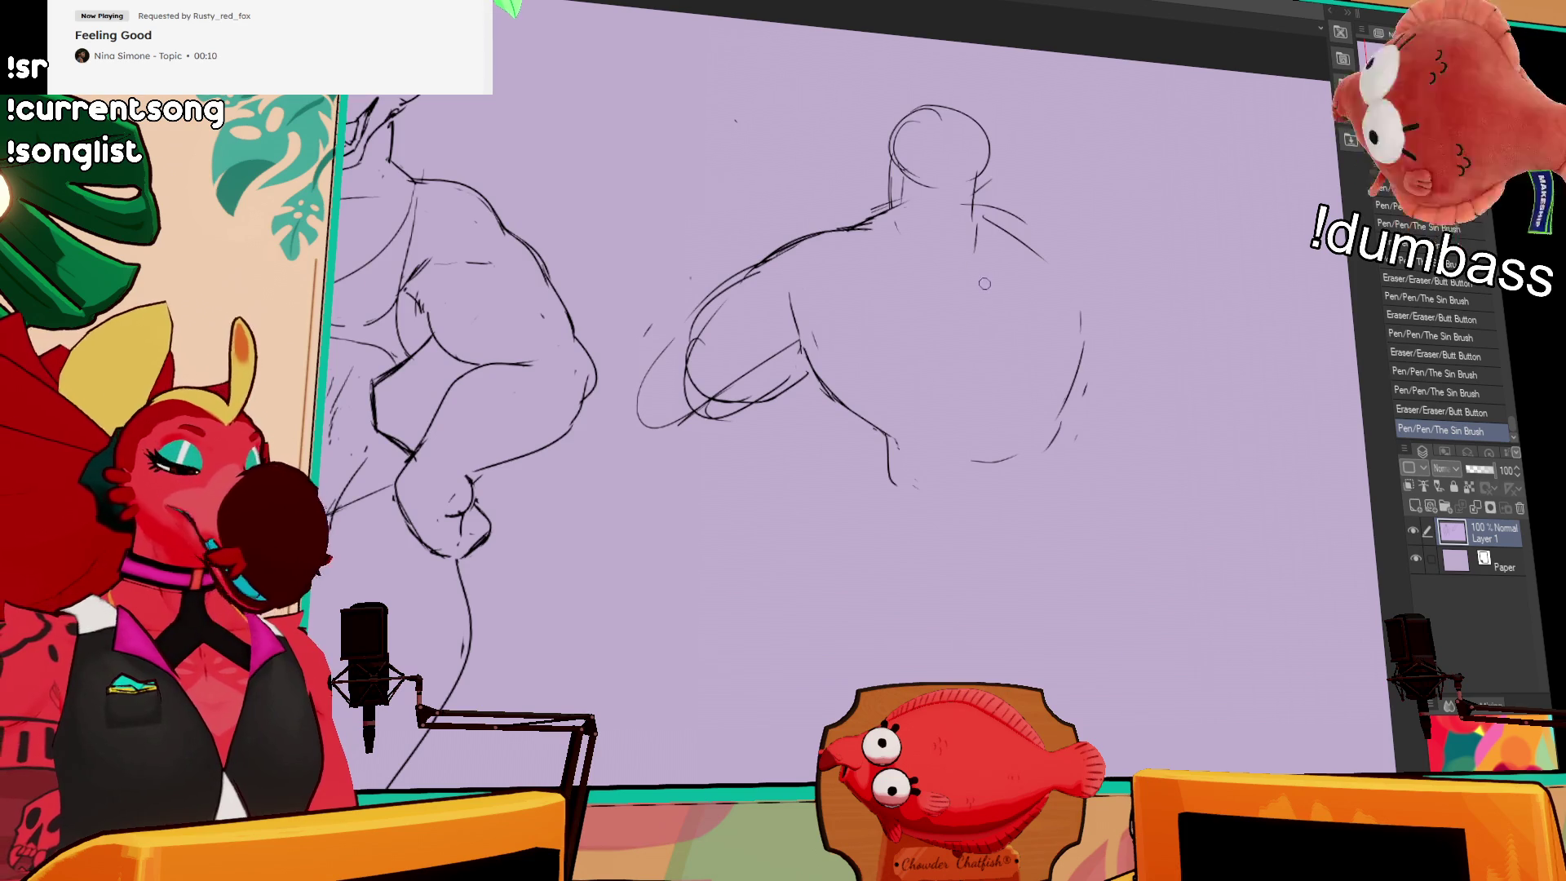
{"action": "mouse_move", "coordinate": [900, 216]}
{"action": "left_mouse_down"}
{"action": "mouse_move", "coordinate": [1026, 176]}
{"action": "mouse_move", "coordinate": [969, 229]}
{"action": "left_mouse_up"}
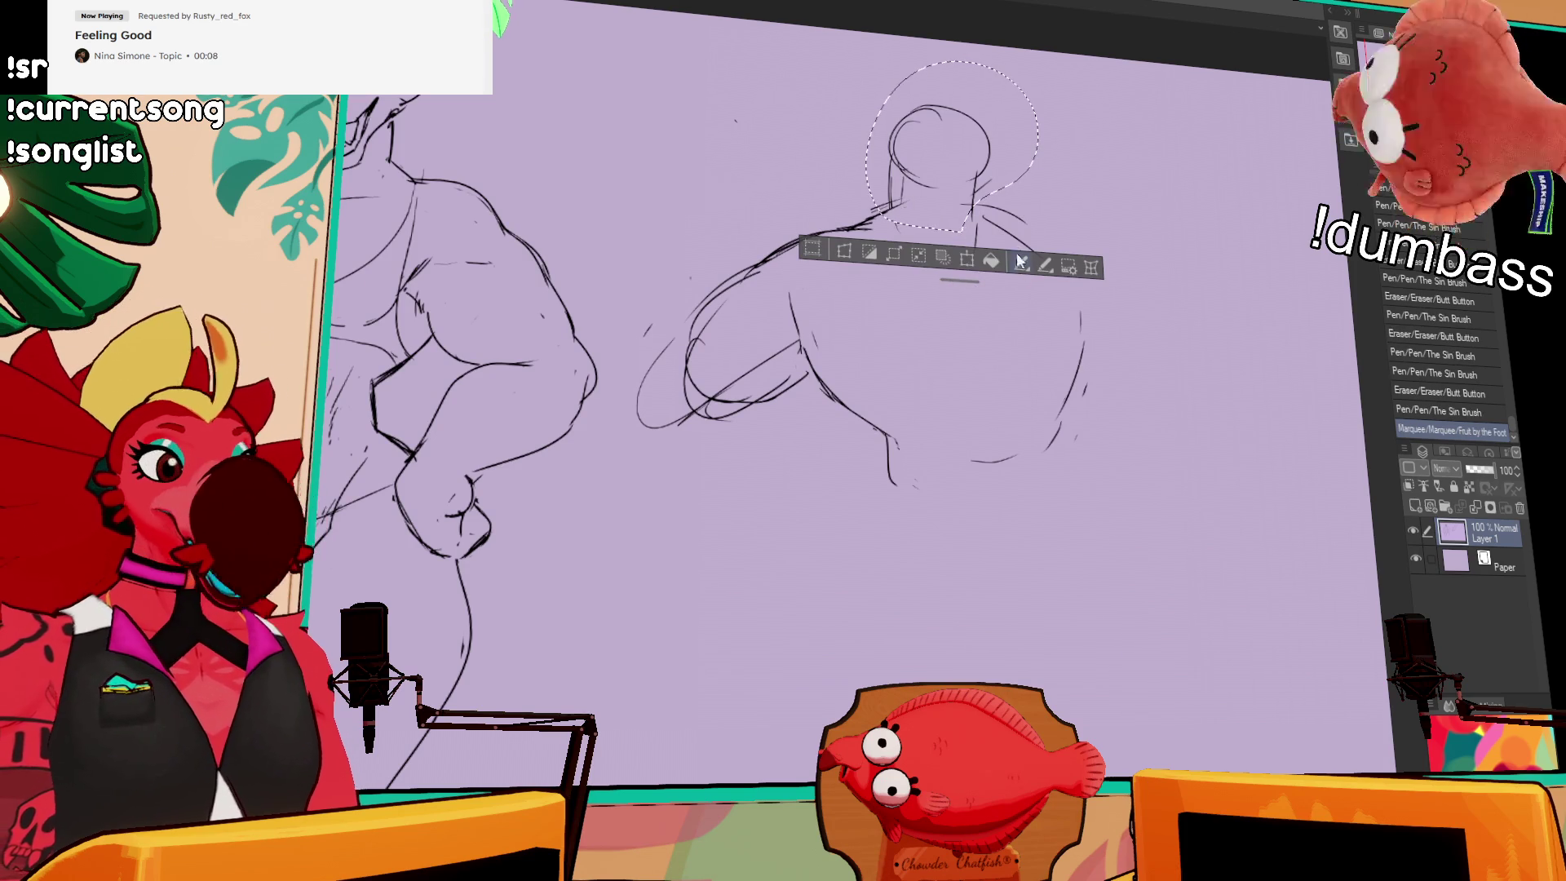
Step: Nudge the selected head into place, then redraw the neck lines and erase a stray mark atop the head
{"action": "left_click_drag", "start_coordinate": [889, 199], "coordinate": [881, 213]}
{"action": "key", "text": "ctrl+d"}
{"action": "mouse_move", "coordinate": [852, 226]}
{"action": "left_mouse_down"}
{"action": "mouse_move", "coordinate": [897, 206]}
{"action": "mouse_move", "coordinate": [893, 183]}
{"action": "mouse_move", "coordinate": [891, 219]}
{"action": "left_mouse_up"}
{"action": "left_click_drag", "start_coordinate": [886, 207], "coordinate": [977, 256]}
{"action": "mouse_move", "coordinate": [975, 224]}
{"action": "left_mouse_down"}
{"action": "mouse_move", "coordinate": [975, 254]}
{"action": "mouse_move", "coordinate": [975, 231]}
{"action": "left_mouse_up"}
{"action": "left_click_drag", "start_coordinate": [979, 171], "coordinate": [976, 239]}
{"action": "left_click_drag", "start_coordinate": [971, 110], "coordinate": [981, 120]}
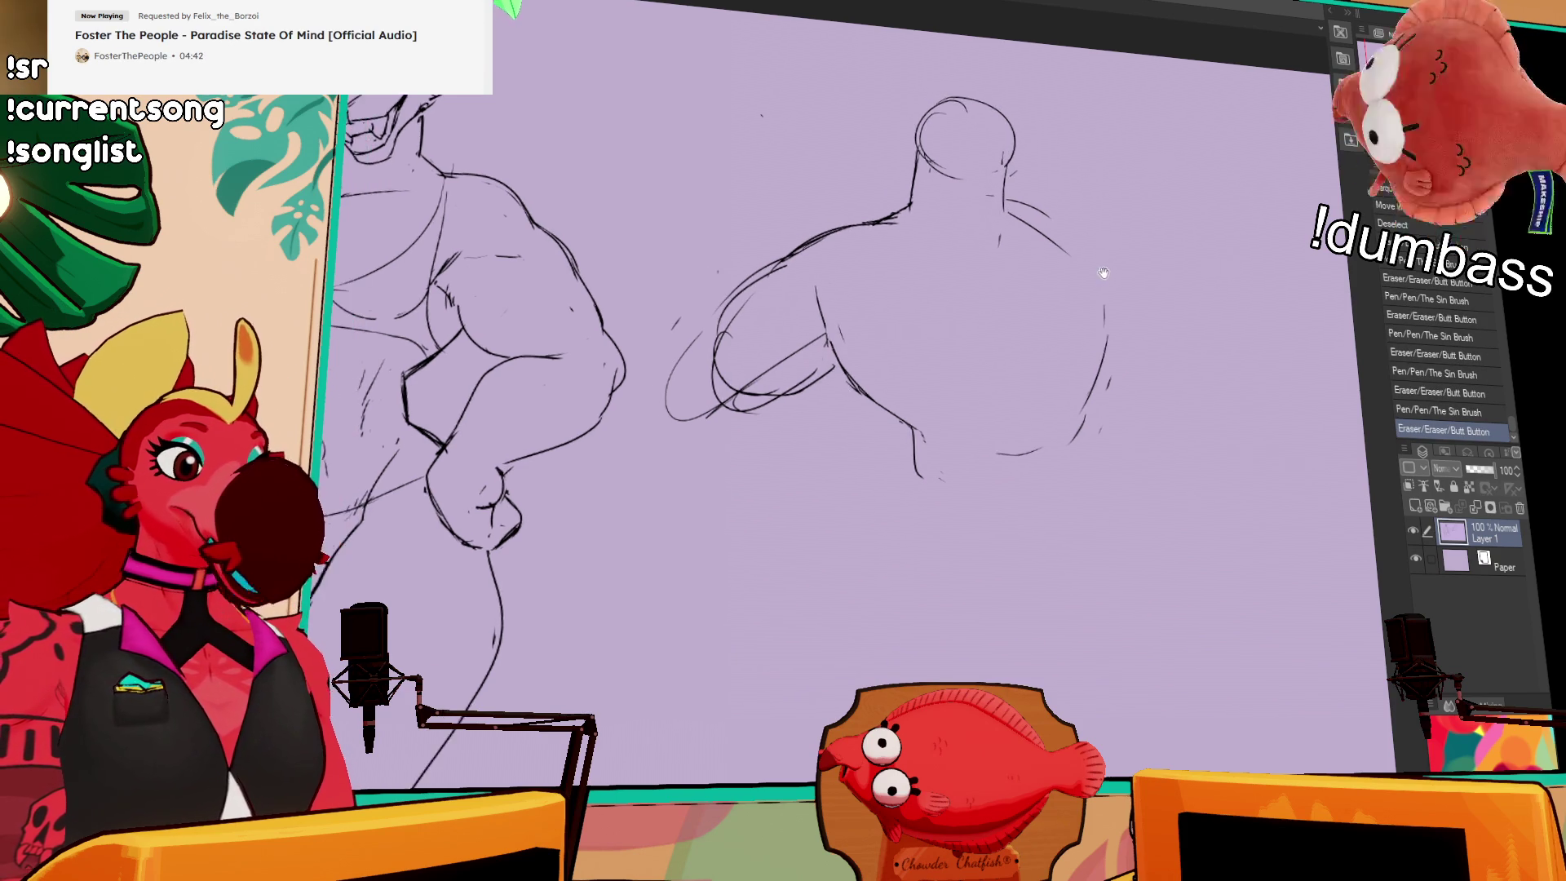
Step: Retry the left arm line several times, then erase and redraw the strokes near the arm
{"action": "left_click_drag", "start_coordinate": [801, 385], "coordinate": [888, 370]}
{"action": "left_click_drag", "start_coordinate": [779, 310], "coordinate": [739, 440]}
{"action": "key", "text": "ctrl+z"}
{"action": "left_click_drag", "start_coordinate": [774, 330], "coordinate": [730, 437]}
{"action": "key", "text": "ctrl+z"}
{"action": "key", "text": "ctrl+z"}
{"action": "mouse_move", "coordinate": [779, 330]}
{"action": "left_mouse_down"}
{"action": "mouse_move", "coordinate": [726, 457]}
{"action": "mouse_move", "coordinate": [728, 434]}
{"action": "mouse_move", "coordinate": [751, 456]}
{"action": "mouse_move", "coordinate": [856, 383]}
{"action": "mouse_move", "coordinate": [767, 444]}
{"action": "left_mouse_up"}
{"action": "key", "text": "ctrl+z"}
{"action": "left_click_drag", "start_coordinate": [840, 383], "coordinate": [783, 433]}
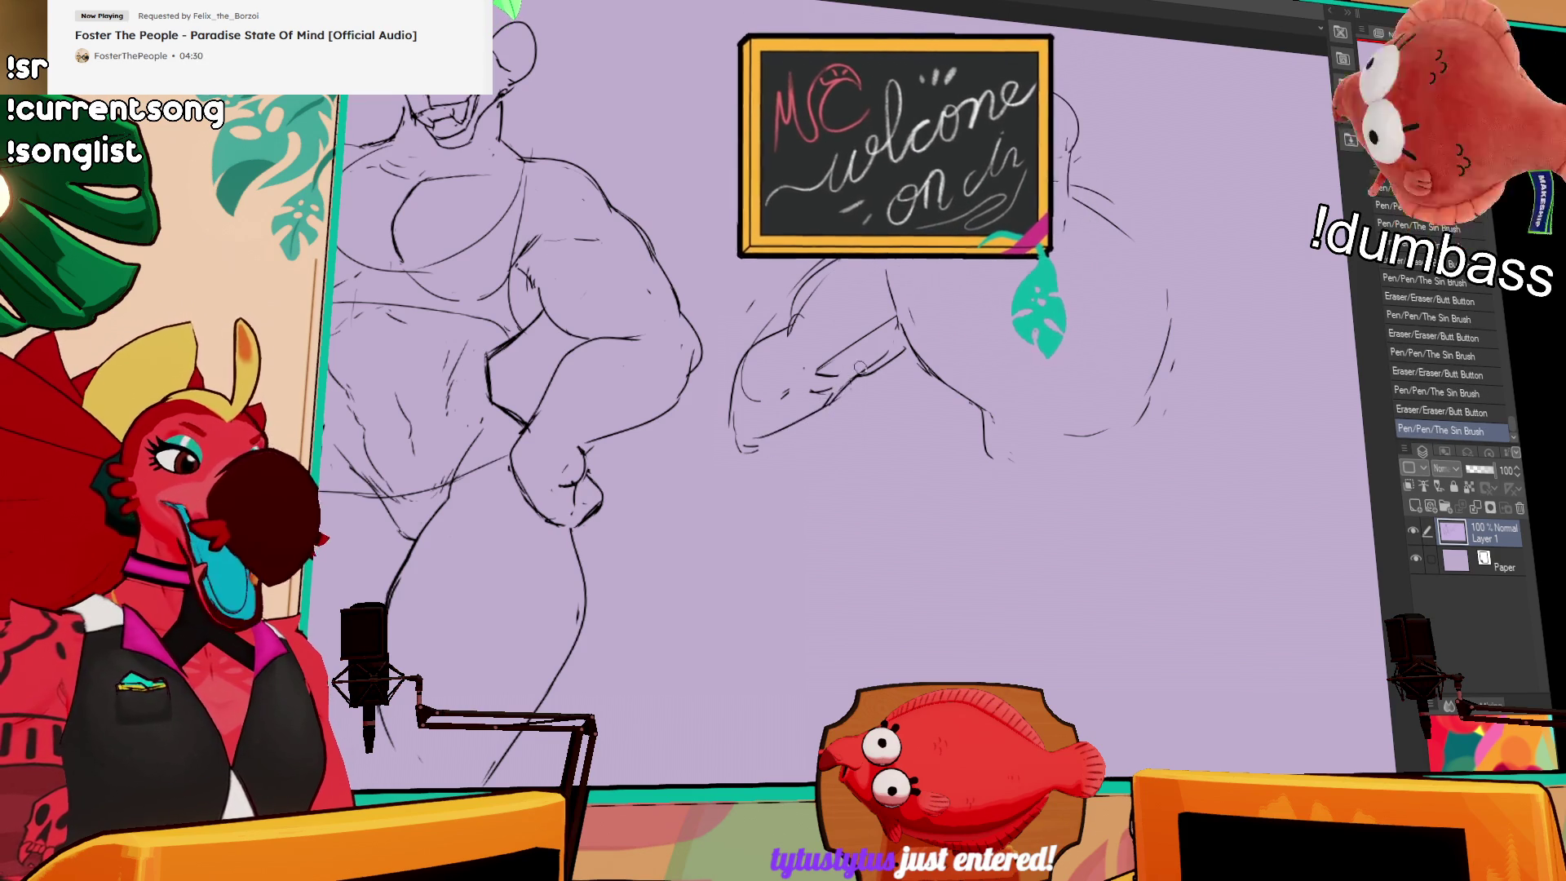
{"action": "left_click_drag", "start_coordinate": [853, 363], "coordinate": [863, 369]}
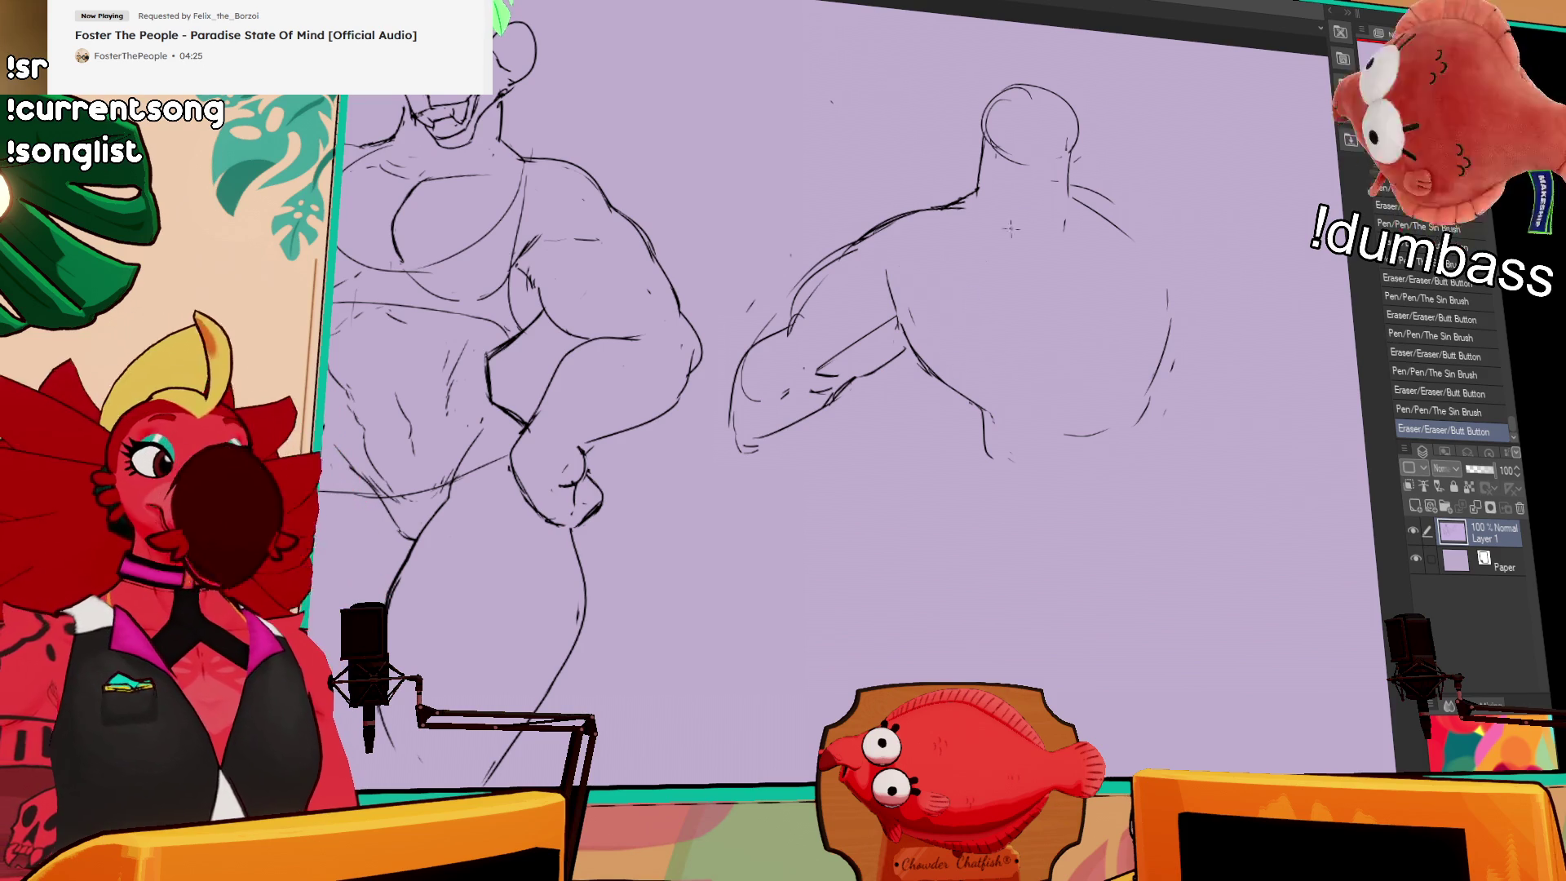
Step: Redo the back-view figure's centre back line and left torso contour, then lasso the whole figure
{"action": "mouse_move", "coordinate": [1180, 216]}
{"action": "left_mouse_down"}
{"action": "mouse_move", "coordinate": [1081, 278]}
{"action": "mouse_move", "coordinate": [1022, 373]}
{"action": "mouse_move", "coordinate": [1052, 448]}
{"action": "left_mouse_up"}
{"action": "left_click_drag", "start_coordinate": [1030, 392], "coordinate": [1041, 413]}
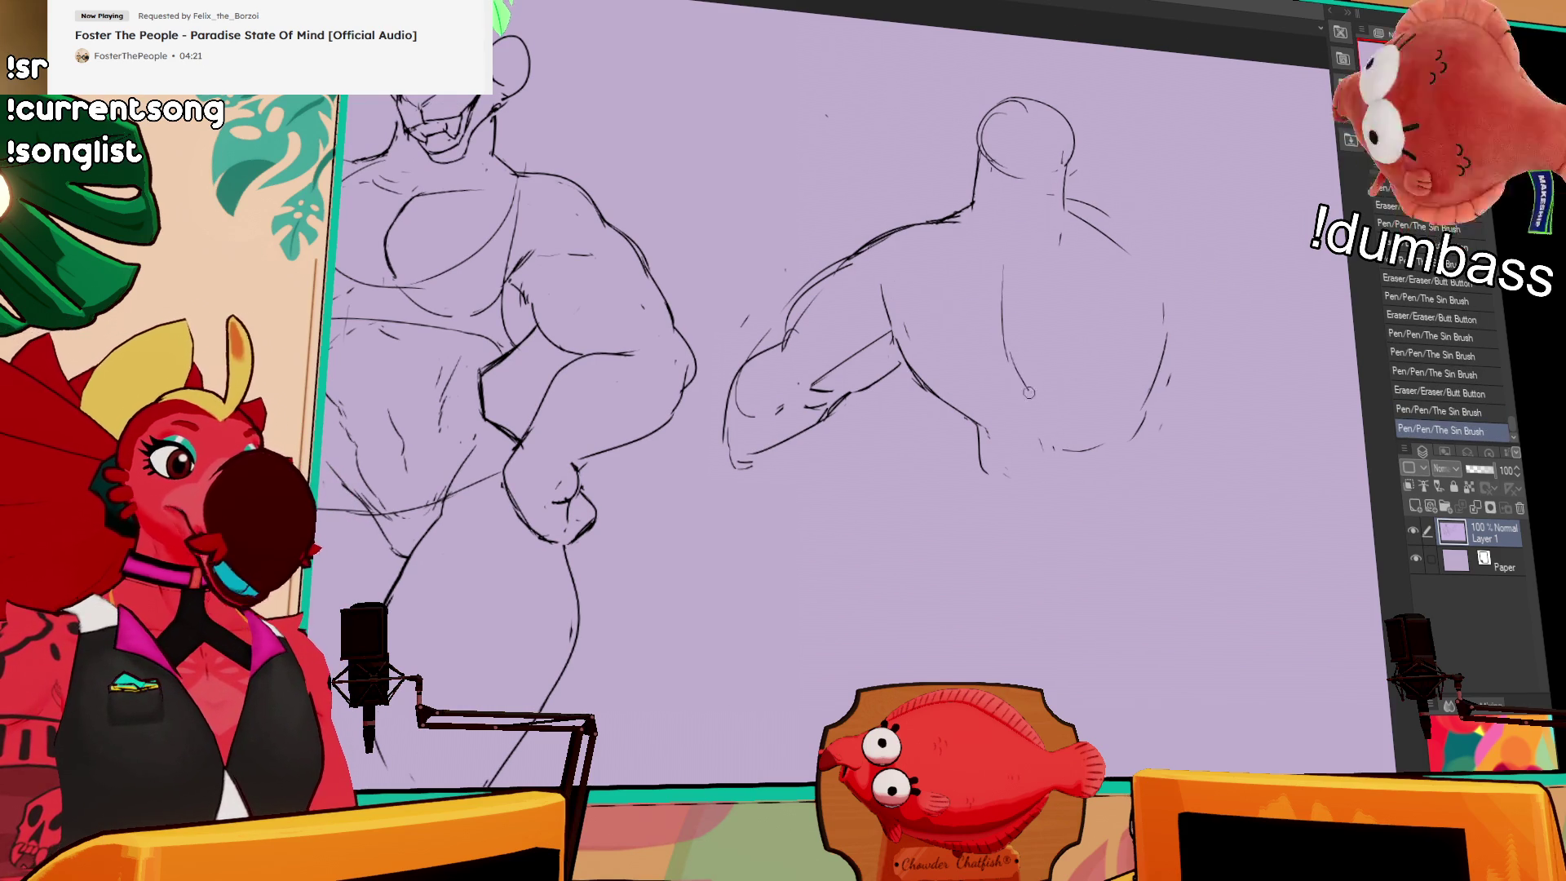
{"action": "left_click_drag", "start_coordinate": [1108, 248], "coordinate": [1026, 297]}
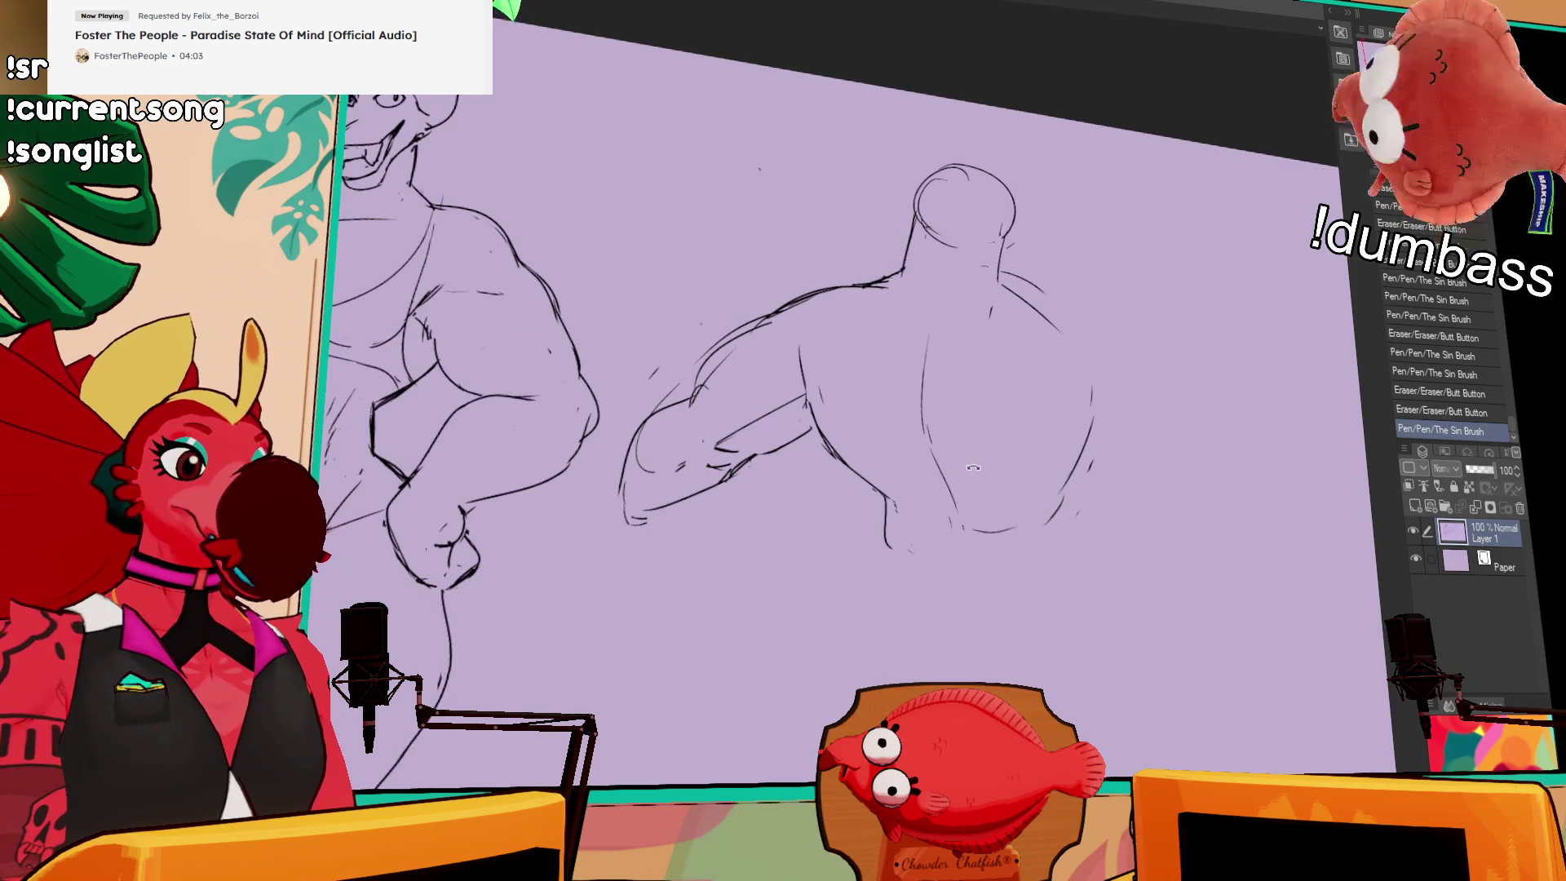
{"action": "mouse_move", "coordinate": [922, 326]}
{"action": "left_mouse_down"}
{"action": "mouse_move", "coordinate": [954, 489]}
{"action": "mouse_move", "coordinate": [989, 449]}
{"action": "left_mouse_up"}
{"action": "key", "text": "ctrl+z"}
{"action": "left_click_drag", "start_coordinate": [808, 393], "coordinate": [816, 407]}
{"action": "left_click_drag", "start_coordinate": [792, 349], "coordinate": [899, 488]}
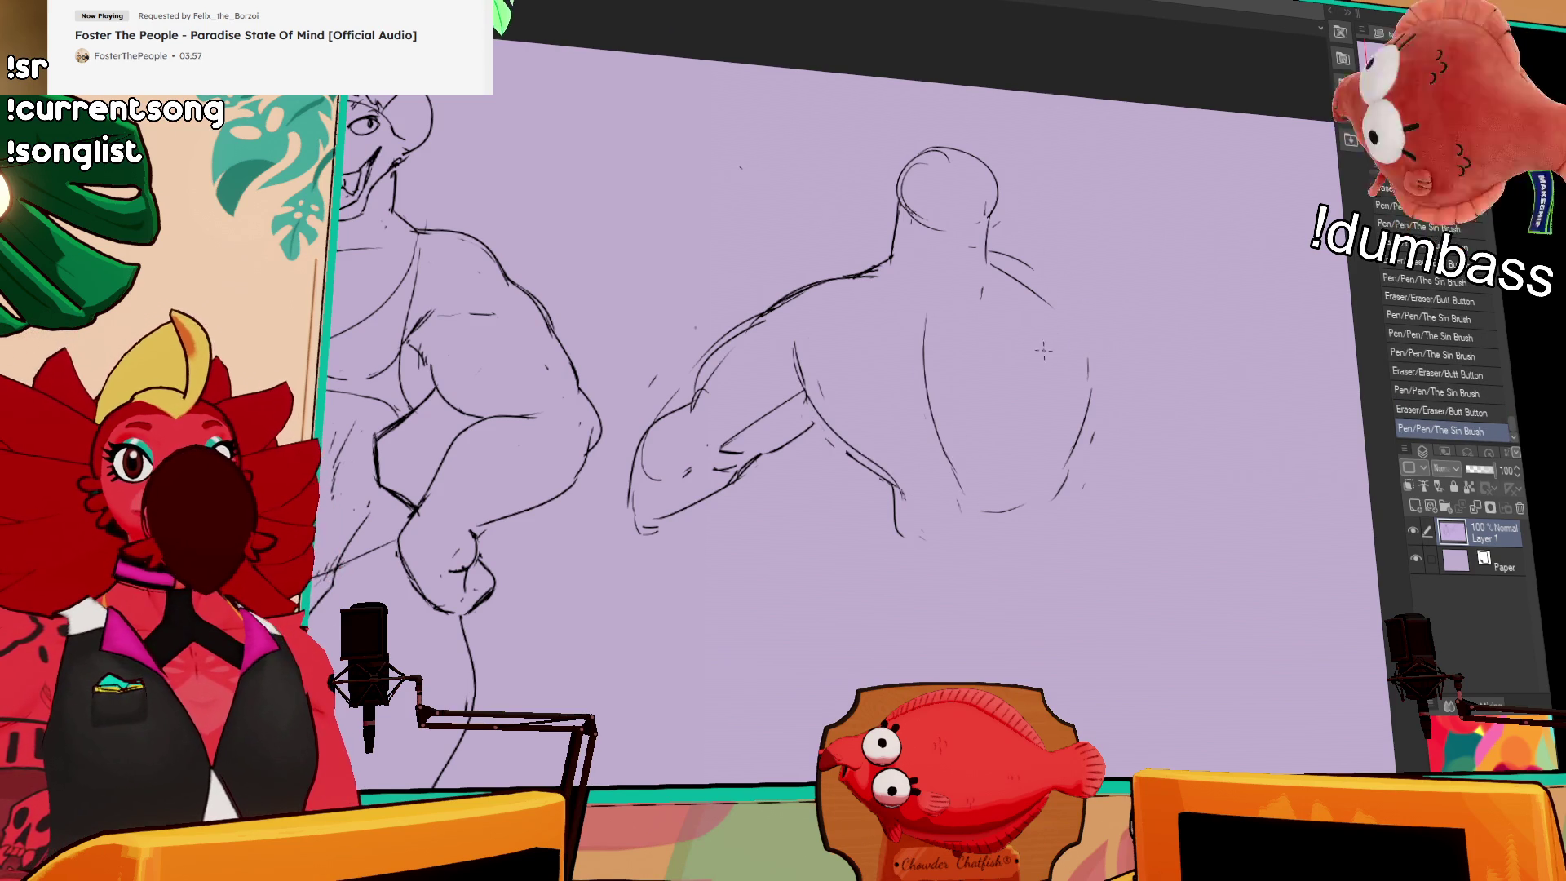
{"action": "mouse_move", "coordinate": [614, 555]}
{"action": "left_mouse_down"}
{"action": "mouse_move", "coordinate": [881, 211]}
{"action": "mouse_move", "coordinate": [975, 245]}
{"action": "mouse_move", "coordinate": [1097, 534]}
{"action": "left_mouse_up"}
{"action": "left_click_drag", "start_coordinate": [992, 574], "coordinate": [731, 563]}
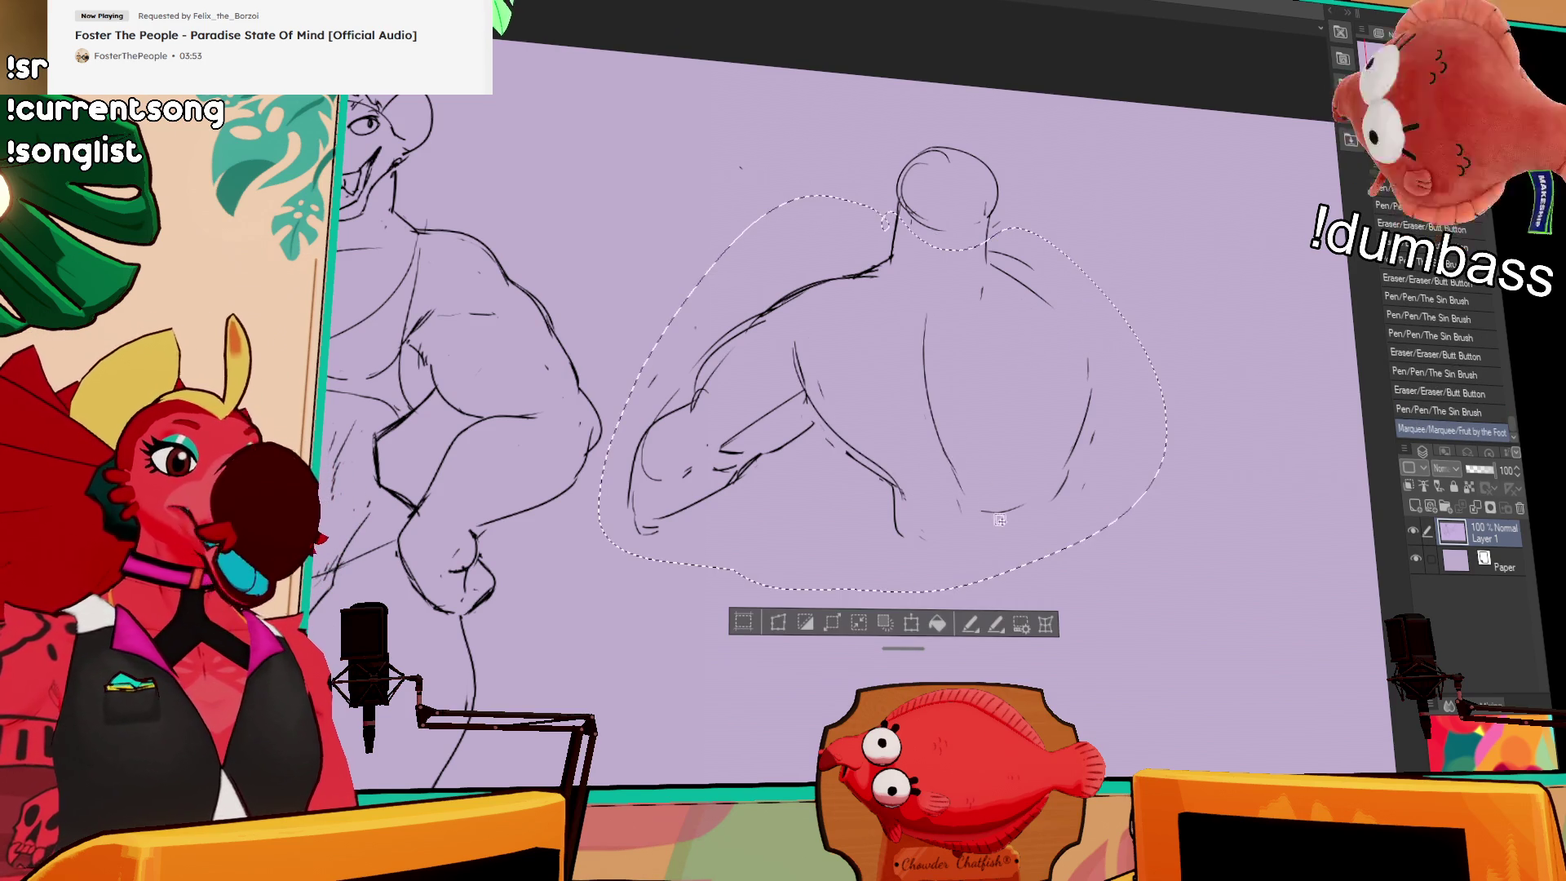
Step: Scale/Rotate the back-view figure slightly rightward, apply it, deselect, and erase stray lines beside the head
{"action": "left_click", "coordinate": [914, 625]}
{"action": "left_click_drag", "start_coordinate": [1150, 559], "coordinate": [1162, 565]}
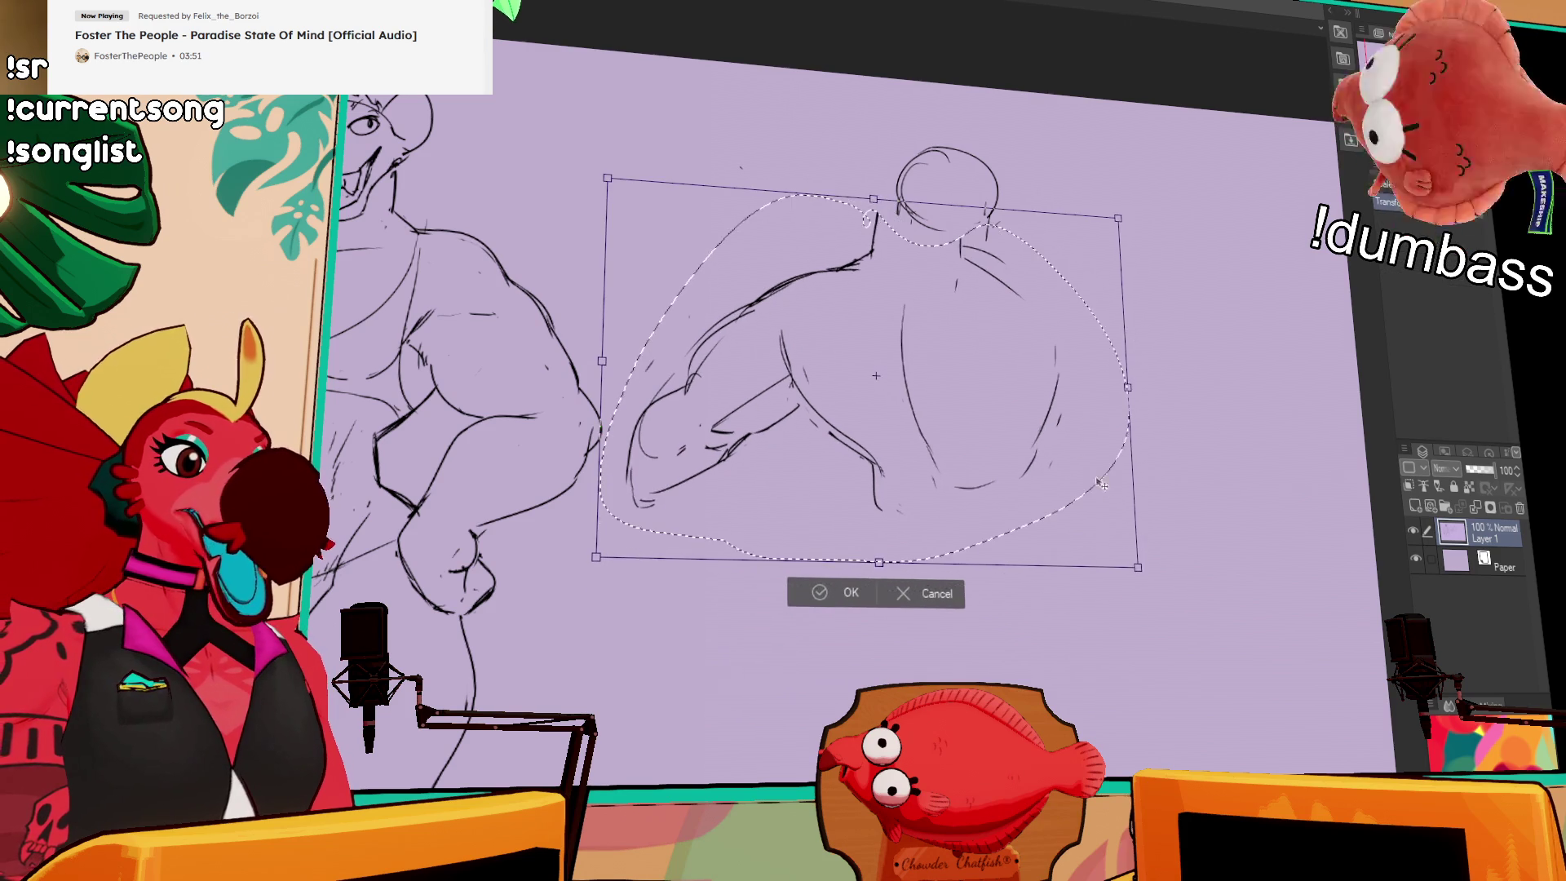
{"action": "left_click_drag", "start_coordinate": [1084, 434], "coordinate": [1114, 432]}
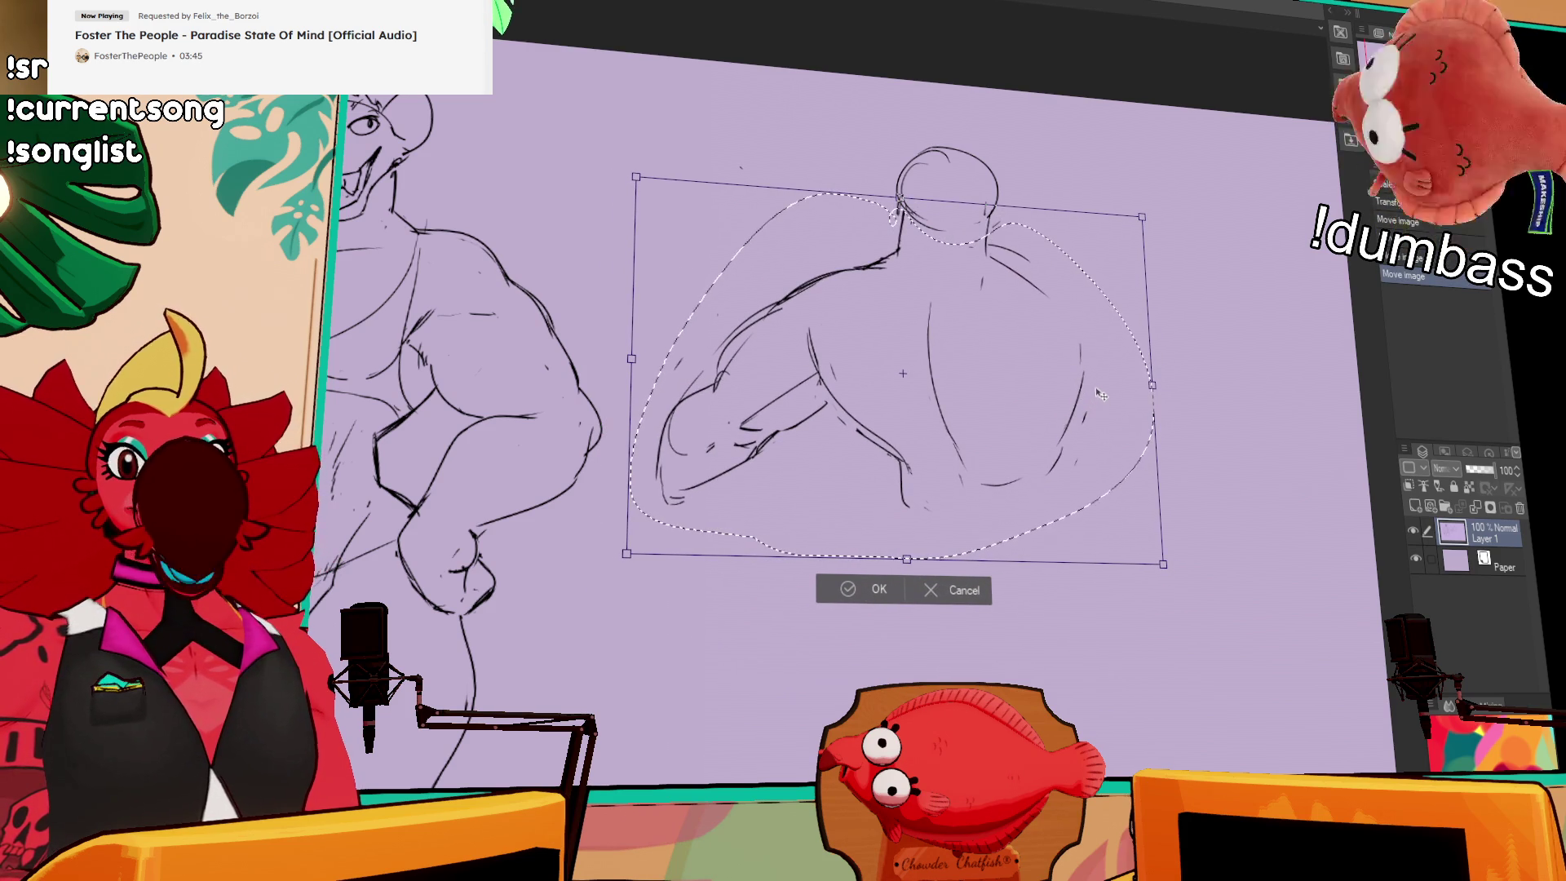
{"action": "key", "text": "Return"}
{"action": "key", "text": "ctrl+d"}
{"action": "mouse_move", "coordinate": [1174, 329]}
{"action": "left_mouse_down"}
{"action": "mouse_move", "coordinate": [641, 575]}
{"action": "mouse_move", "coordinate": [1085, 142]}
{"action": "mouse_move", "coordinate": [1124, 347]}
{"action": "mouse_move", "coordinate": [1110, 364]}
{"action": "left_mouse_up"}
{"action": "key", "text": "ctrl+d"}
{"action": "mouse_move", "coordinate": [927, 238]}
{"action": "left_mouse_down"}
{"action": "mouse_move", "coordinate": [921, 216]}
{"action": "mouse_move", "coordinate": [938, 233]}
{"action": "left_mouse_up"}
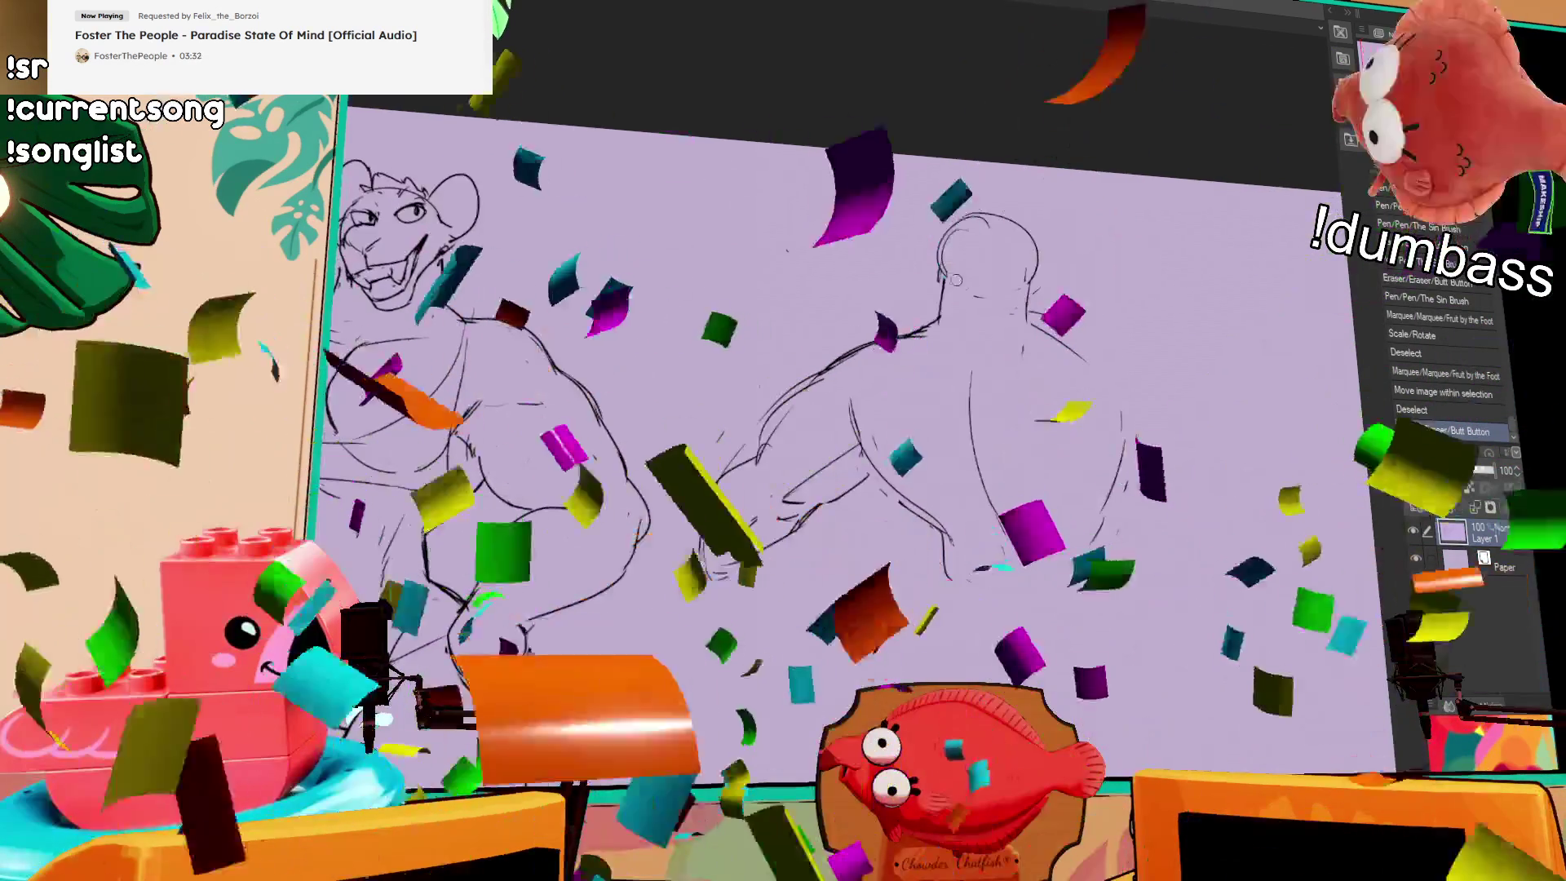
Step: Erase stray neck lines, then pen short strokes on the arm and contour strokes down the right side
{"action": "mouse_move", "coordinate": [958, 310]}
{"action": "left_mouse_down"}
{"action": "mouse_move", "coordinate": [944, 321]}
{"action": "mouse_move", "coordinate": [950, 259]}
{"action": "left_mouse_up"}
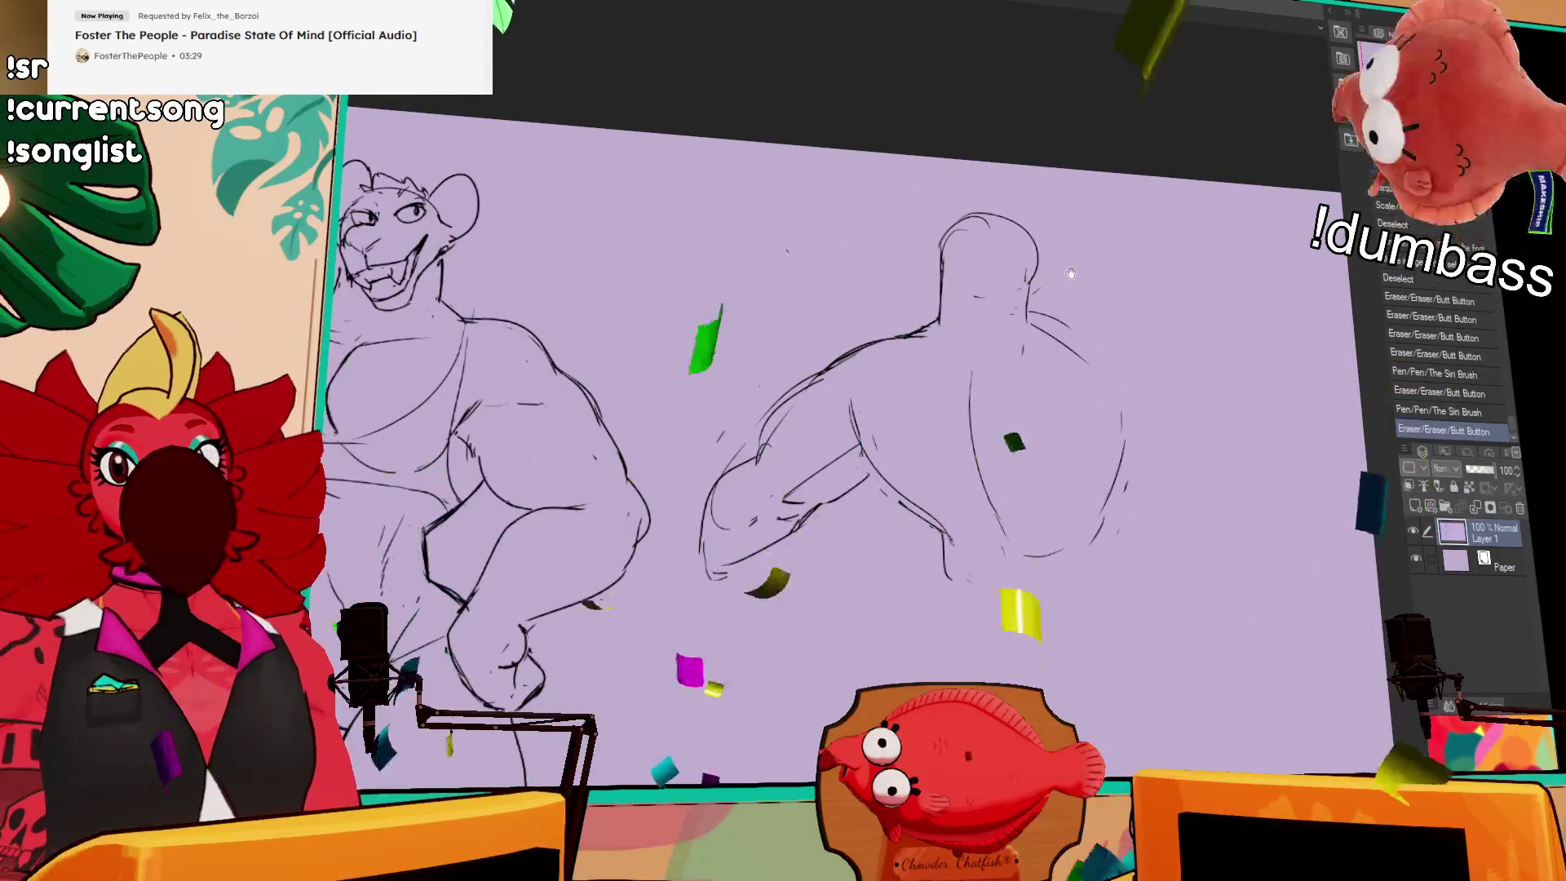
{"action": "left_click_drag", "start_coordinate": [1044, 281], "coordinate": [1073, 279]}
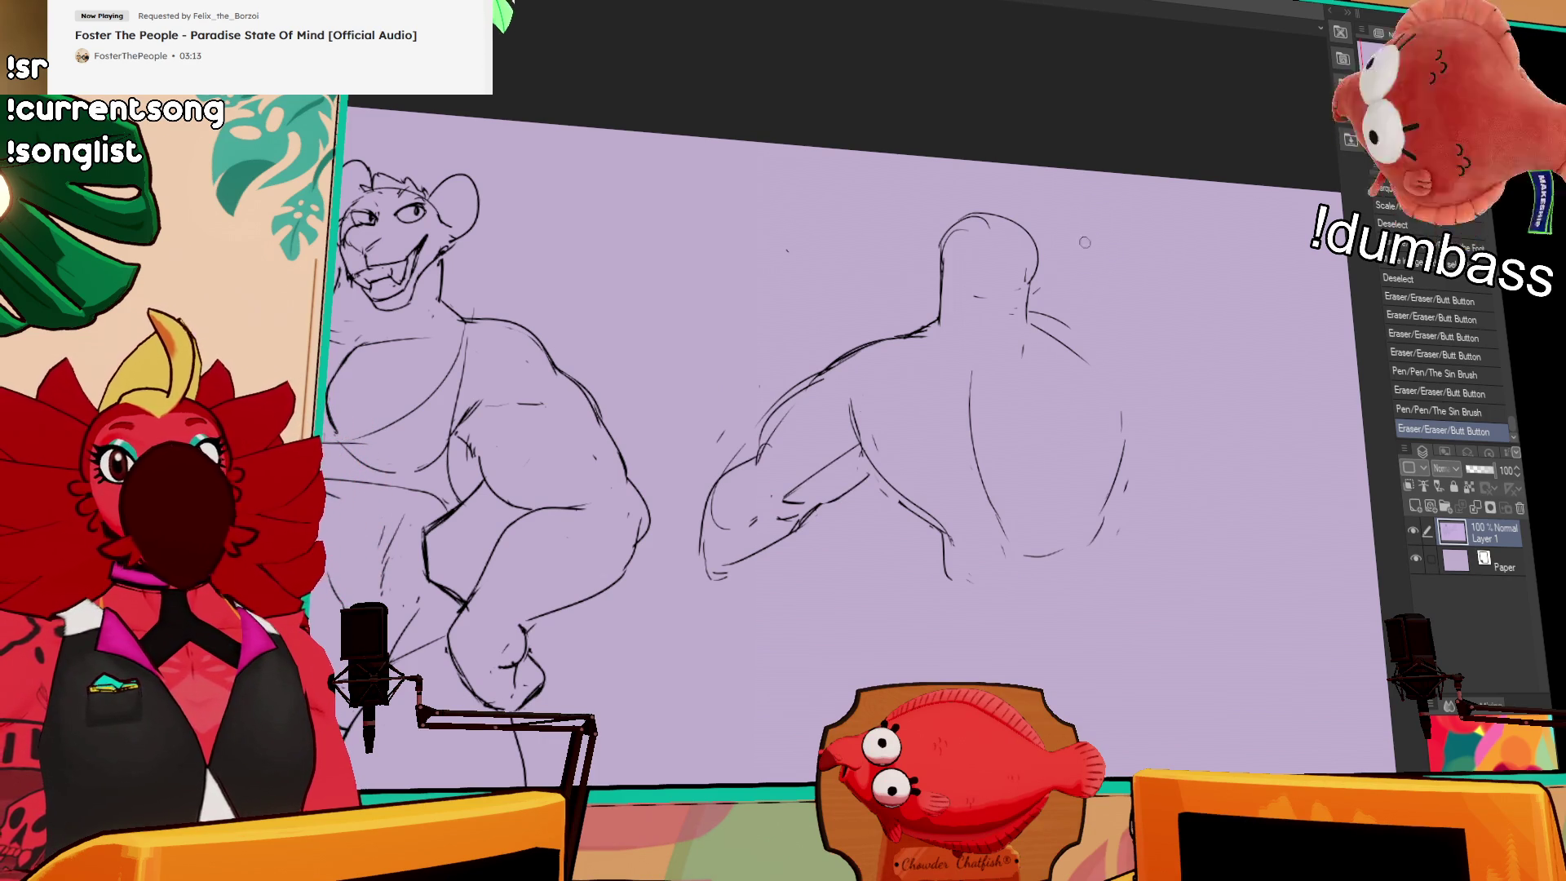
{"action": "left_click_drag", "start_coordinate": [990, 431], "coordinate": [999, 419]}
{"action": "left_click_drag", "start_coordinate": [800, 507], "coordinate": [884, 479]}
{"action": "left_click_drag", "start_coordinate": [1129, 393], "coordinate": [1140, 444]}
{"action": "left_click_drag", "start_coordinate": [1124, 428], "coordinate": [1152, 482]}
{"action": "mouse_move", "coordinate": [1129, 445]}
{"action": "left_mouse_down"}
{"action": "mouse_move", "coordinate": [1152, 479]}
{"action": "mouse_move", "coordinate": [1202, 421]}
{"action": "left_mouse_up"}
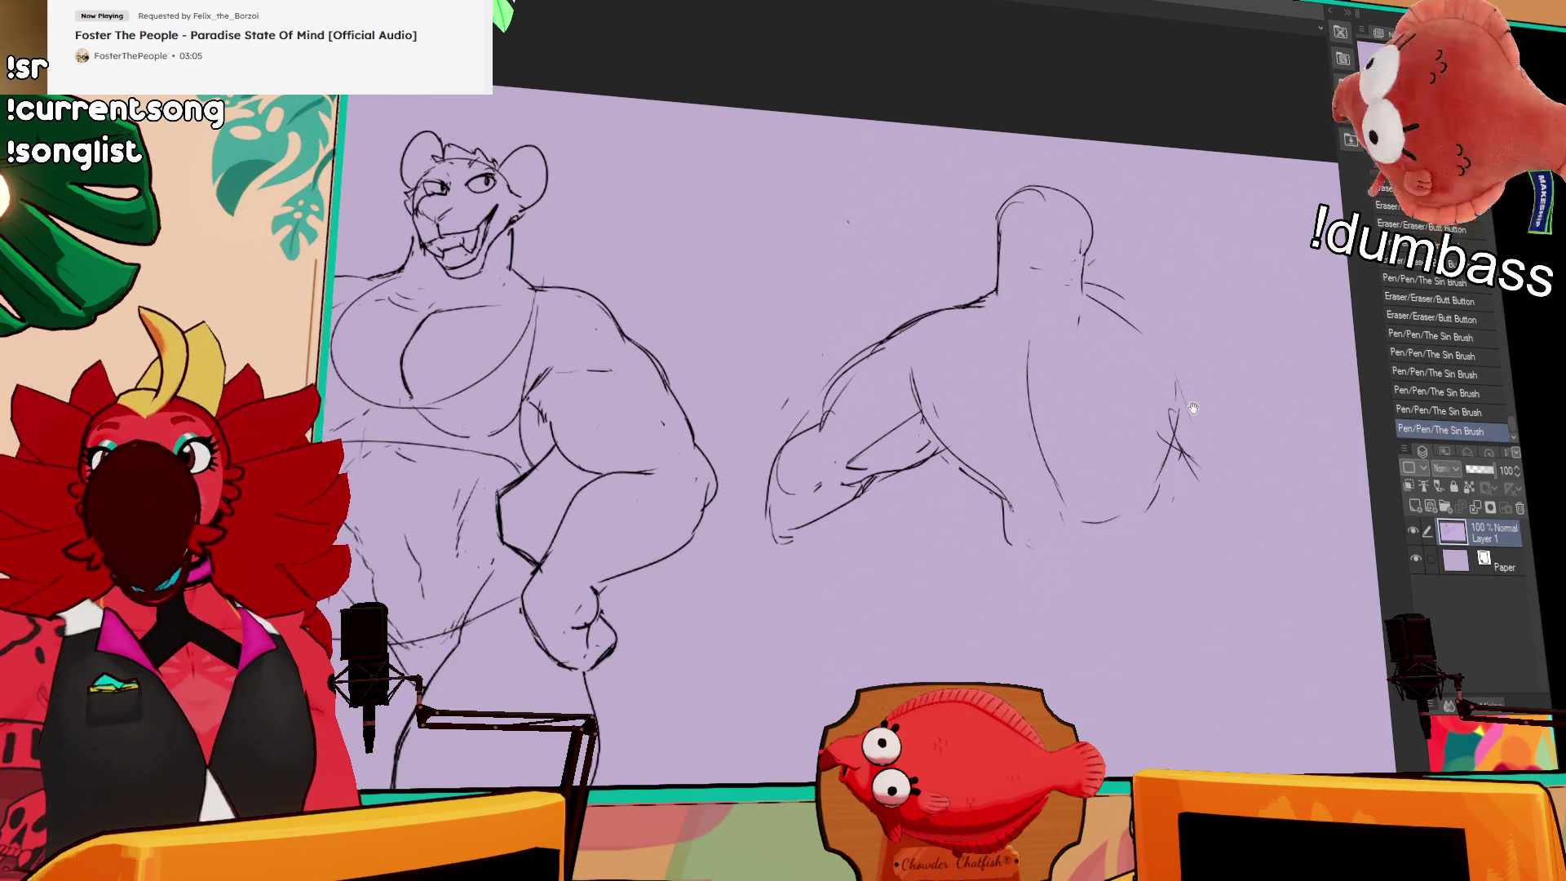
Step: Zoom in and redraw the front figure's nose and muzzle
{"action": "scroll", "coordinate": [1167, 347], "scroll_direction": "up", "scroll_amount": 2}
{"action": "left_click_drag", "start_coordinate": [734, 310], "coordinate": [942, 389]}
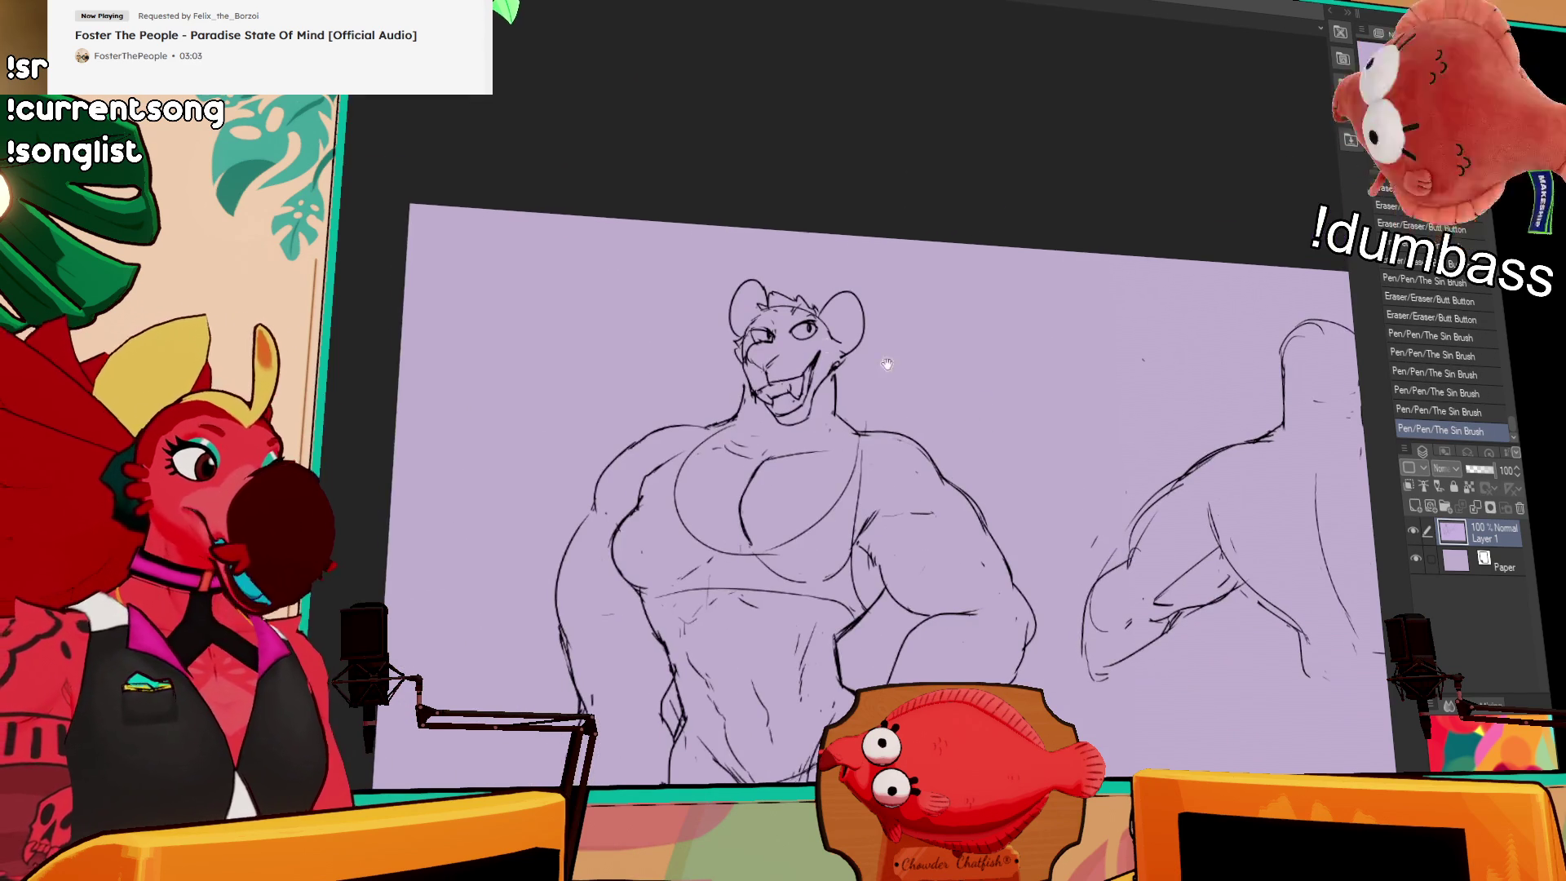
{"action": "mouse_move", "coordinate": [759, 356]}
{"action": "left_mouse_down"}
{"action": "mouse_move", "coordinate": [752, 367]}
{"action": "mouse_move", "coordinate": [779, 364]}
{"action": "mouse_move", "coordinate": [773, 353]}
{"action": "mouse_move", "coordinate": [785, 364]}
{"action": "left_mouse_up"}
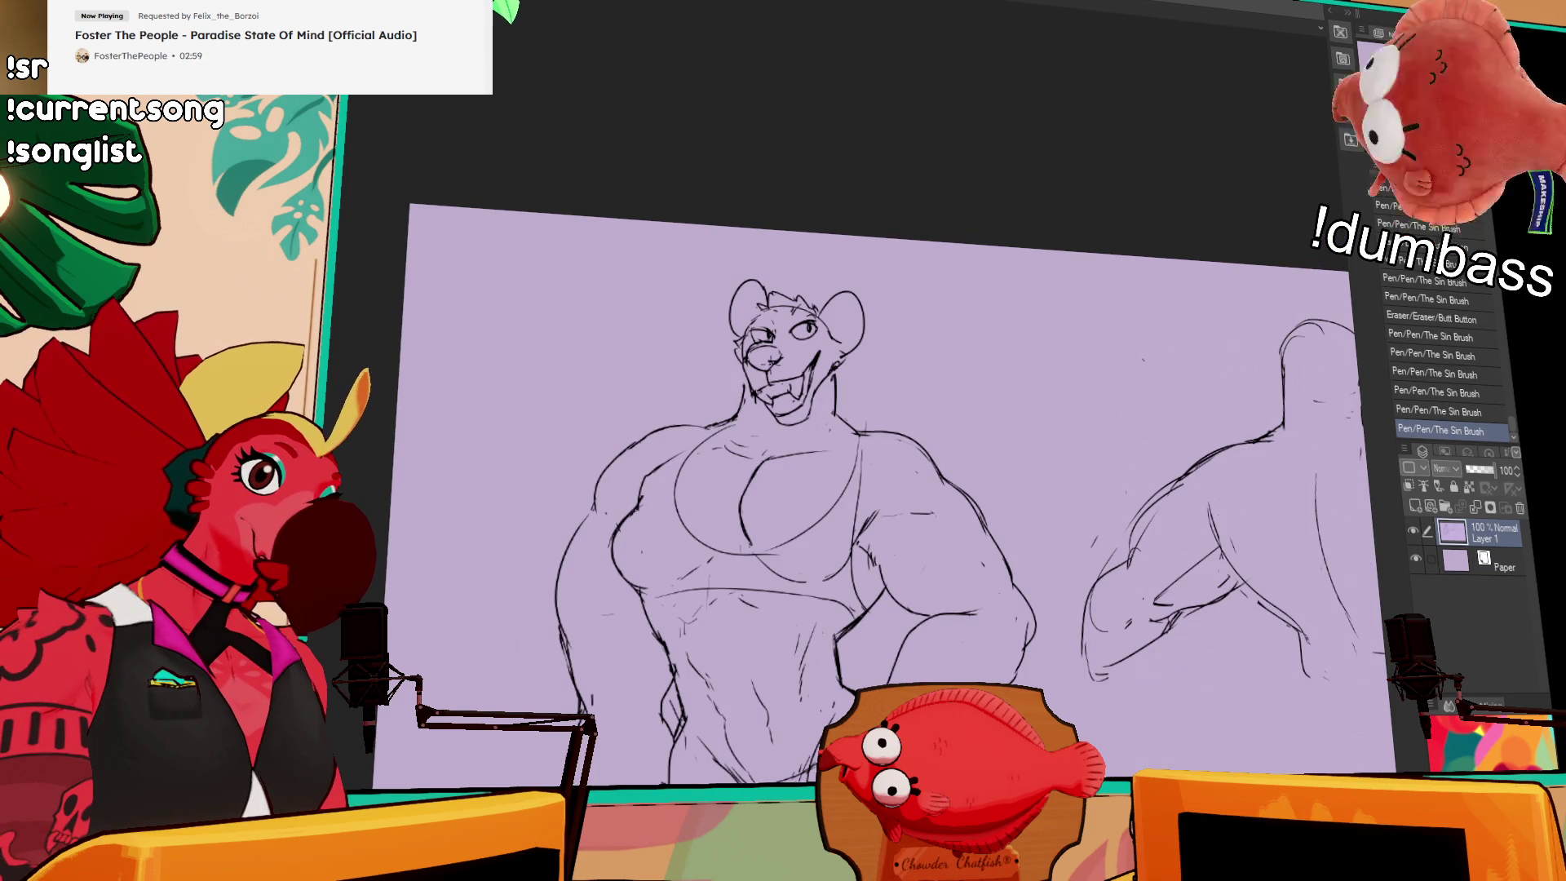
Step: Rework the back figure's arm lines, side, curved back line and lower back strokes
{"action": "mouse_move", "coordinate": [1207, 548]}
{"action": "left_mouse_down"}
{"action": "mouse_move", "coordinate": [995, 377]}
{"action": "mouse_move", "coordinate": [987, 392]}
{"action": "left_mouse_up"}
{"action": "left_click_drag", "start_coordinate": [995, 369], "coordinate": [968, 395]}
{"action": "left_click_drag", "start_coordinate": [1257, 280], "coordinate": [1204, 249]}
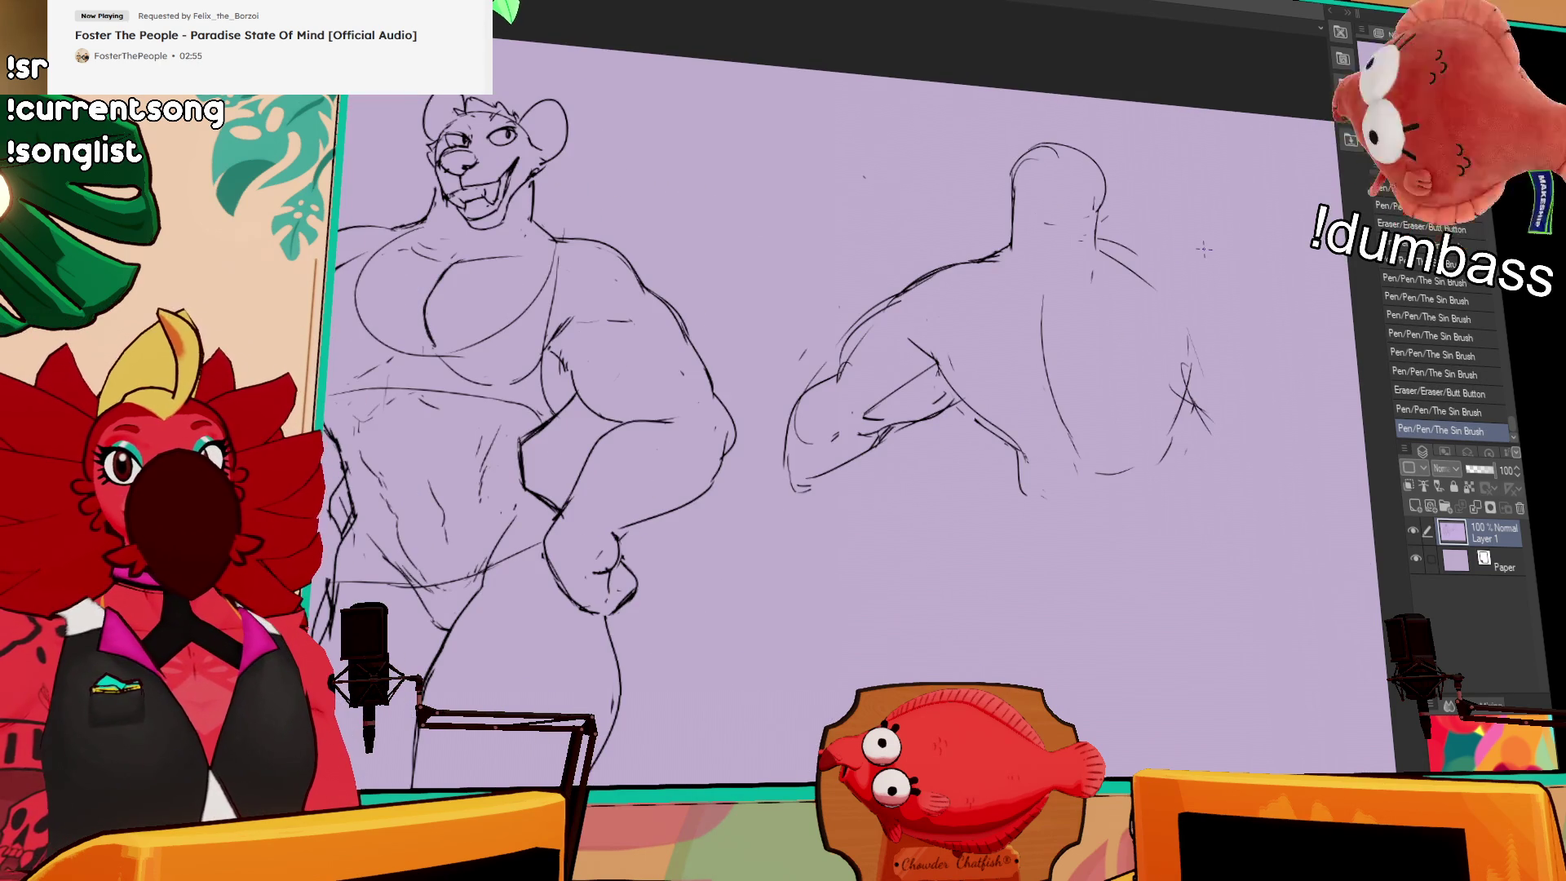
{"action": "mouse_move", "coordinate": [1240, 324]}
{"action": "left_mouse_down"}
{"action": "mouse_move", "coordinate": [1212, 327]}
{"action": "mouse_move", "coordinate": [1134, 465]}
{"action": "left_mouse_up"}
{"action": "left_click_drag", "start_coordinate": [1159, 359], "coordinate": [1101, 490]}
{"action": "mouse_move", "coordinate": [1168, 399]}
{"action": "left_mouse_down"}
{"action": "mouse_move", "coordinate": [1159, 432]}
{"action": "mouse_move", "coordinate": [1175, 432]}
{"action": "left_mouse_up"}
{"action": "left_click_drag", "start_coordinate": [962, 391], "coordinate": [913, 432]}
{"action": "mouse_move", "coordinate": [991, 404]}
{"action": "left_mouse_down"}
{"action": "mouse_move", "coordinate": [930, 448]}
{"action": "mouse_move", "coordinate": [987, 490]}
{"action": "mouse_move", "coordinate": [985, 456]}
{"action": "mouse_move", "coordinate": [984, 522]}
{"action": "left_mouse_up"}
{"action": "left_click_drag", "start_coordinate": [989, 457], "coordinate": [984, 514]}
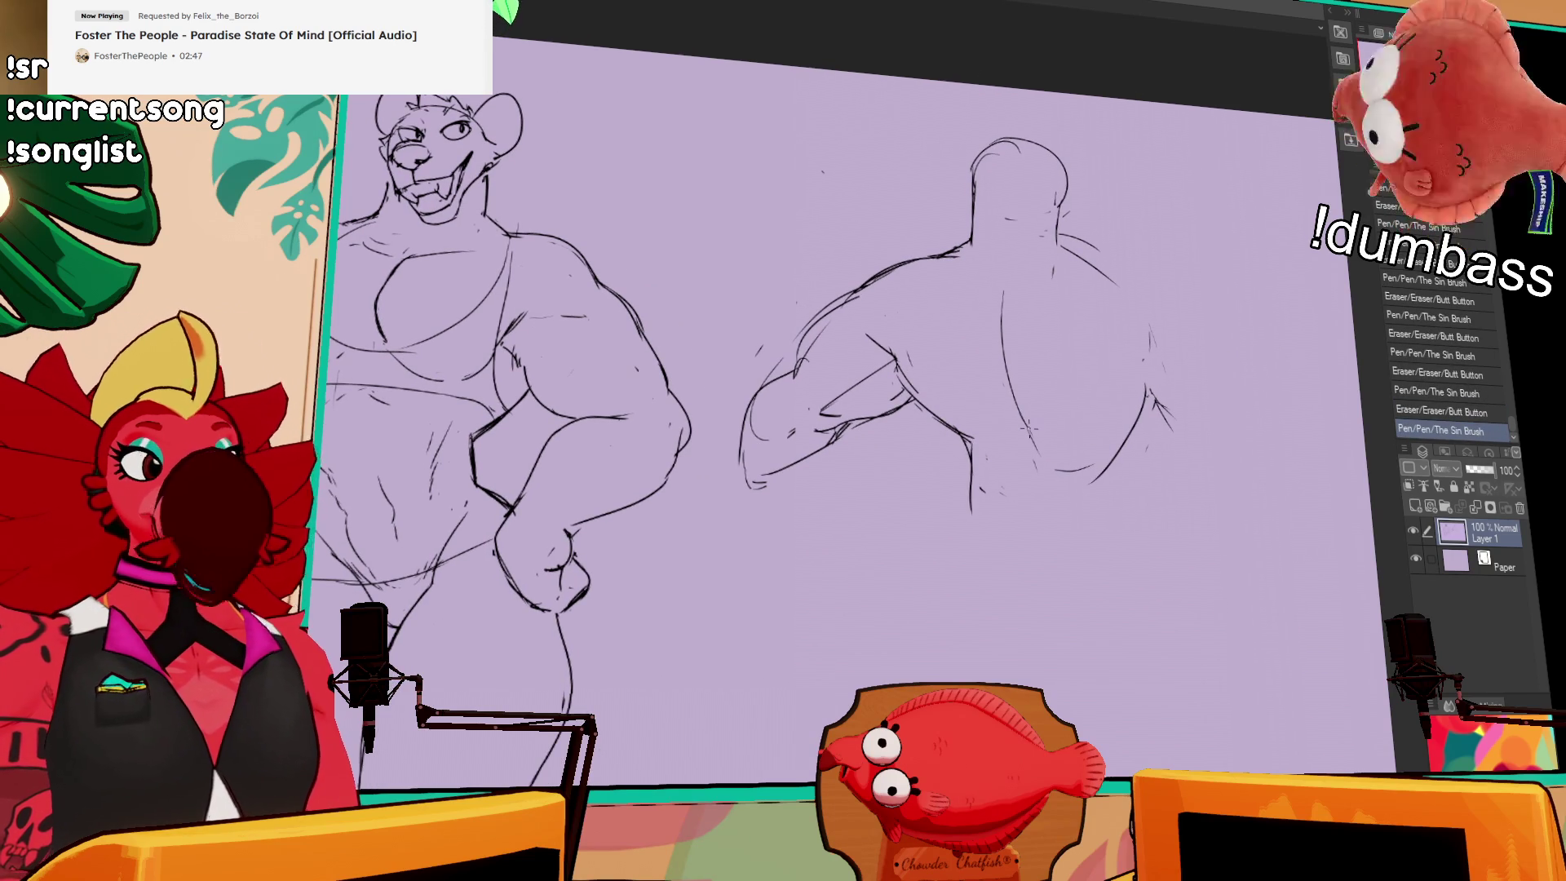
{"action": "mouse_move", "coordinate": [969, 453]}
{"action": "left_mouse_down"}
{"action": "mouse_move", "coordinate": [972, 514]}
{"action": "mouse_move", "coordinate": [1272, 444]}
{"action": "left_mouse_up"}
Step: Undo loose volume circles over the front figure and add a stroke at its head top and ear
{"action": "mouse_move", "coordinate": [949, 150]}
{"action": "left_mouse_down"}
{"action": "mouse_move", "coordinate": [999, 201]}
{"action": "mouse_move", "coordinate": [1012, 384]}
{"action": "left_mouse_up"}
{"action": "mouse_move", "coordinate": [865, 473]}
{"action": "left_mouse_down"}
{"action": "mouse_move", "coordinate": [489, 327]}
{"action": "mouse_move", "coordinate": [894, 201]}
{"action": "mouse_move", "coordinate": [815, 408]}
{"action": "left_mouse_up"}
{"action": "key", "text": "ctrl+z"}
{"action": "left_click_drag", "start_coordinate": [1240, 254], "coordinate": [1148, 288]}
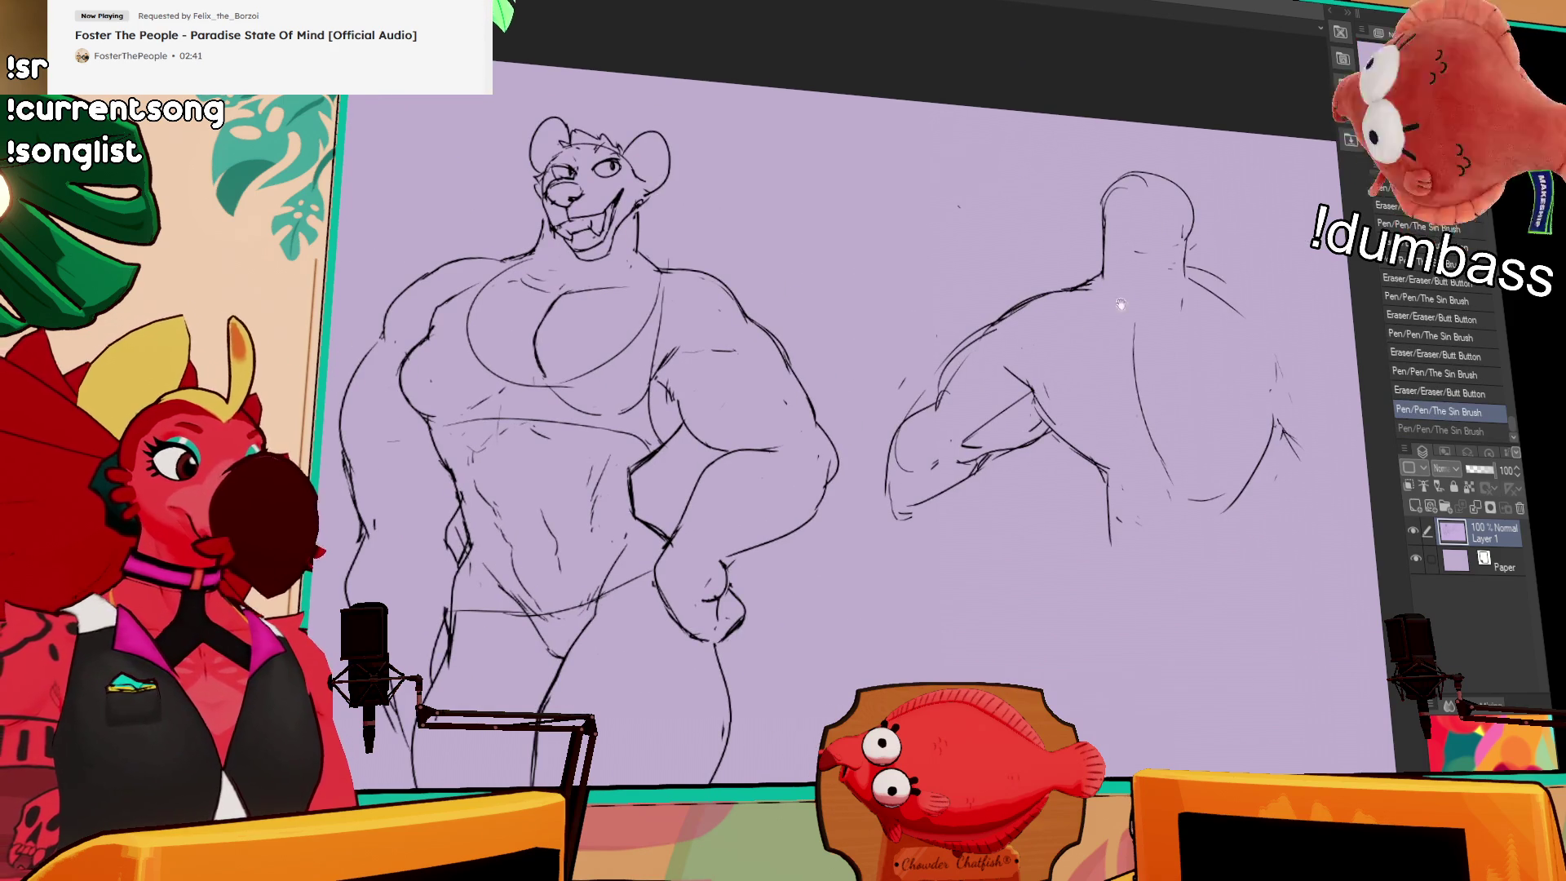
{"action": "left_click_drag", "start_coordinate": [624, 147], "coordinate": [656, 122]}
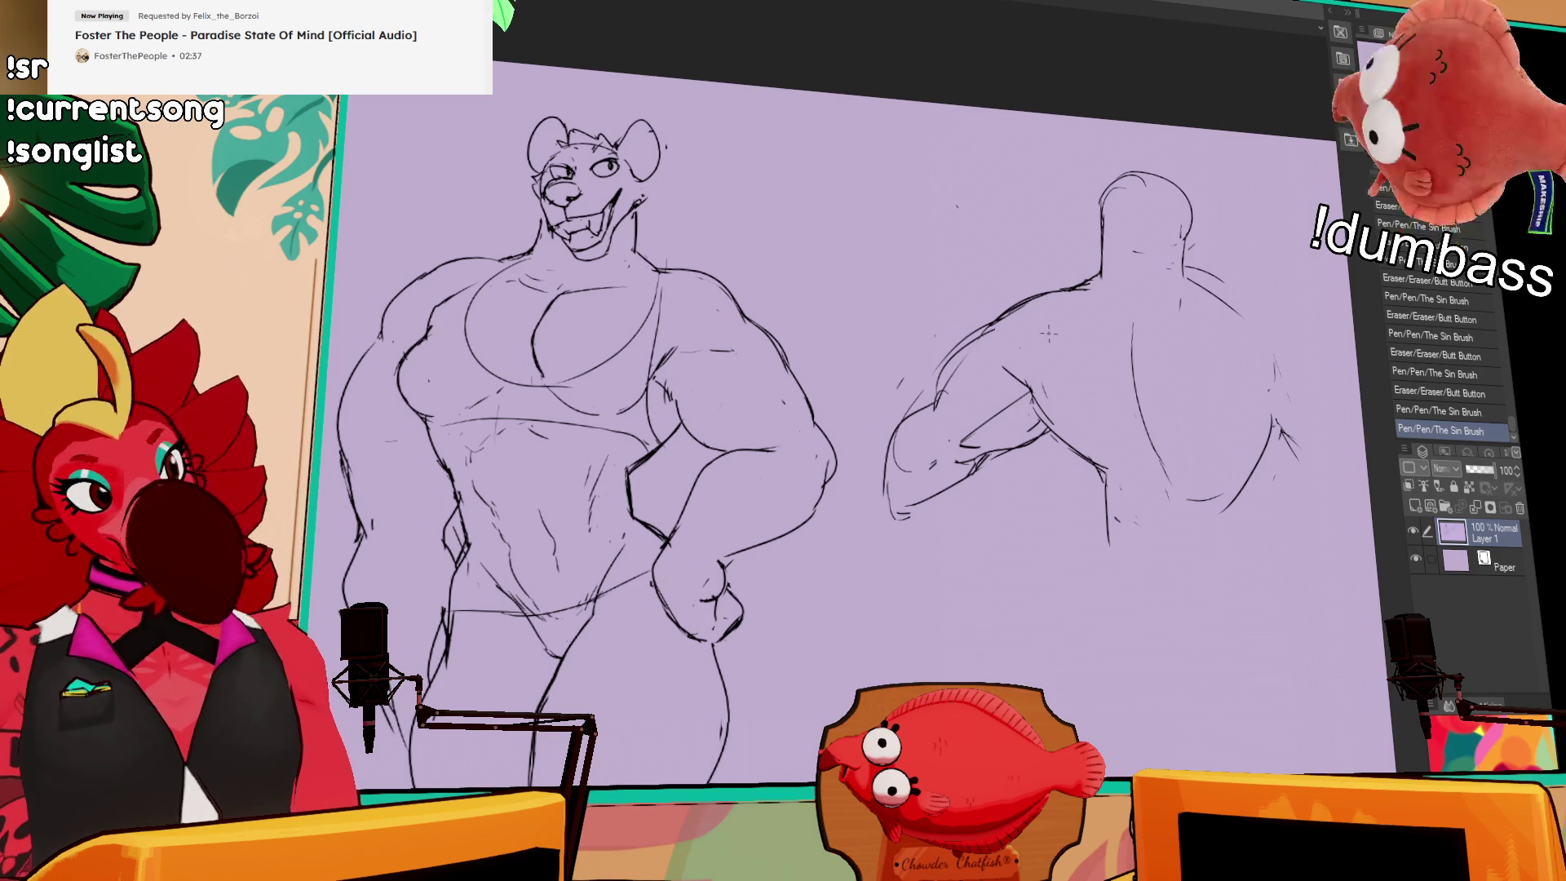
Step: Reposition the view and redraw the back figure's lower contour
{"action": "left_click_drag", "start_coordinate": [1049, 332], "coordinate": [978, 274]}
{"action": "left_click_drag", "start_coordinate": [1141, 354], "coordinate": [1101, 333]}
{"action": "scroll", "coordinate": [1060, 392], "scroll_direction": "right", "scroll_amount": 3}
{"action": "scroll", "coordinate": [1142, 376], "scroll_direction": "down", "scroll_amount": 1}
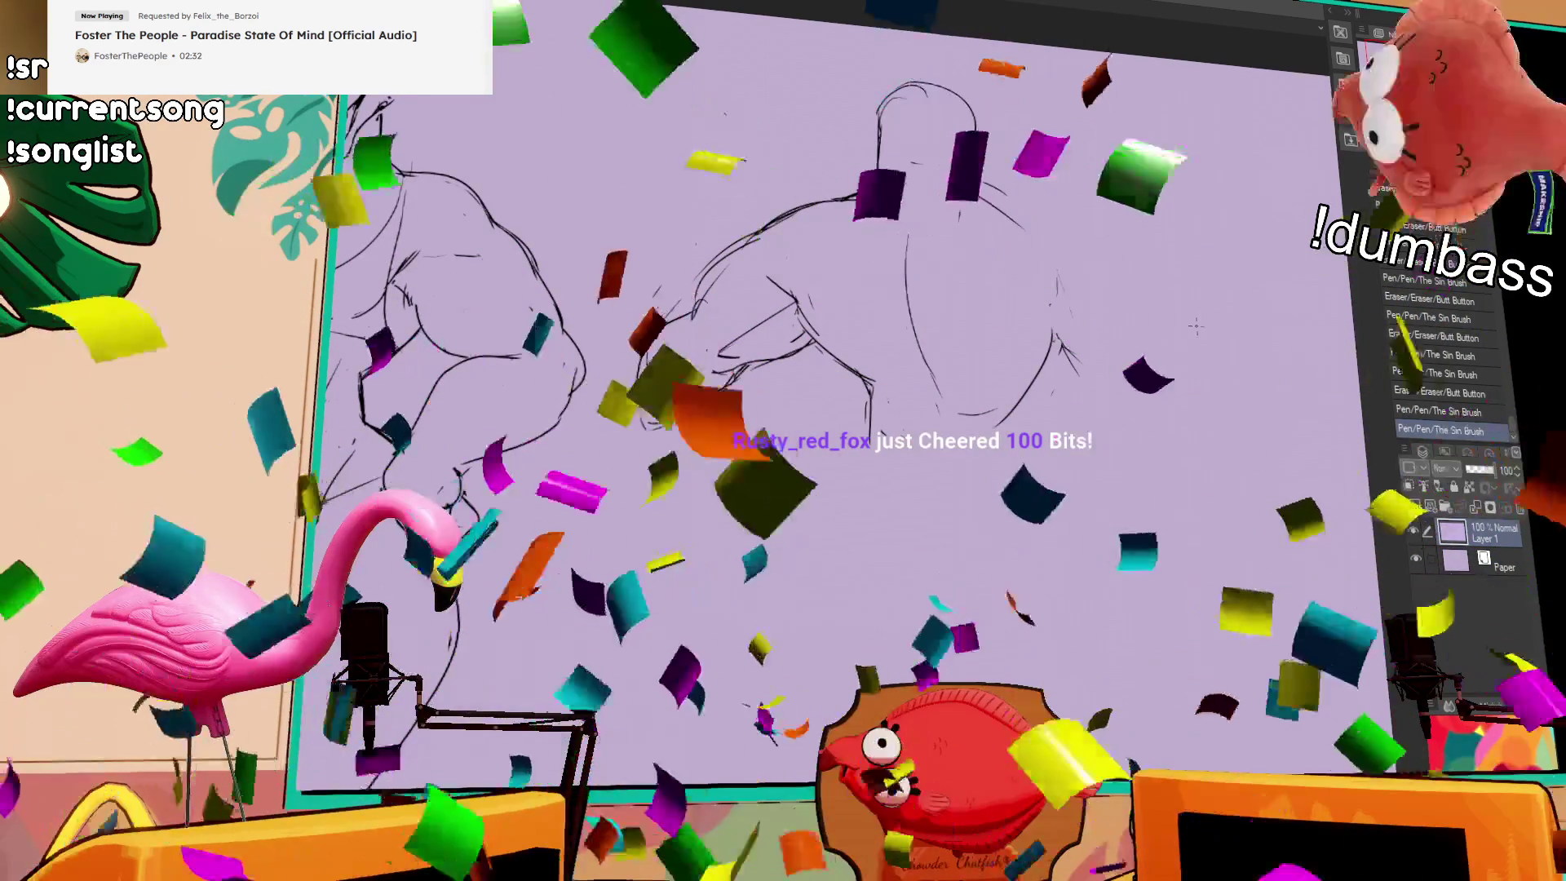
{"action": "scroll", "coordinate": [1188, 373], "scroll_direction": "down", "scroll_amount": 1}
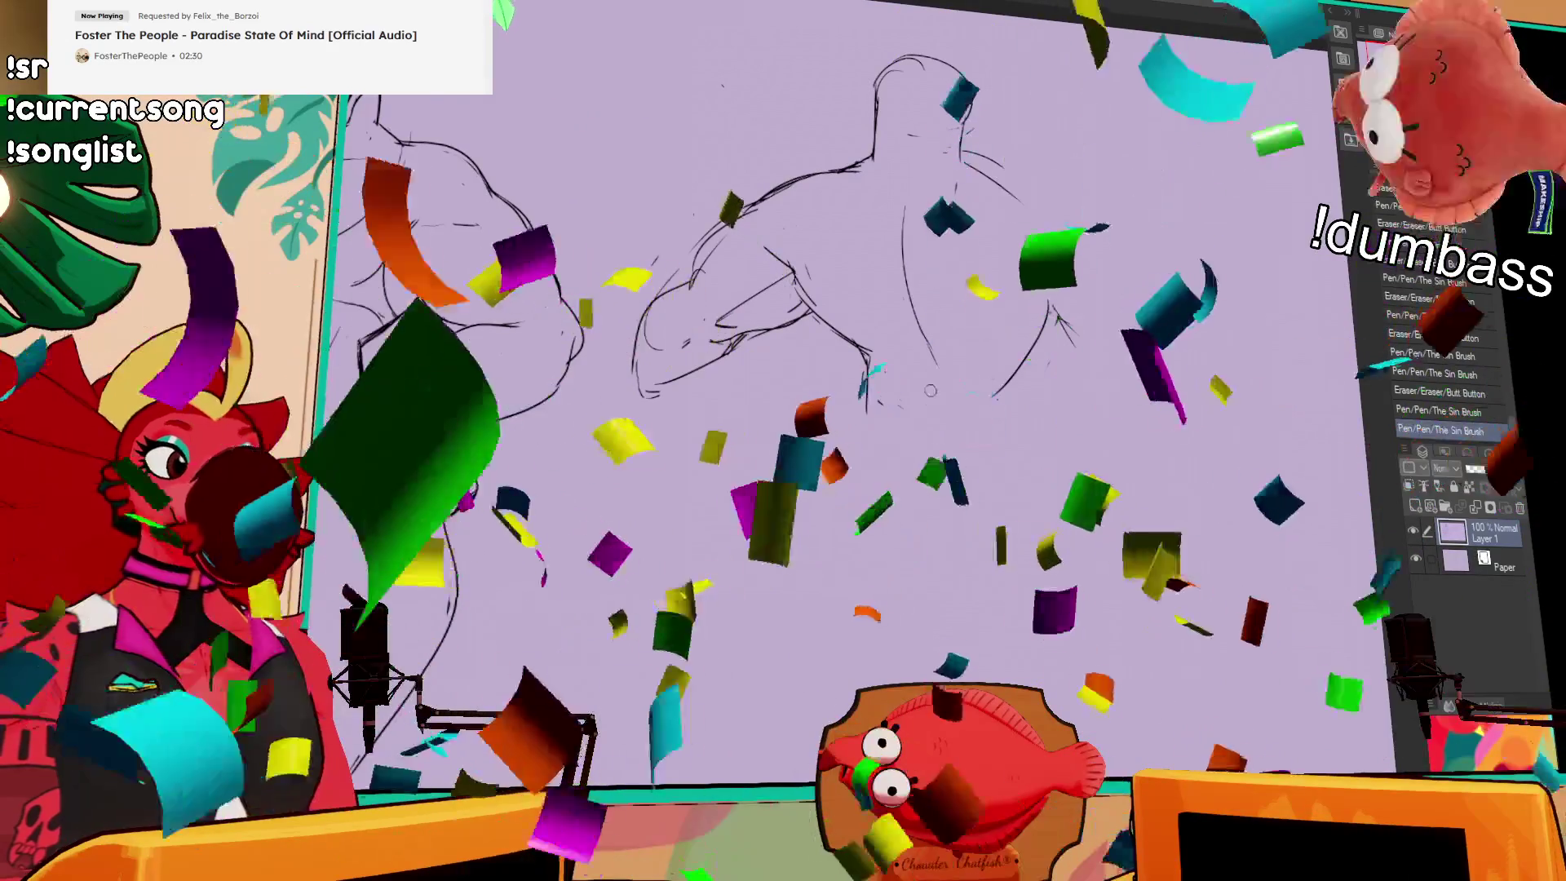
{"action": "left_click_drag", "start_coordinate": [1053, 323], "coordinate": [991, 398]}
{"action": "key", "text": "ctrl+z"}
{"action": "key", "text": "ctrl+z"}
{"action": "key", "text": "ctrl+z"}
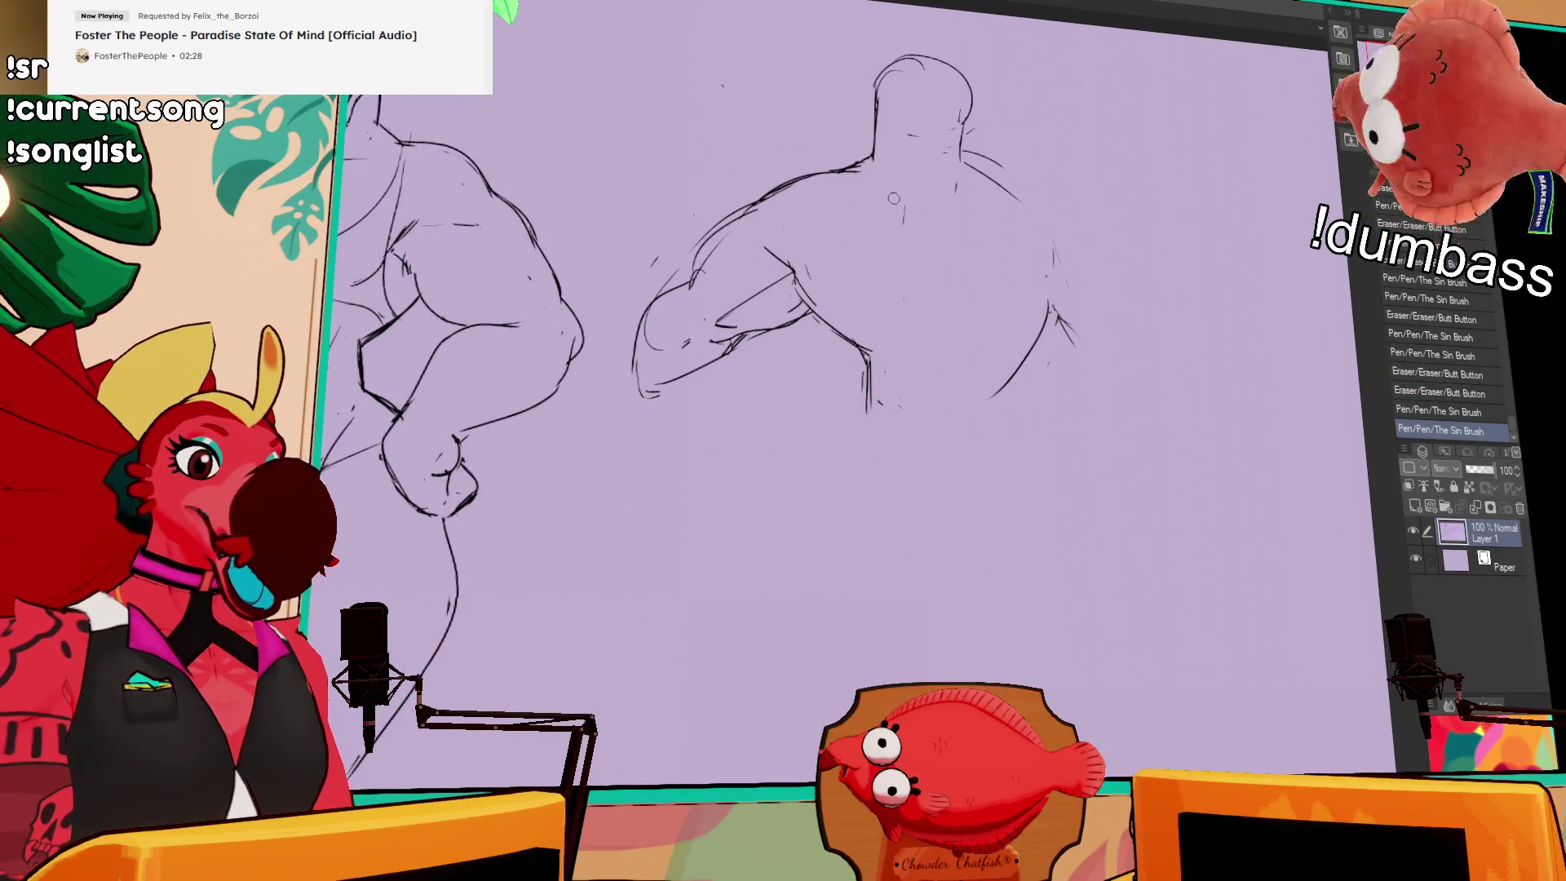
Step: Redraw the spine line longer and add two muscle curves across the back
{"action": "left_click_drag", "start_coordinate": [897, 214], "coordinate": [936, 408]}
{"action": "mouse_move", "coordinate": [997, 270]}
{"action": "left_mouse_down"}
{"action": "mouse_move", "coordinate": [1008, 279]}
{"action": "mouse_move", "coordinate": [972, 303]}
{"action": "left_mouse_up"}
{"action": "left_click_drag", "start_coordinate": [856, 274], "coordinate": [806, 306]}
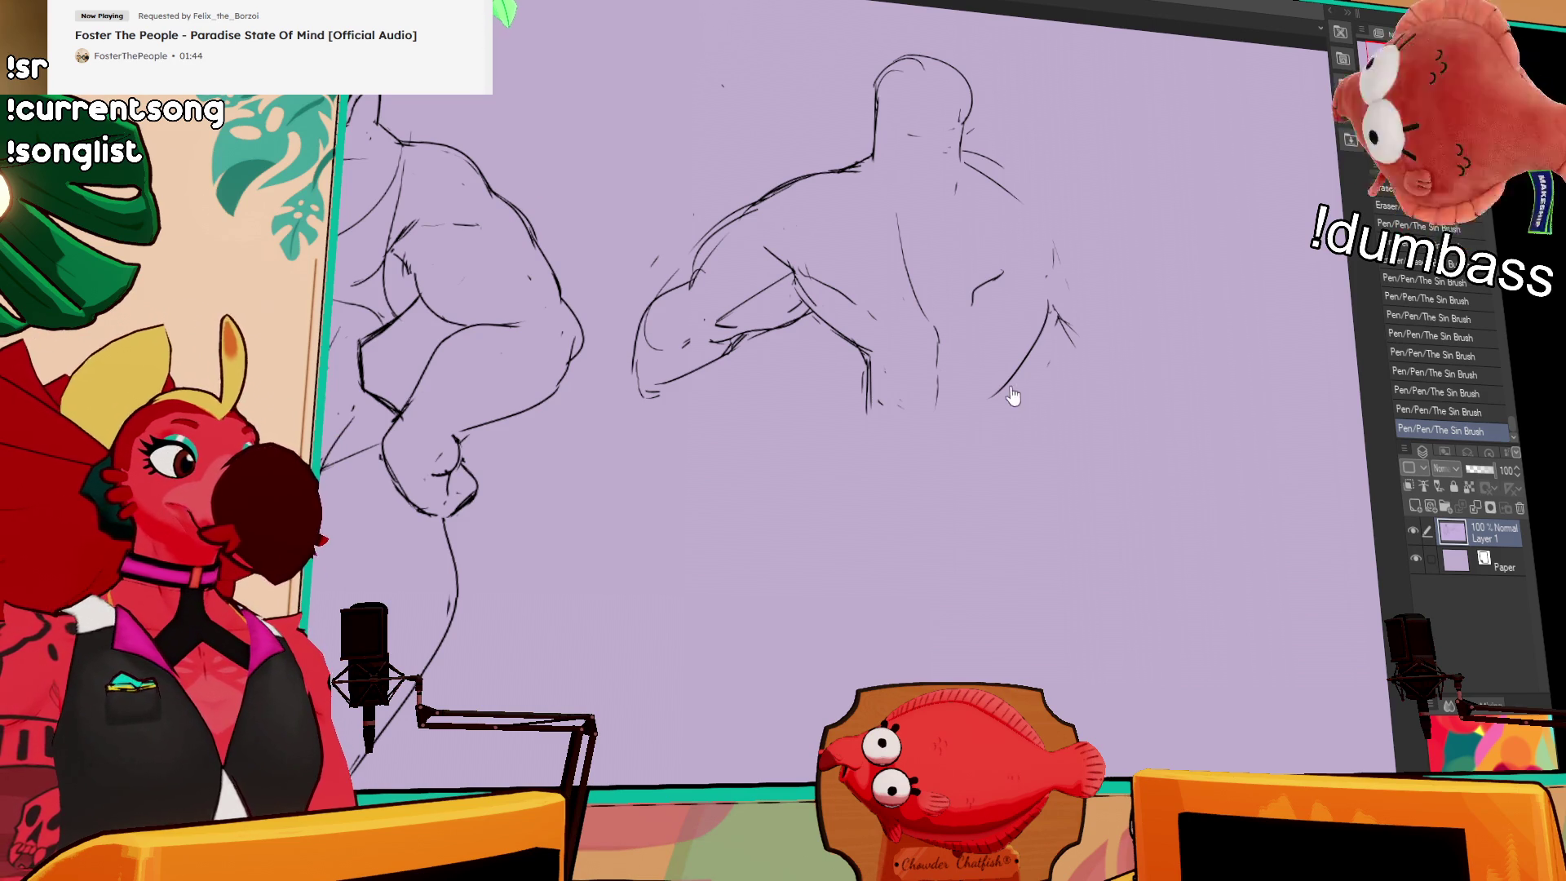
{"action": "left_click_drag", "start_coordinate": [644, 48], "coordinate": [898, 114]}
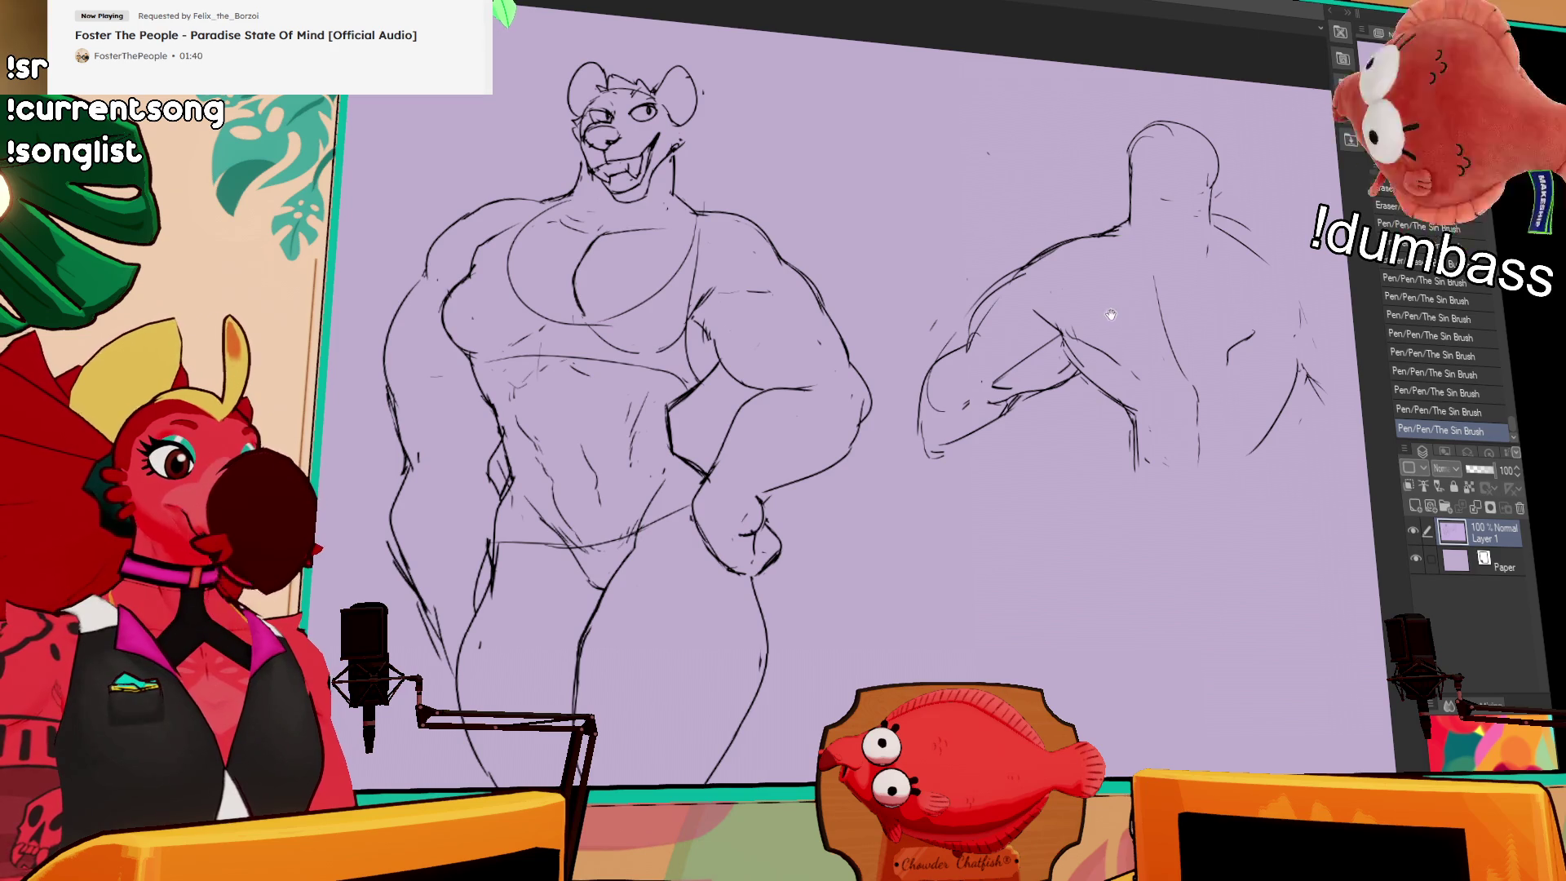
Step: Erase and redraw the back figure's left shoulder contour and touch up the shoulder lines
{"action": "left_click_drag", "start_coordinate": [1052, 351], "coordinate": [992, 391]}
{"action": "mouse_move", "coordinate": [999, 298]}
{"action": "left_mouse_down"}
{"action": "mouse_move", "coordinate": [967, 351]}
{"action": "mouse_move", "coordinate": [966, 326]}
{"action": "mouse_move", "coordinate": [966, 351]}
{"action": "left_mouse_up"}
{"action": "left_click_drag", "start_coordinate": [1031, 265], "coordinate": [954, 349]}
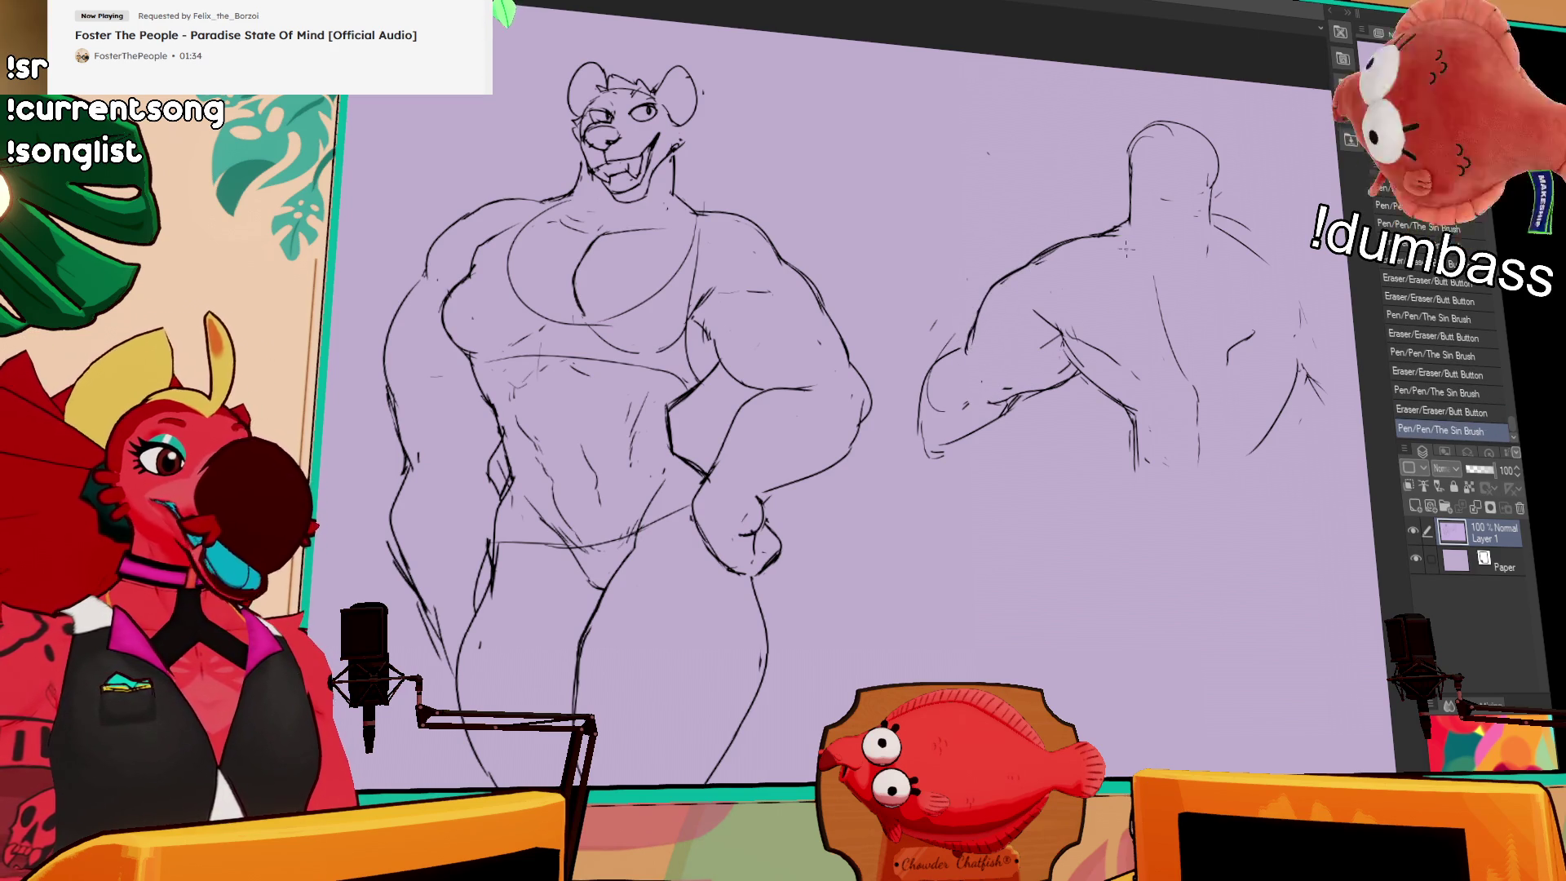
{"action": "left_click_drag", "start_coordinate": [1083, 263], "coordinate": [1083, 284]}
{"action": "mouse_move", "coordinate": [999, 314]}
{"action": "left_mouse_down"}
{"action": "mouse_move", "coordinate": [987, 326]}
{"action": "mouse_move", "coordinate": [1037, 284]}
{"action": "left_mouse_up"}
{"action": "left_click_drag", "start_coordinate": [1224, 310], "coordinate": [1228, 319]}
Step: Lasso the head, nudge it slightly into place, and deselect
{"action": "left_click_drag", "start_coordinate": [1102, 236], "coordinate": [1010, 232]}
{"action": "mouse_move", "coordinate": [518, 189]}
{"action": "left_mouse_down"}
{"action": "mouse_move", "coordinate": [493, 173]}
{"action": "mouse_move", "coordinate": [665, 155]}
{"action": "mouse_move", "coordinate": [585, 211]}
{"action": "mouse_move", "coordinate": [534, 221]}
{"action": "mouse_move", "coordinate": [575, 183]}
{"action": "left_mouse_up"}
{"action": "key", "text": "ctrl+d"}
{"action": "mouse_move", "coordinate": [1240, 413]}
{"action": "left_mouse_down"}
{"action": "mouse_move", "coordinate": [1207, 376]}
{"action": "mouse_move", "coordinate": [969, 431]}
{"action": "mouse_move", "coordinate": [966, 359]}
{"action": "left_mouse_up"}
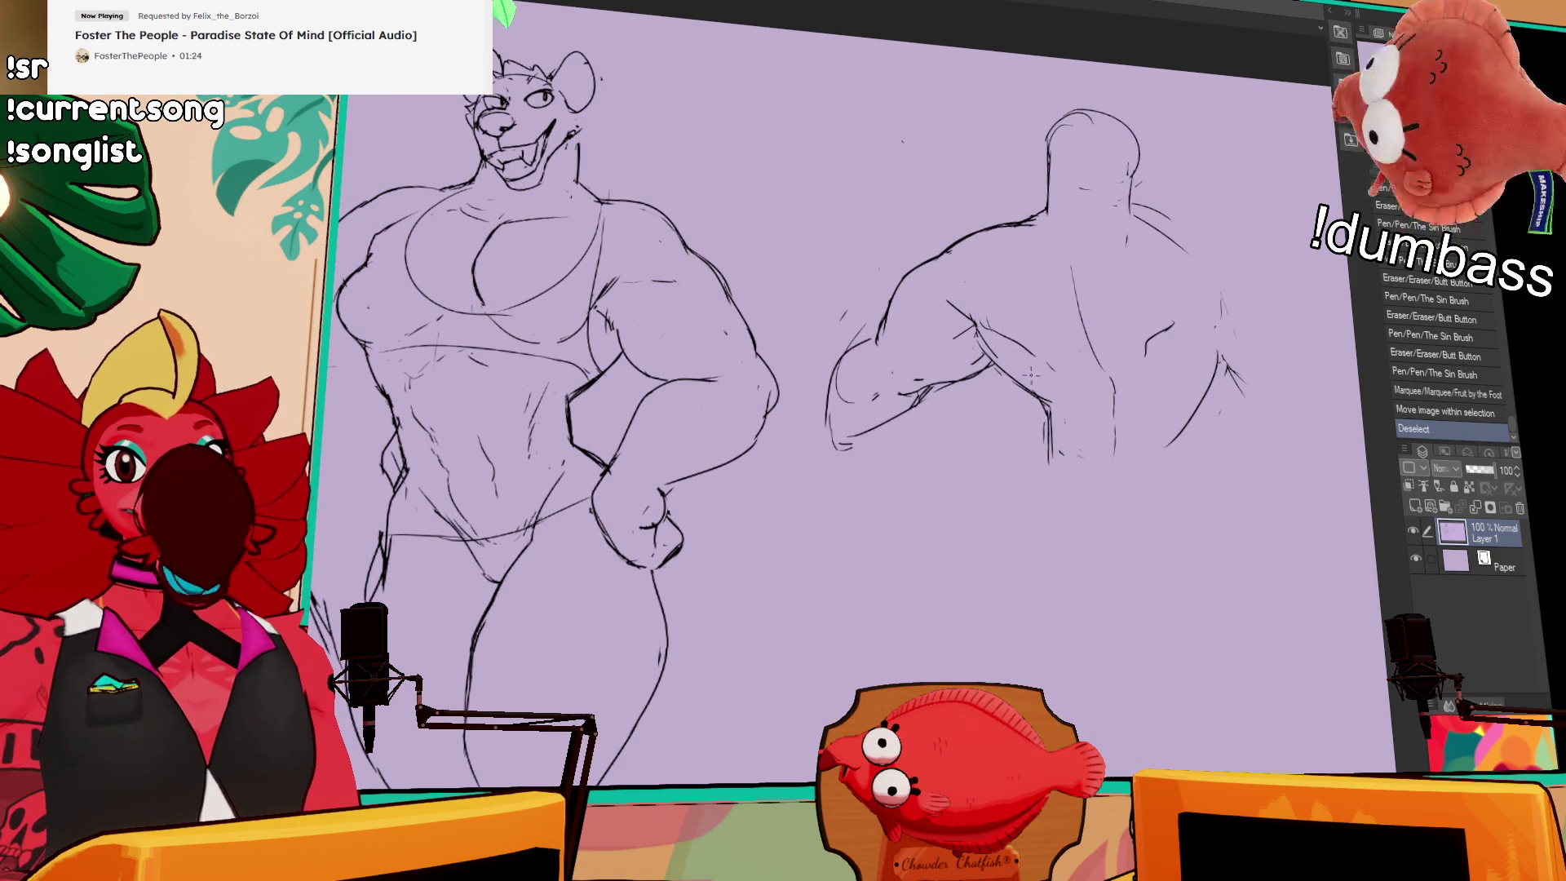
{"action": "mouse_move", "coordinate": [1250, 308]}
{"action": "left_mouse_down"}
{"action": "mouse_move", "coordinate": [1193, 311]}
{"action": "mouse_move", "coordinate": [1272, 284]}
{"action": "mouse_move", "coordinate": [1303, 320]}
{"action": "left_mouse_up"}
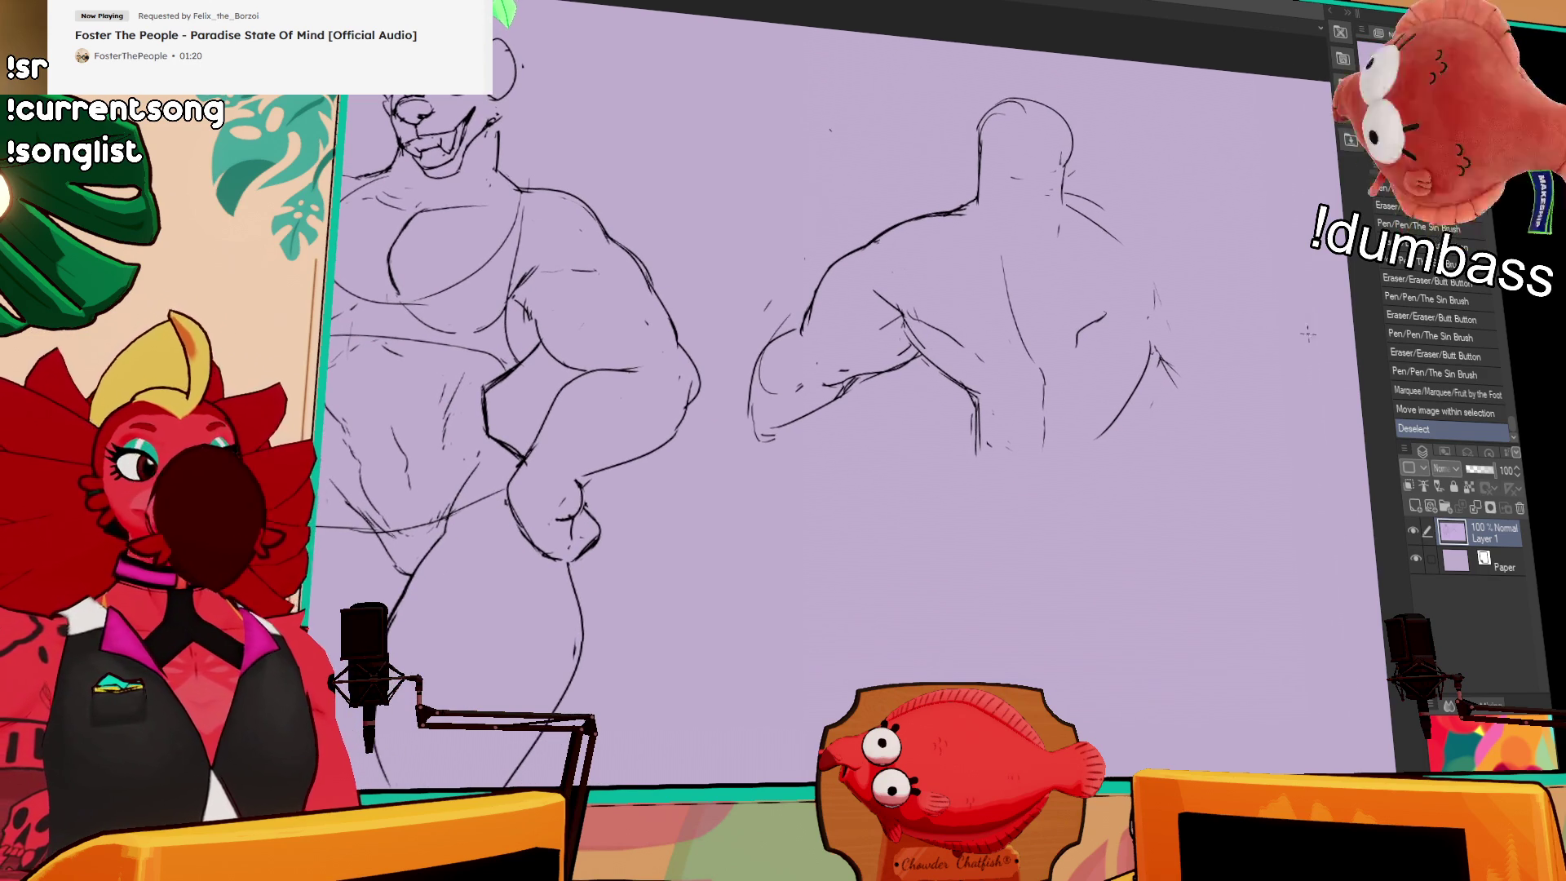
Step: Draw and refine the right shoulder contour, then try left-arm strokes and undo the last one
{"action": "mouse_move", "coordinate": [1080, 213]}
{"action": "left_mouse_down"}
{"action": "mouse_move", "coordinate": [1175, 273]}
{"action": "mouse_move", "coordinate": [1183, 318]}
{"action": "mouse_move", "coordinate": [1142, 241]}
{"action": "left_mouse_up"}
{"action": "mouse_move", "coordinate": [1124, 330]}
{"action": "left_mouse_down"}
{"action": "mouse_move", "coordinate": [1111, 340]}
{"action": "mouse_move", "coordinate": [1158, 352]}
{"action": "left_mouse_up"}
{"action": "left_click_drag", "start_coordinate": [1131, 241], "coordinate": [1196, 323]}
{"action": "scroll", "coordinate": [1196, 322], "scroll_direction": "up", "scroll_amount": 1}
{"action": "left_click_drag", "start_coordinate": [771, 327], "coordinate": [763, 400]}
{"action": "left_click_drag", "start_coordinate": [867, 391], "coordinate": [832, 457]}
{"action": "key", "text": "ctrl+z"}
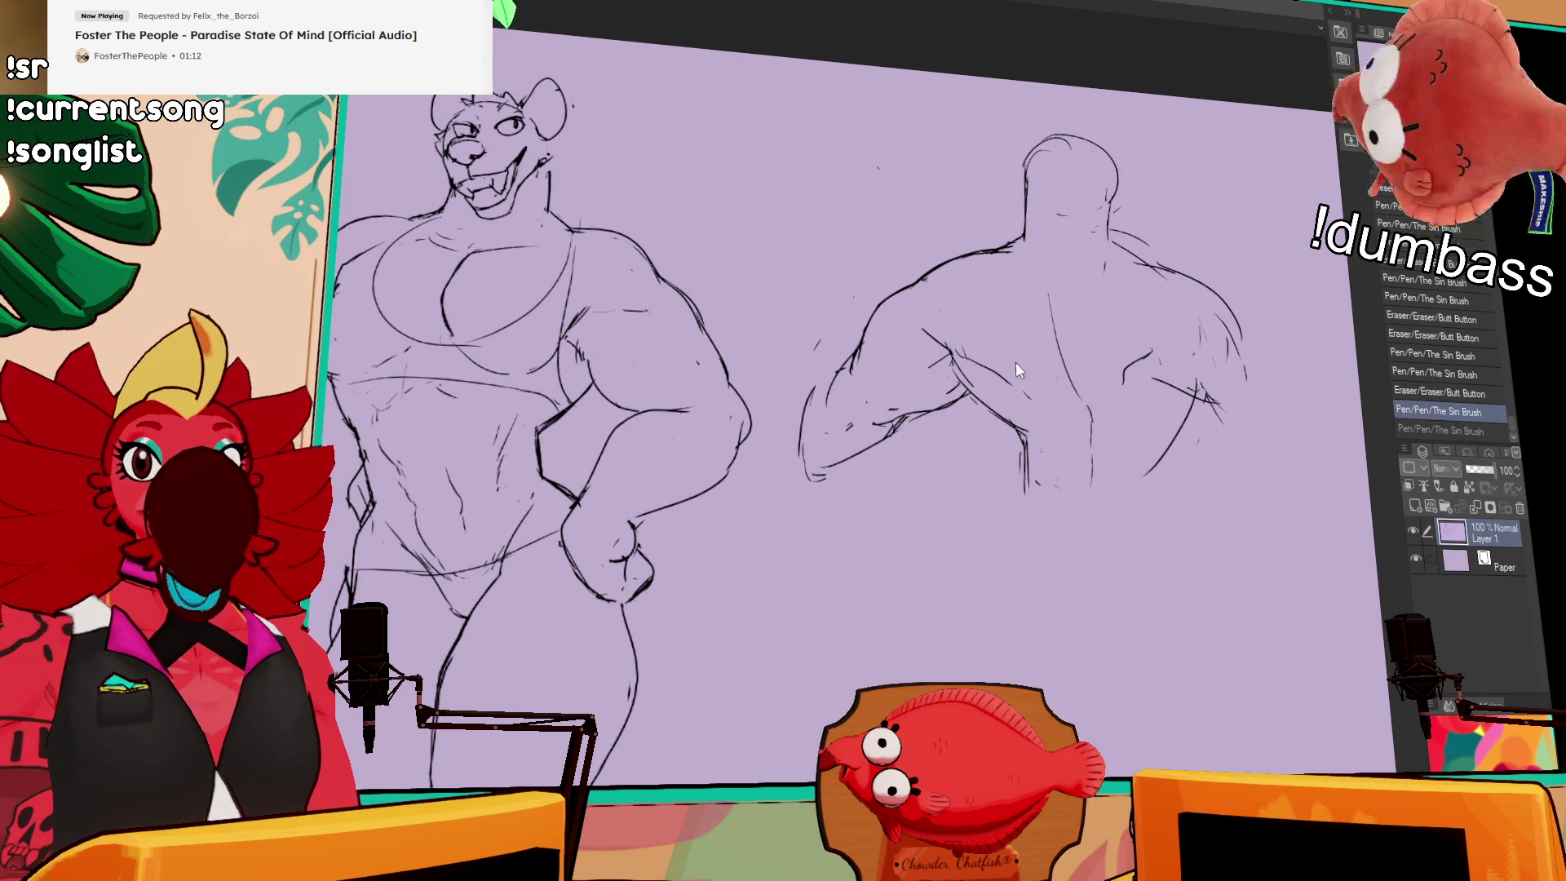
Step: Redraw the back figure's left forearm stroke
{"action": "left_click_drag", "start_coordinate": [1009, 386], "coordinate": [1016, 401]}
{"action": "left_click_drag", "start_coordinate": [1033, 341], "coordinate": [1037, 345]}
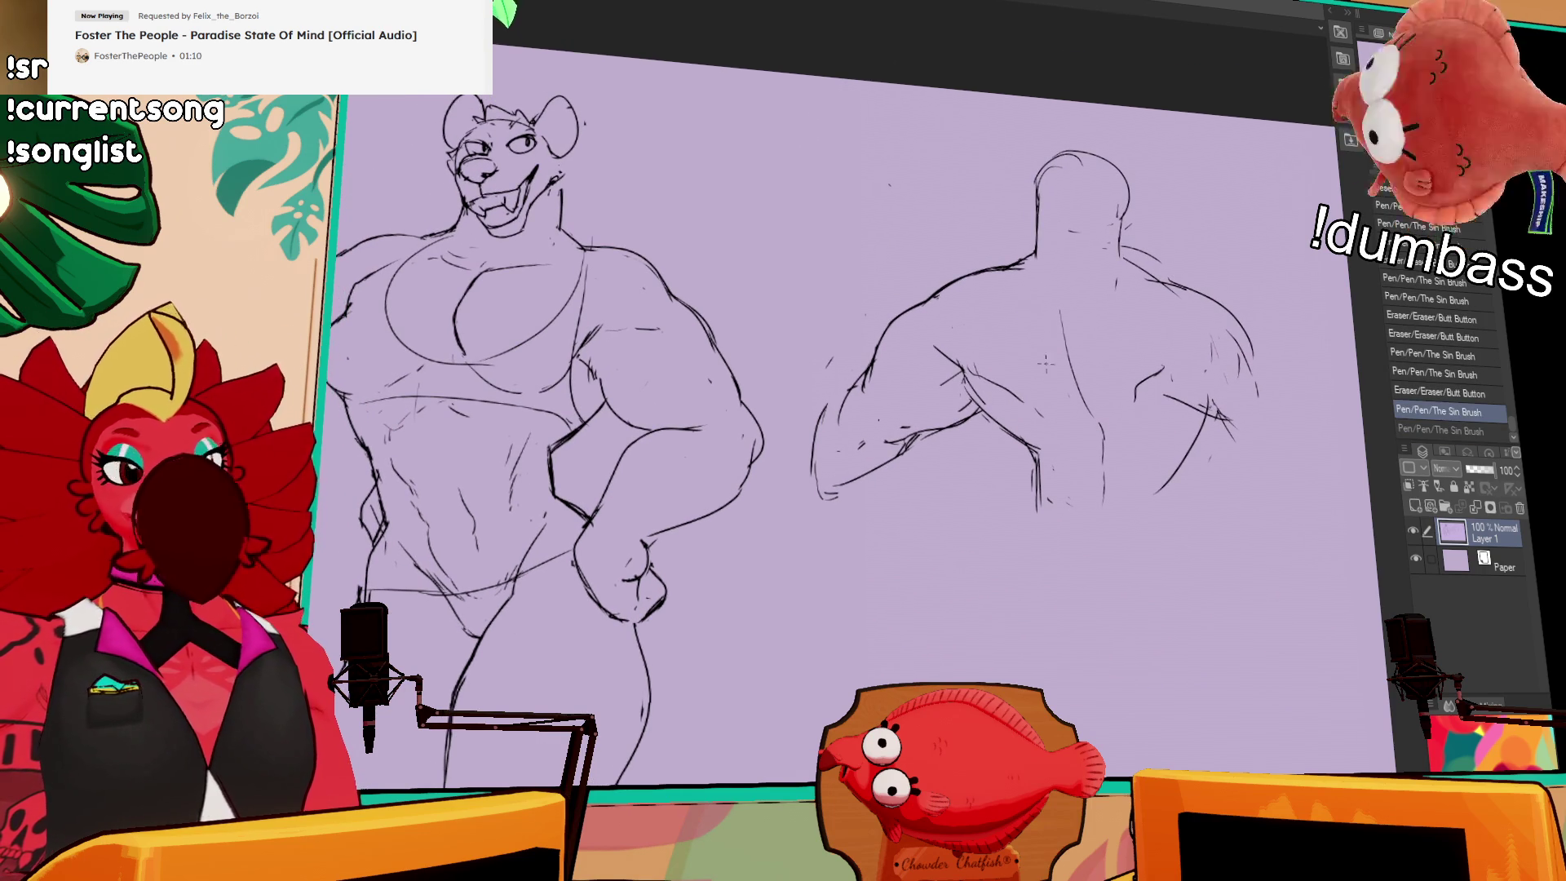
{"action": "left_click_drag", "start_coordinate": [950, 428], "coordinate": [860, 477]}
Step: Redraw the head top and right ear with tufted strokes, undoing unwanted attempts
{"action": "mouse_move", "coordinate": [1097, 163]}
{"action": "left_mouse_down"}
{"action": "mouse_move", "coordinate": [1087, 210]}
{"action": "mouse_move", "coordinate": [1035, 214]}
{"action": "mouse_move", "coordinate": [1117, 261]}
{"action": "left_mouse_up"}
{"action": "mouse_move", "coordinate": [1029, 217]}
{"action": "left_mouse_down"}
{"action": "mouse_move", "coordinate": [1060, 200]}
{"action": "mouse_move", "coordinate": [1115, 222]}
{"action": "left_mouse_up"}
{"action": "key", "text": "ctrl+z"}
{"action": "mouse_move", "coordinate": [1073, 164]}
{"action": "left_mouse_down"}
{"action": "mouse_move", "coordinate": [1106, 217]}
{"action": "mouse_move", "coordinate": [1068, 163]}
{"action": "left_mouse_up"}
{"action": "key", "text": "ctrl+z"}
{"action": "key", "text": "ctrl+z"}
{"action": "mouse_move", "coordinate": [1020, 214]}
{"action": "left_mouse_down"}
{"action": "mouse_move", "coordinate": [1044, 165]}
{"action": "mouse_move", "coordinate": [1110, 214]}
{"action": "left_mouse_up"}
{"action": "mouse_move", "coordinate": [1082, 162]}
{"action": "left_mouse_down"}
{"action": "mouse_move", "coordinate": [1118, 228]}
{"action": "mouse_move", "coordinate": [1165, 256]}
{"action": "mouse_move", "coordinate": [1155, 275]}
{"action": "left_mouse_up"}
{"action": "key", "text": "ctrl+z"}
{"action": "key", "text": "ctrl+z"}
{"action": "mouse_move", "coordinate": [1142, 266]}
{"action": "left_mouse_down"}
{"action": "mouse_move", "coordinate": [1152, 295]}
{"action": "mouse_move", "coordinate": [1134, 290]}
{"action": "mouse_move", "coordinate": [1155, 271]}
{"action": "mouse_move", "coordinate": [1121, 274]}
{"action": "left_mouse_up"}
{"action": "mouse_move", "coordinate": [1201, 236]}
{"action": "left_mouse_down"}
{"action": "mouse_move", "coordinate": [1208, 248]}
{"action": "mouse_move", "coordinate": [1175, 278]}
{"action": "mouse_move", "coordinate": [1118, 289]}
{"action": "left_mouse_up"}
{"action": "left_click_drag", "start_coordinate": [1126, 267], "coordinate": [1103, 292]}
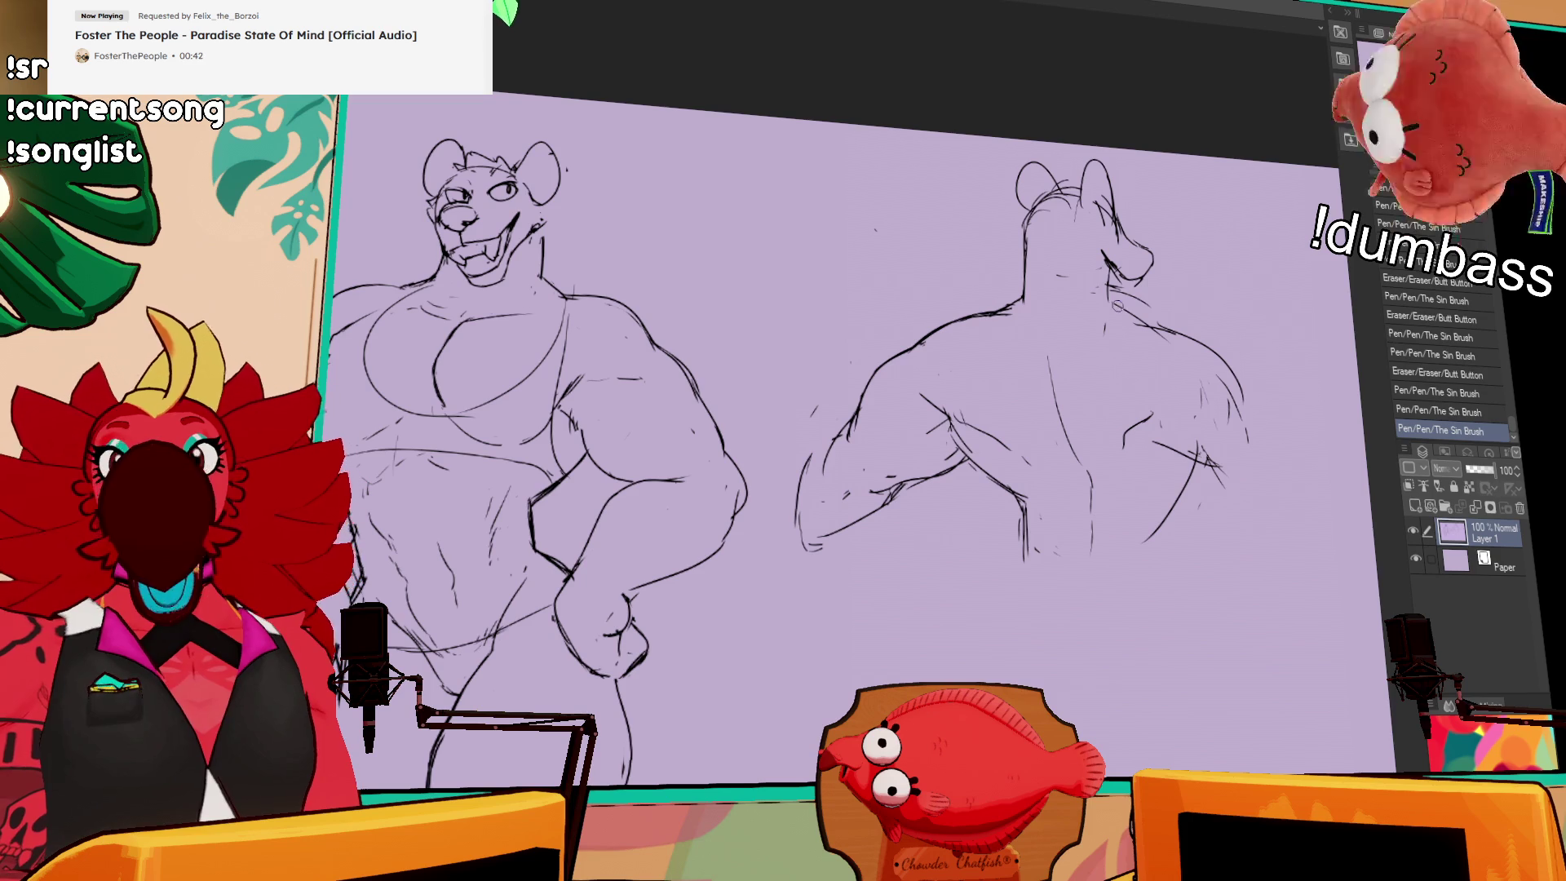
{"action": "left_click_drag", "start_coordinate": [1216, 279], "coordinate": [1225, 289]}
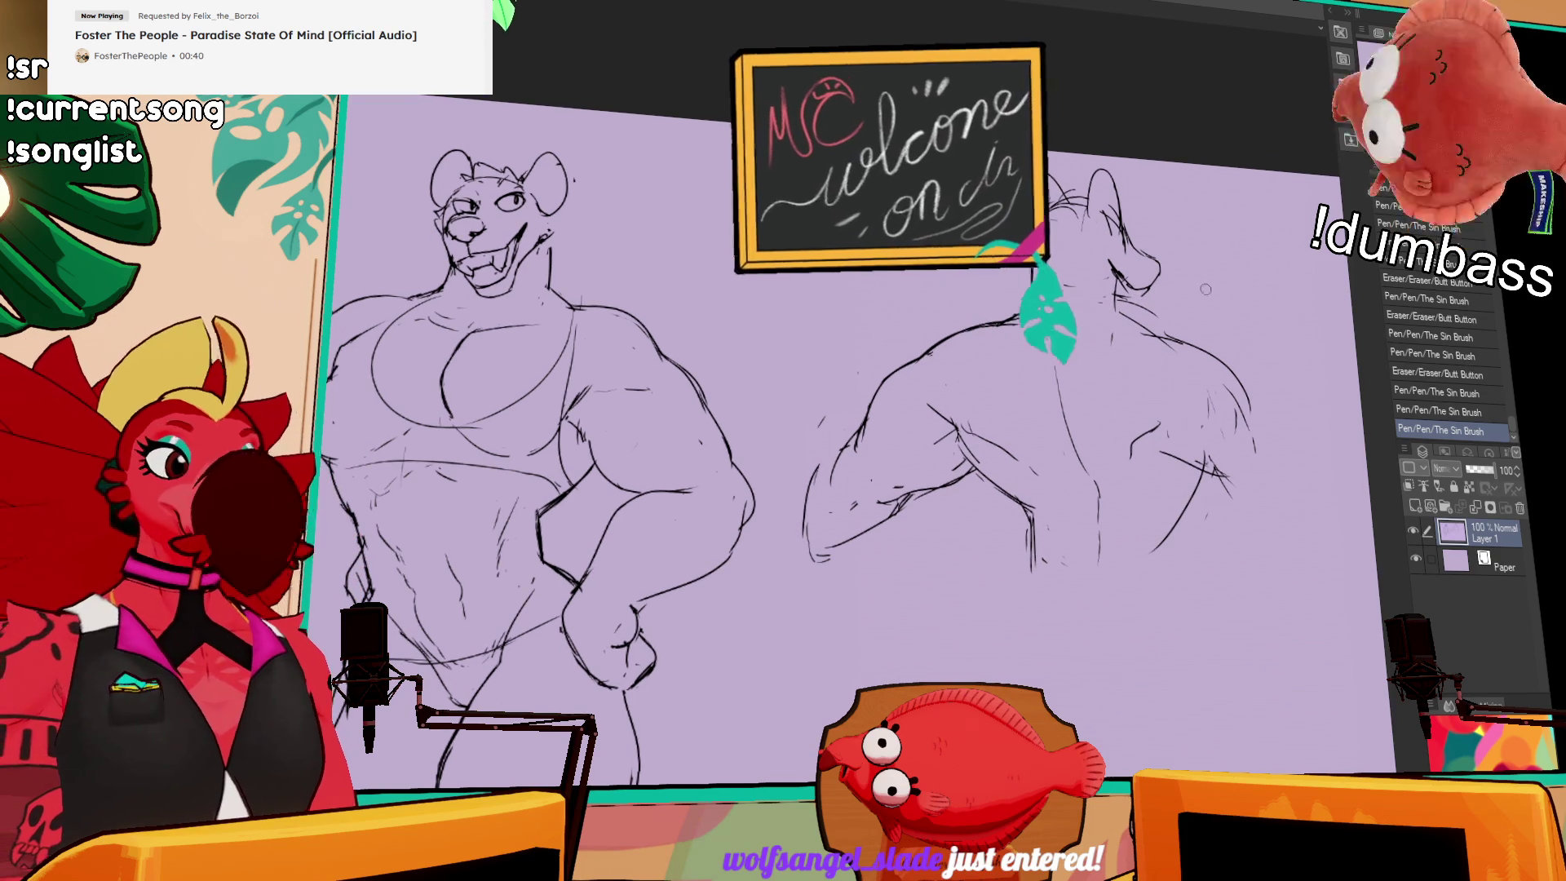
Step: Erase a faint stray stroke and sketch new lines along the figure's side
{"action": "mouse_move", "coordinate": [1175, 497]}
{"action": "left_mouse_down"}
{"action": "mouse_move", "coordinate": [1177, 445]}
{"action": "mouse_move", "coordinate": [1166, 571]}
{"action": "left_mouse_up"}
{"action": "left_click_drag", "start_coordinate": [1022, 469], "coordinate": [1022, 504]}
{"action": "left_click_drag", "start_coordinate": [1247, 485], "coordinate": [1124, 475]}
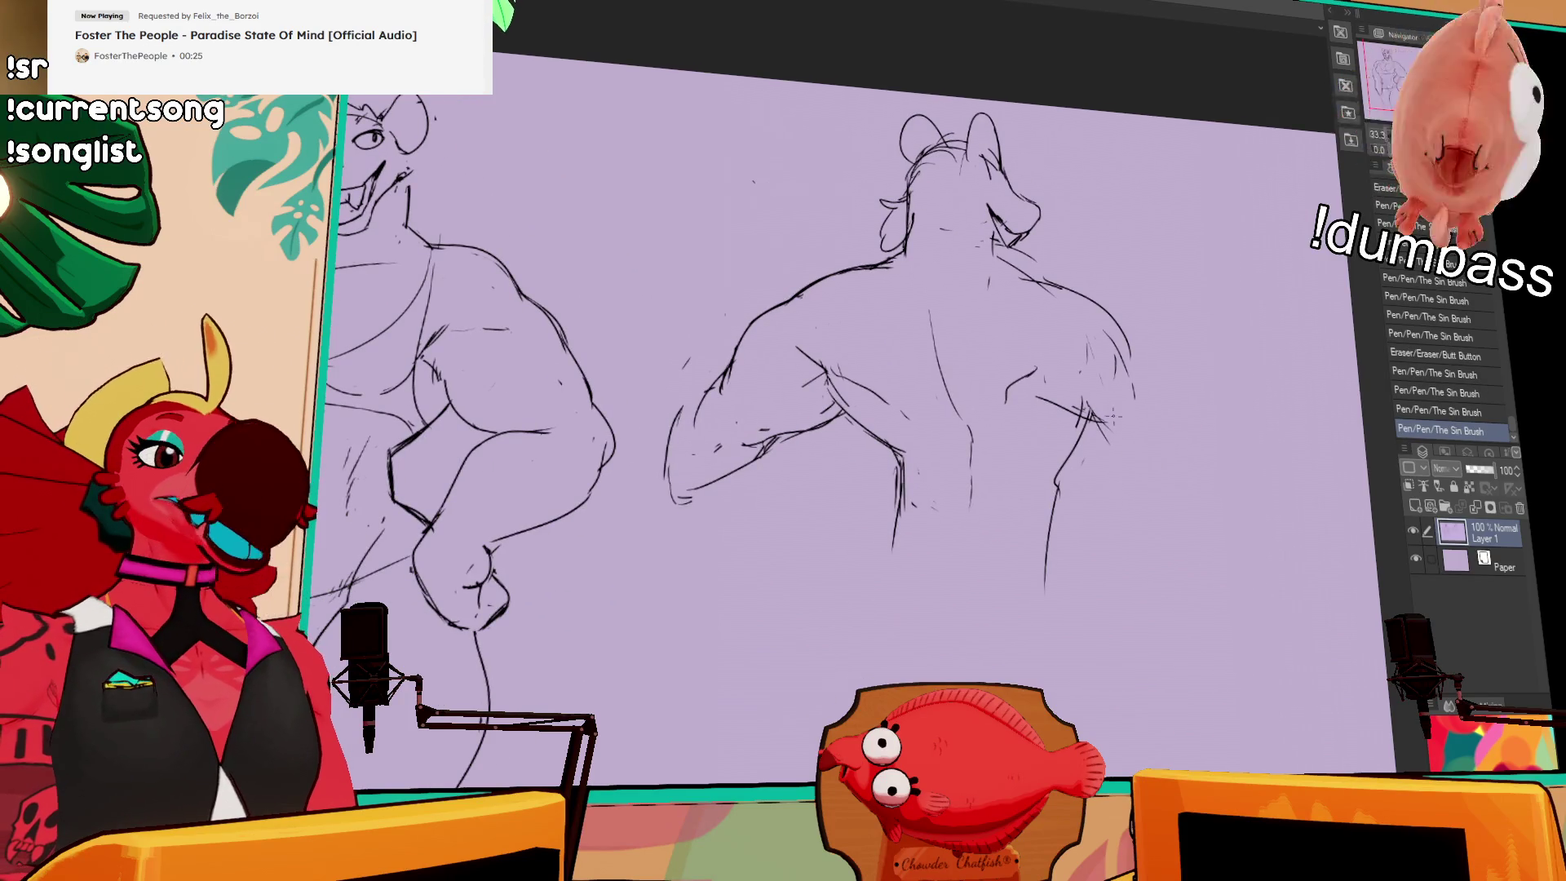
Step: Add a back stroke and redraw the right arm's outline, keeping it after undo/redo
{"action": "left_click_drag", "start_coordinate": [1061, 408], "coordinate": [1166, 454]}
{"action": "mouse_move", "coordinate": [1121, 353]}
{"action": "left_mouse_down"}
{"action": "mouse_move", "coordinate": [1158, 347]}
{"action": "mouse_move", "coordinate": [1197, 369]}
{"action": "left_mouse_up"}
{"action": "key", "text": "ctrl+z"}
{"action": "key", "text": "ctrl+z"}
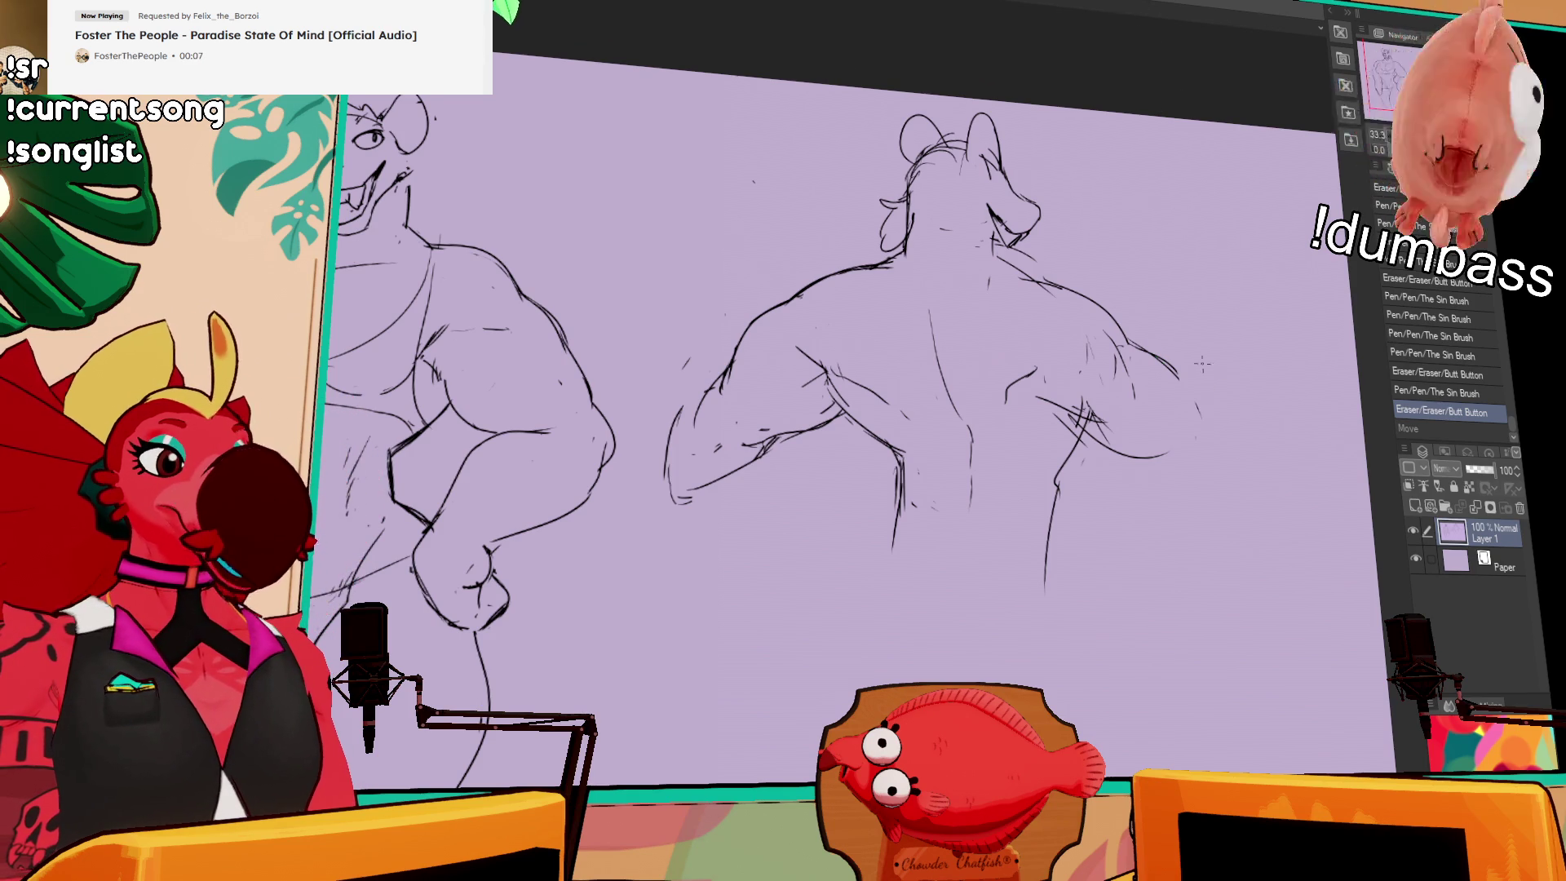
{"action": "left_click_drag", "start_coordinate": [1188, 317], "coordinate": [1164, 281]}
{"action": "left_click_drag", "start_coordinate": [1164, 365], "coordinate": [1182, 403]}
{"action": "mouse_move", "coordinate": [1146, 326]}
{"action": "left_mouse_down"}
{"action": "mouse_move", "coordinate": [1191, 412]}
{"action": "mouse_move", "coordinate": [1075, 398]}
{"action": "left_mouse_up"}
{"action": "key", "text": "ctrl+z"}
{"action": "key", "text": "ctrl+y"}
{"action": "key", "text": "ctrl+z"}
{"action": "key", "text": "ctrl+y"}
Step: Erase and redraw the shoulder and back muscle lines, then lasso the figure's head
{"action": "left_click_drag", "start_coordinate": [1202, 359], "coordinate": [1133, 340]}
{"action": "mouse_move", "coordinate": [1005, 380]}
{"action": "left_mouse_down"}
{"action": "mouse_move", "coordinate": [1015, 389]}
{"action": "mouse_move", "coordinate": [1005, 371]}
{"action": "mouse_move", "coordinate": [967, 391]}
{"action": "left_mouse_up"}
{"action": "left_click_drag", "start_coordinate": [958, 346], "coordinate": [993, 385]}
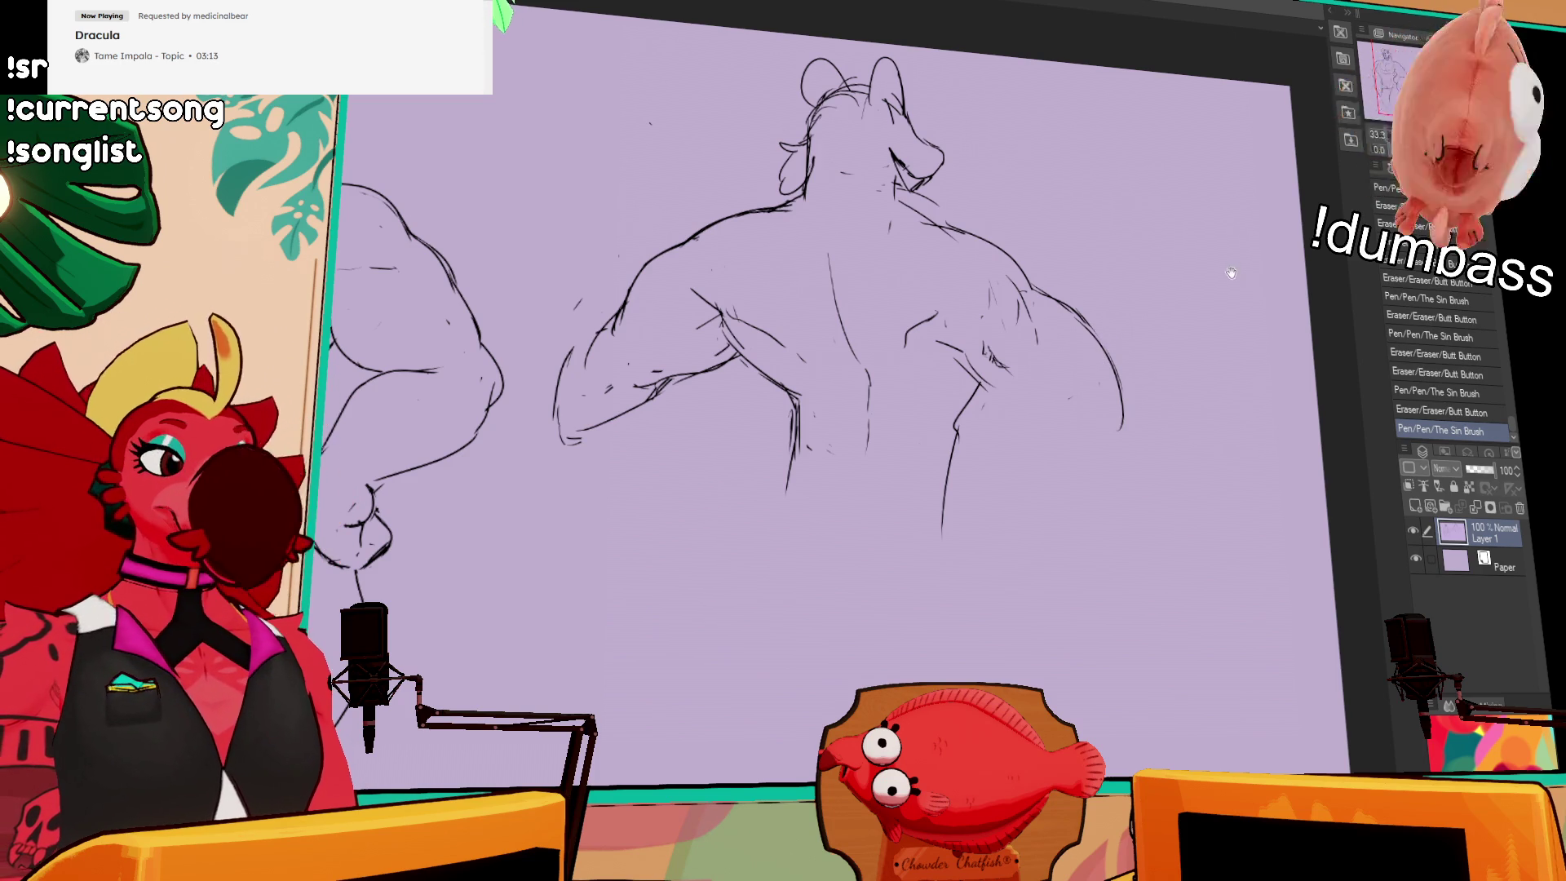
{"action": "mouse_move", "coordinate": [1012, 355]}
{"action": "left_mouse_down"}
{"action": "mouse_move", "coordinate": [983, 384]}
{"action": "mouse_move", "coordinate": [1020, 408]}
{"action": "left_mouse_up"}
{"action": "key", "text": "ctrl+z"}
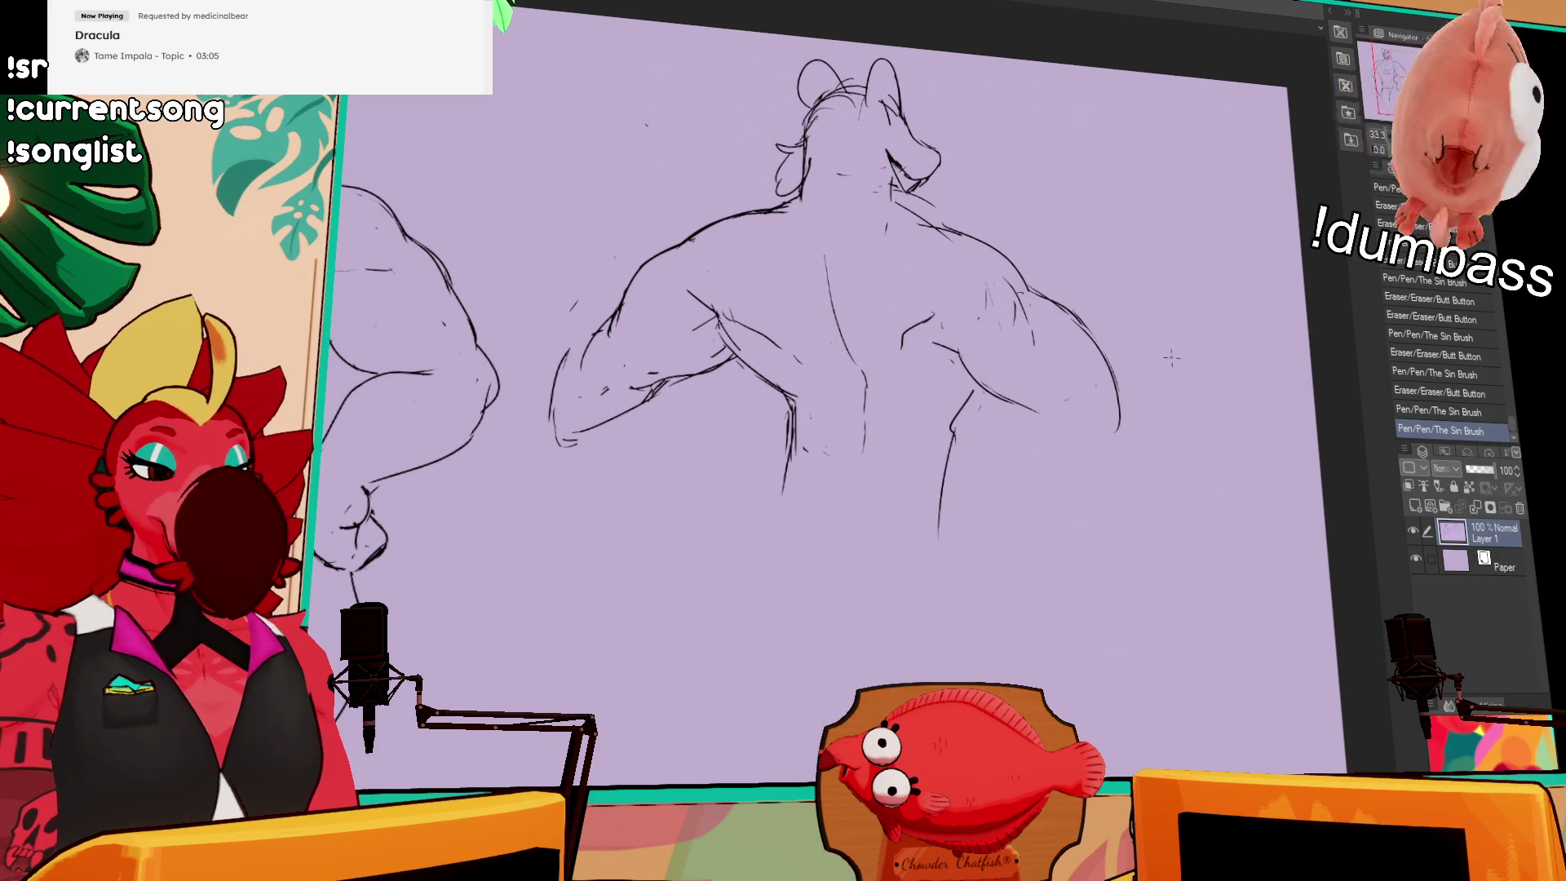
{"action": "left_click_drag", "start_coordinate": [1048, 336], "coordinate": [1026, 388]}
{"action": "left_click_drag", "start_coordinate": [1020, 296], "coordinate": [1028, 325]}
{"action": "mouse_move", "coordinate": [1016, 282]}
{"action": "left_mouse_down"}
{"action": "mouse_move", "coordinate": [1030, 311]}
{"action": "mouse_move", "coordinate": [1011, 301]}
{"action": "mouse_move", "coordinate": [989, 340]}
{"action": "left_mouse_up"}
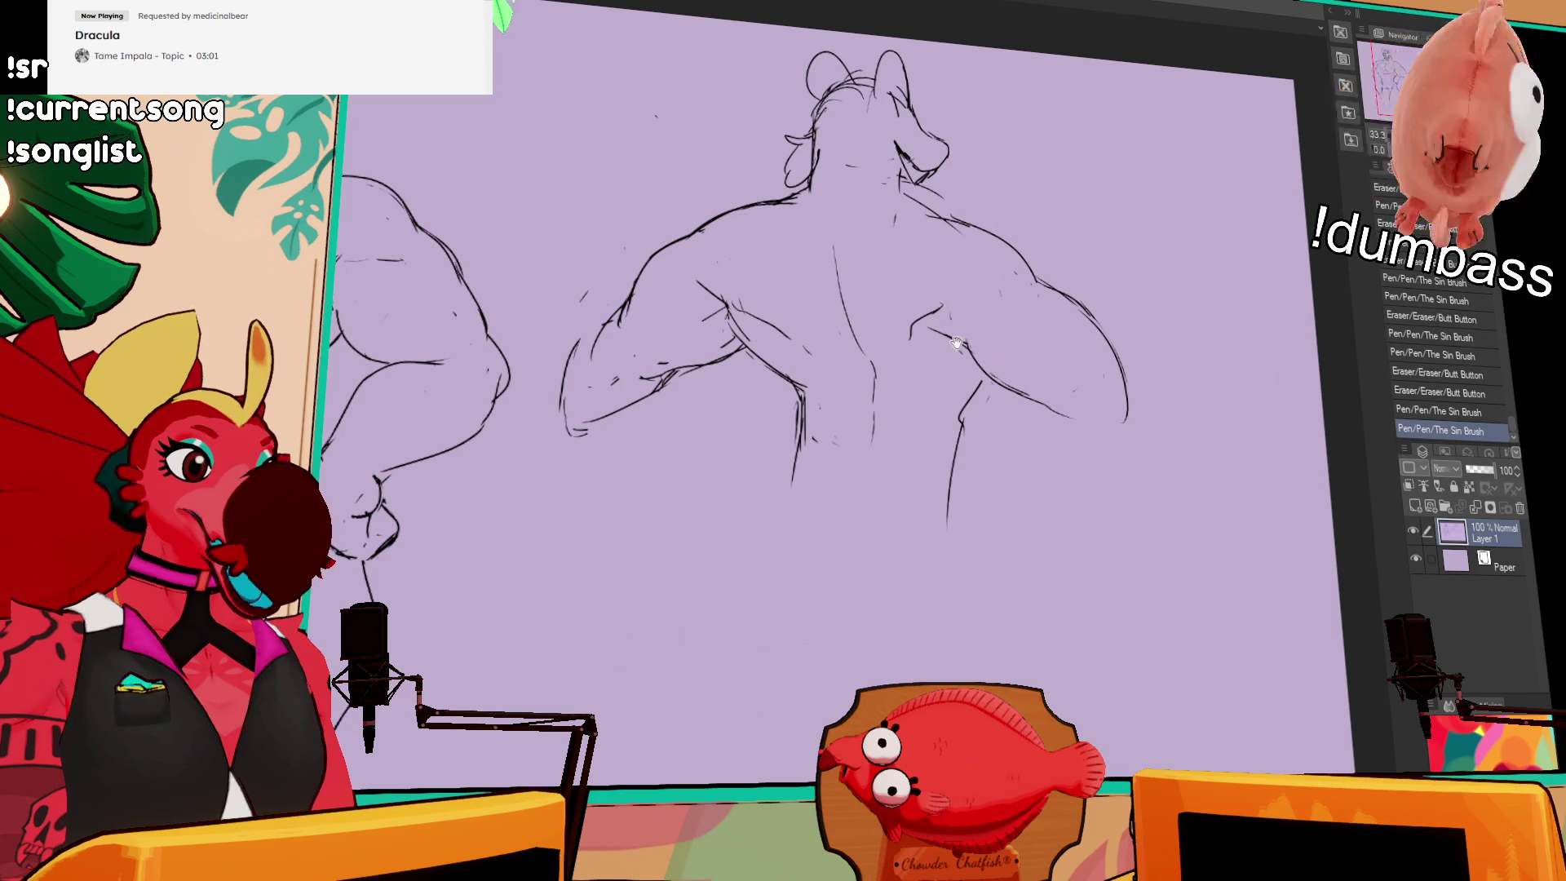
{"action": "mouse_move", "coordinate": [939, 314]}
{"action": "left_mouse_down"}
{"action": "mouse_move", "coordinate": [903, 344]}
{"action": "mouse_move", "coordinate": [944, 343]}
{"action": "left_mouse_up"}
{"action": "left_click_drag", "start_coordinate": [1091, 343], "coordinate": [1120, 417]}
{"action": "left_click_drag", "start_coordinate": [847, 315], "coordinate": [887, 346]}
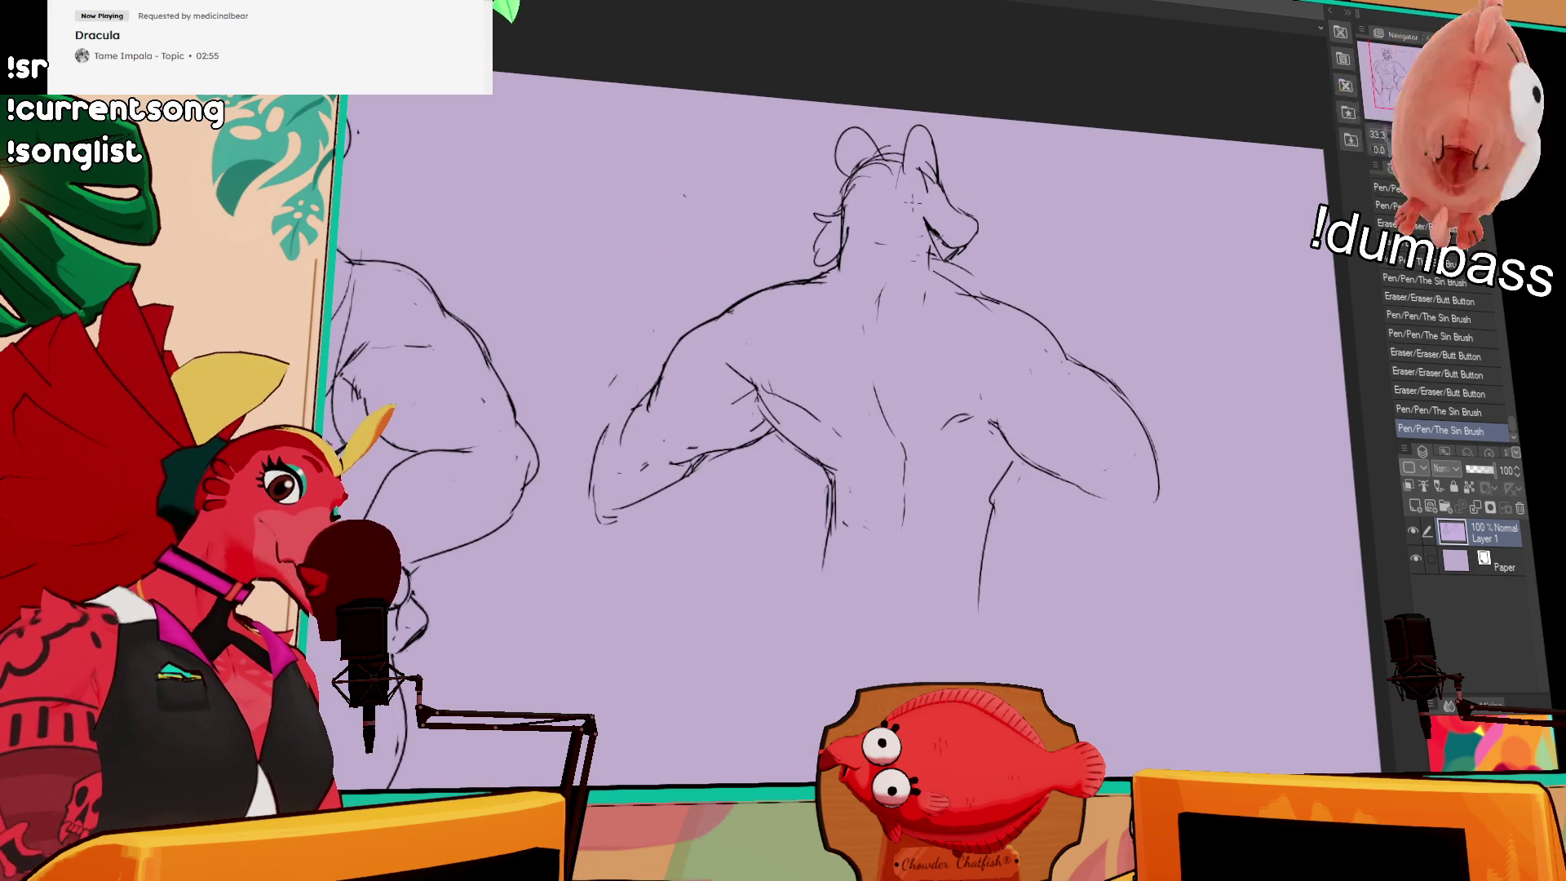
{"action": "mouse_move", "coordinate": [849, 245]}
{"action": "left_mouse_down"}
{"action": "mouse_move", "coordinate": [807, 99]}
{"action": "mouse_move", "coordinate": [1035, 244]}
{"action": "mouse_move", "coordinate": [846, 235]}
{"action": "left_mouse_up"}
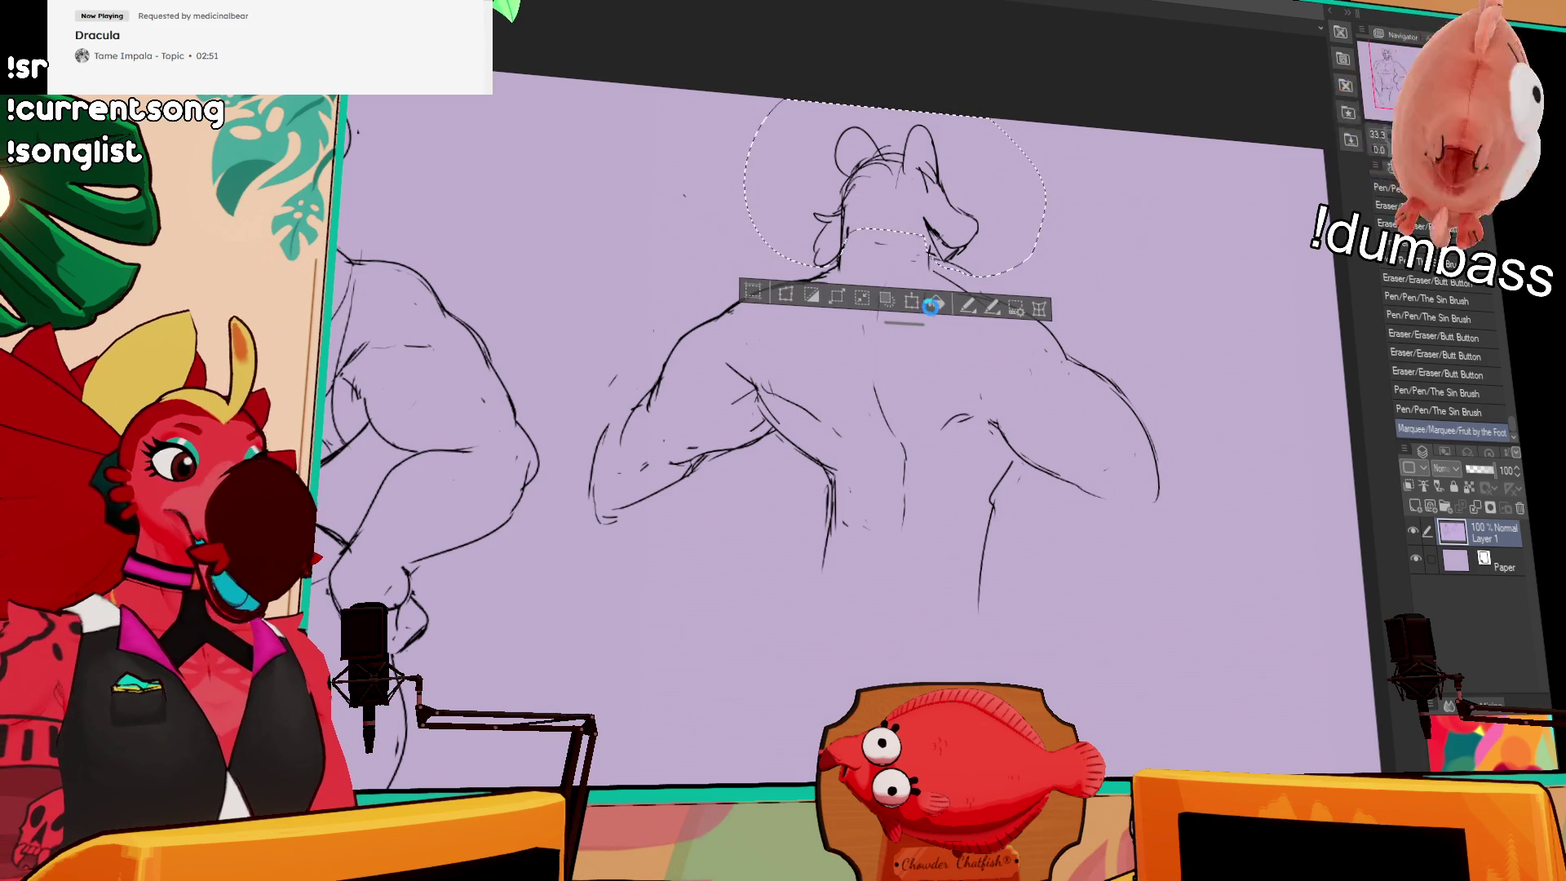
Step: Rotate the selected head slightly with Scale/Rotate, apply it, and deselect
{"action": "left_click", "coordinate": [1043, 255]}
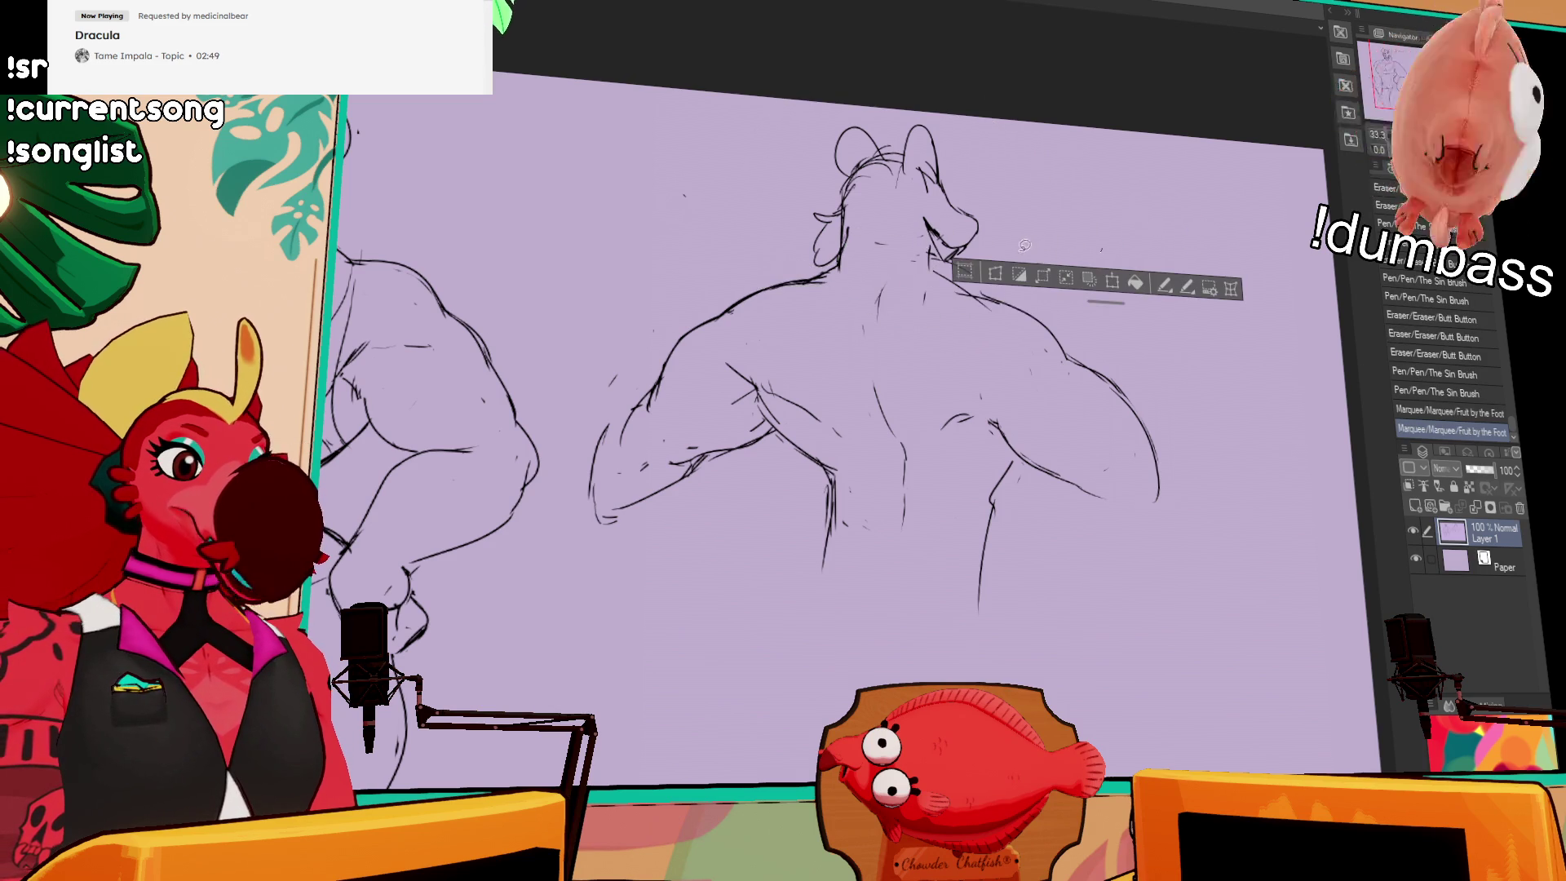
{"action": "key", "text": "ctrl+z"}
{"action": "left_click", "coordinate": [937, 304]}
{"action": "left_click_drag", "start_coordinate": [991, 281], "coordinate": [987, 241]}
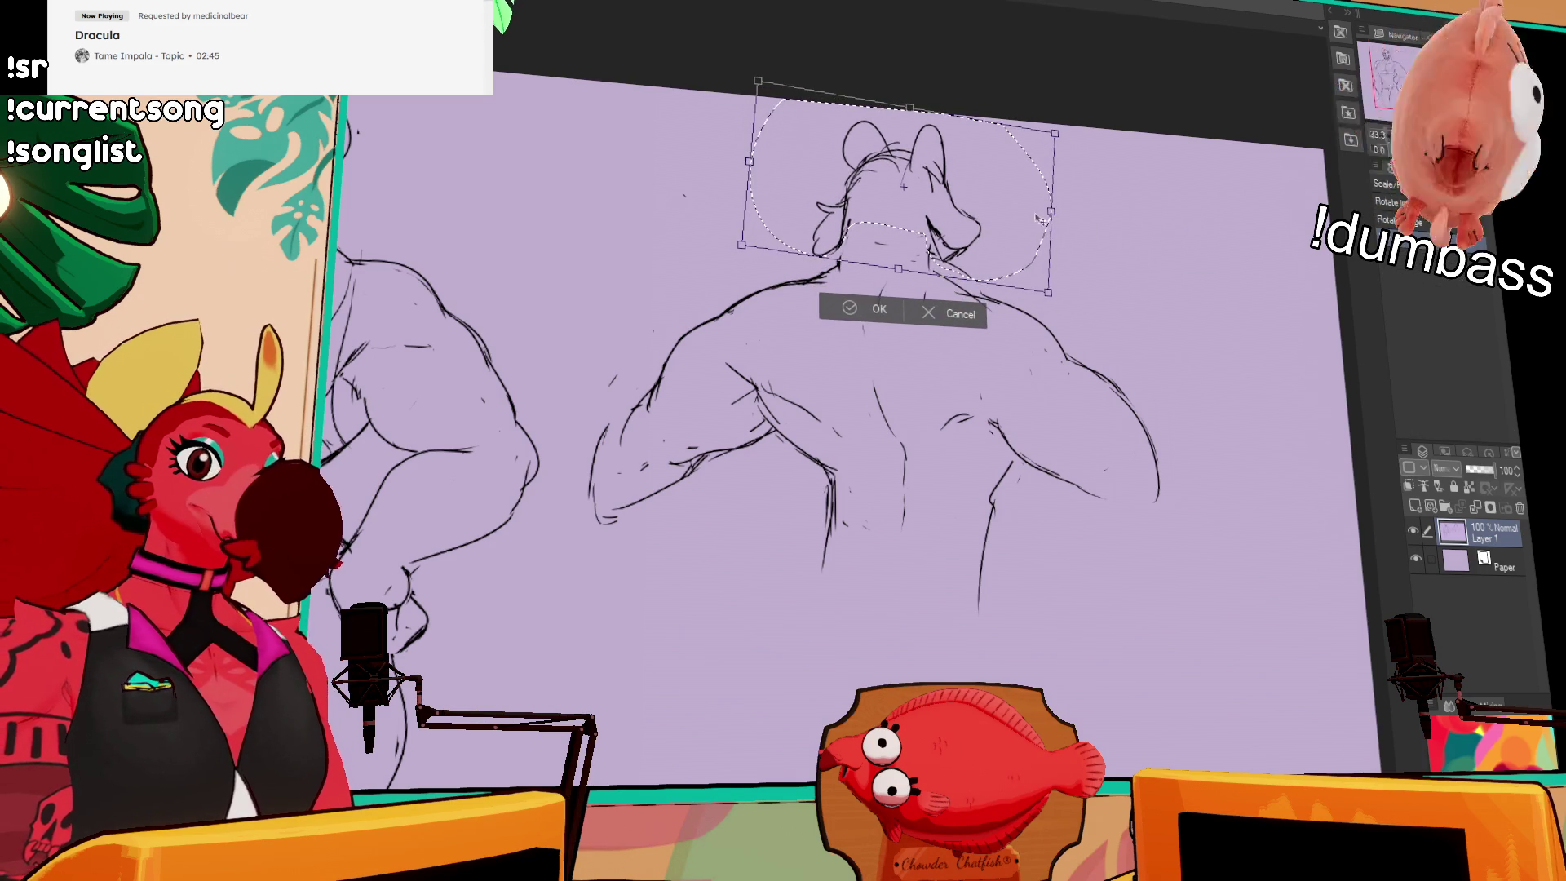
{"action": "key", "text": "Return"}
{"action": "key", "text": "ctrl+d"}
Step: Draw the end of the right forearm and sketch the hand with fingers
{"action": "mouse_move", "coordinate": [1093, 509]}
{"action": "left_mouse_down"}
{"action": "mouse_move", "coordinate": [1179, 504]}
{"action": "mouse_move", "coordinate": [1205, 534]}
{"action": "mouse_move", "coordinate": [1093, 505]}
{"action": "mouse_move", "coordinate": [1203, 502]}
{"action": "mouse_move", "coordinate": [1190, 531]}
{"action": "left_mouse_up"}
{"action": "left_click_drag", "start_coordinate": [1168, 453], "coordinate": [1224, 509]}
{"action": "mouse_move", "coordinate": [1174, 530]}
{"action": "left_mouse_down"}
{"action": "mouse_move", "coordinate": [1223, 528]}
{"action": "mouse_move", "coordinate": [1244, 490]}
{"action": "left_mouse_up"}
{"action": "left_click_drag", "start_coordinate": [1248, 494], "coordinate": [1279, 514]}
{"action": "mouse_move", "coordinate": [1243, 455]}
{"action": "left_mouse_down"}
{"action": "mouse_move", "coordinate": [1232, 485]}
{"action": "mouse_move", "coordinate": [1255, 506]}
{"action": "mouse_move", "coordinate": [1168, 534]}
{"action": "left_mouse_up"}
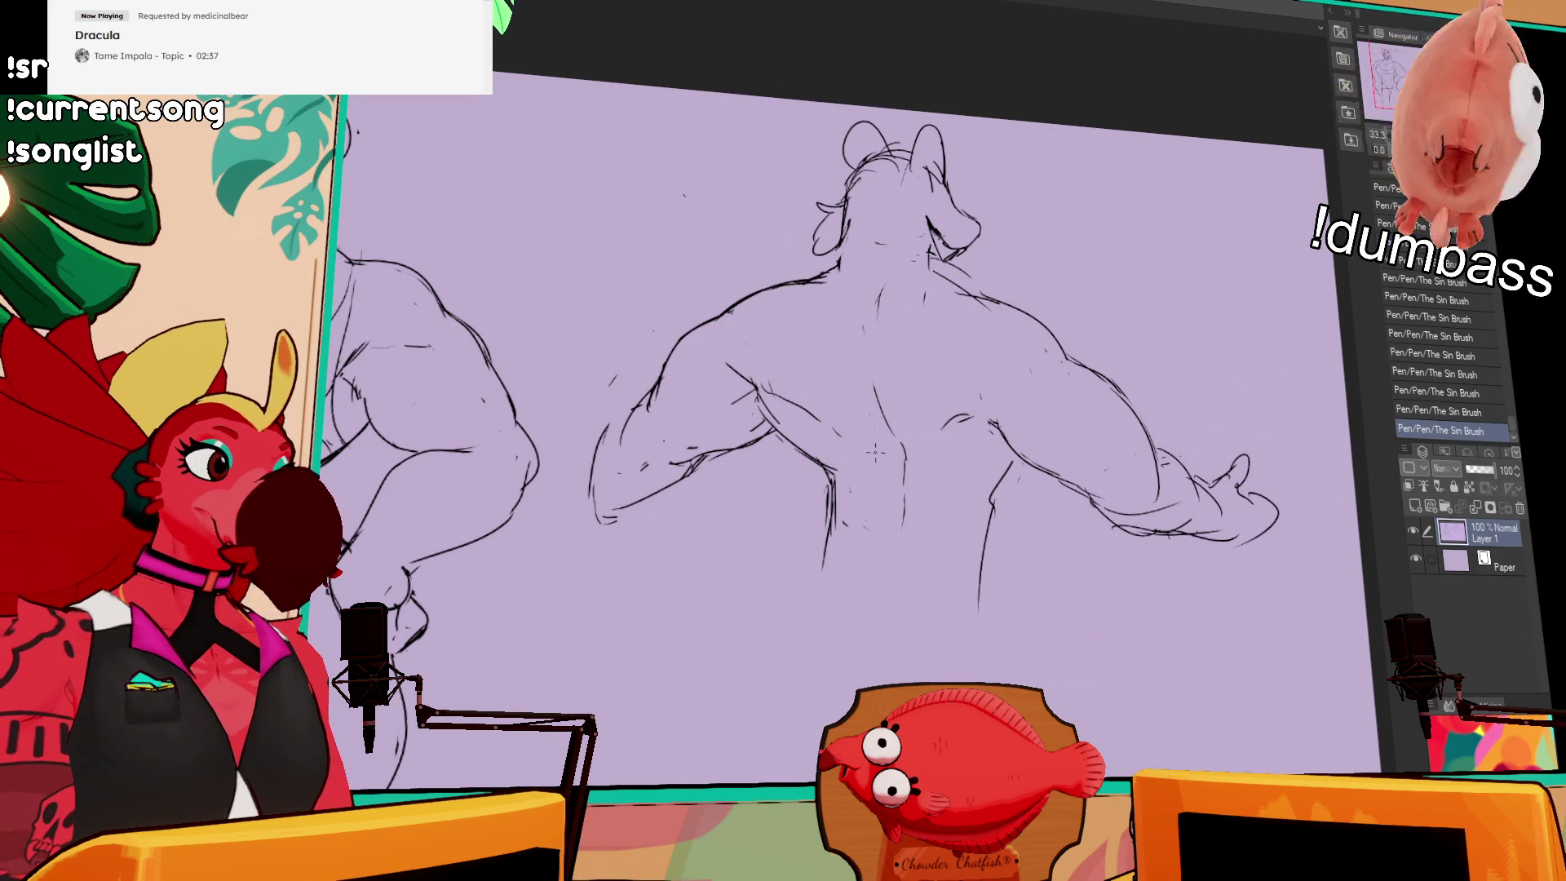
Step: Touch up the front figure, then sketch the back-view figure's torso, lower body and hip lines
{"action": "scroll", "coordinate": [873, 435], "scroll_direction": "down", "scroll_amount": 3}
{"action": "mouse_move", "coordinate": [361, 433]}
{"action": "left_mouse_down"}
{"action": "mouse_move", "coordinate": [383, 383]}
{"action": "mouse_move", "coordinate": [396, 571]}
{"action": "left_mouse_up"}
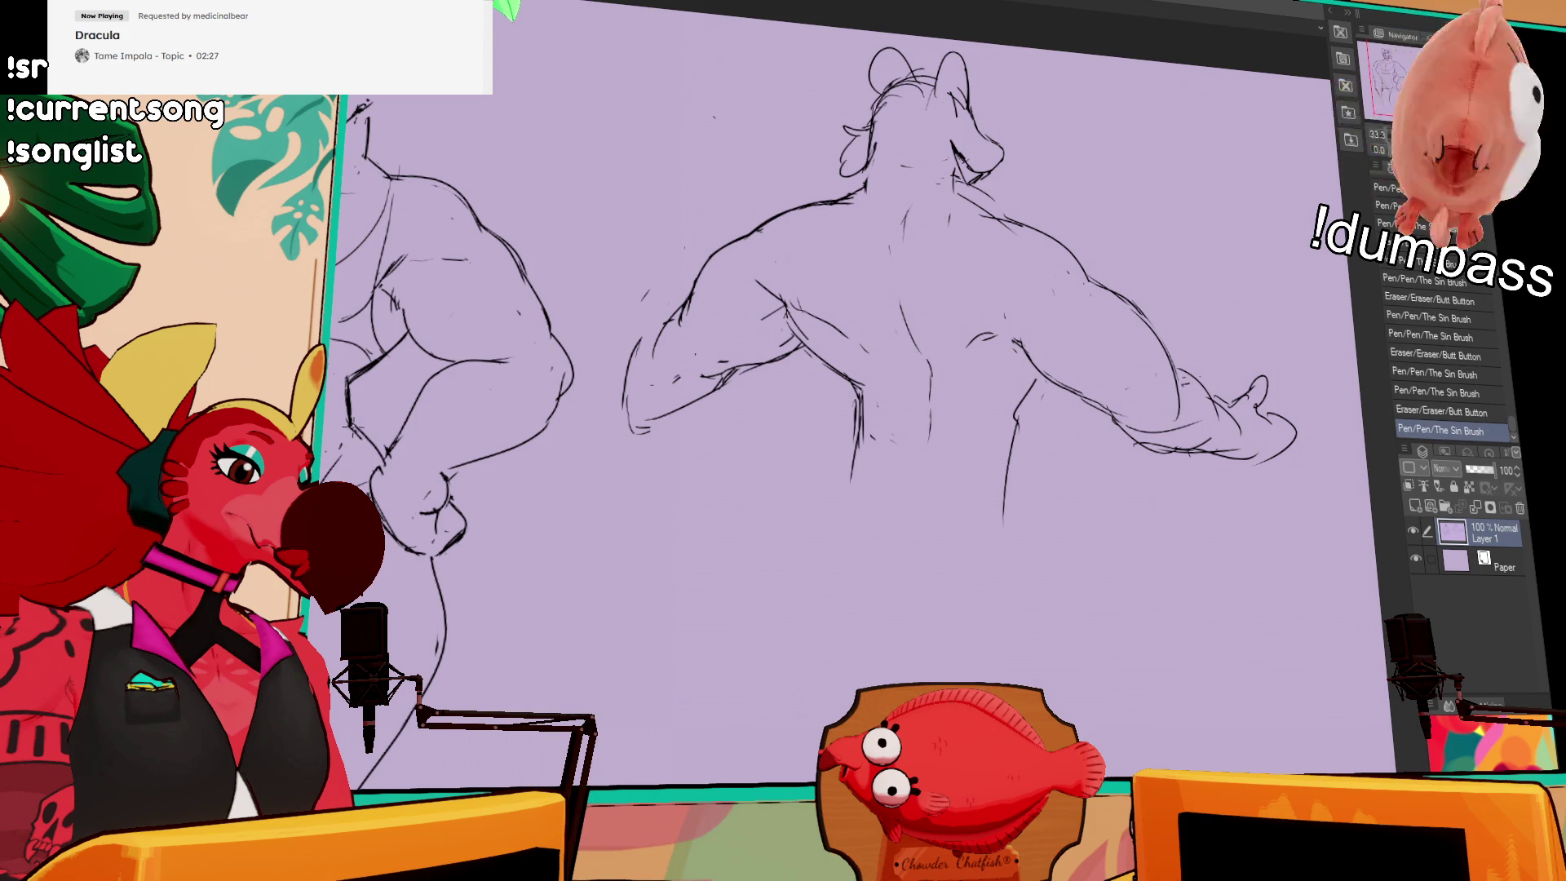
{"action": "mouse_move", "coordinate": [1190, 341]}
{"action": "left_mouse_down"}
{"action": "mouse_move", "coordinate": [1172, 318]}
{"action": "mouse_move", "coordinate": [1191, 322]}
{"action": "left_mouse_up"}
{"action": "left_click_drag", "start_coordinate": [910, 368], "coordinate": [869, 477]}
{"action": "left_click_drag", "start_coordinate": [908, 401], "coordinate": [914, 469]}
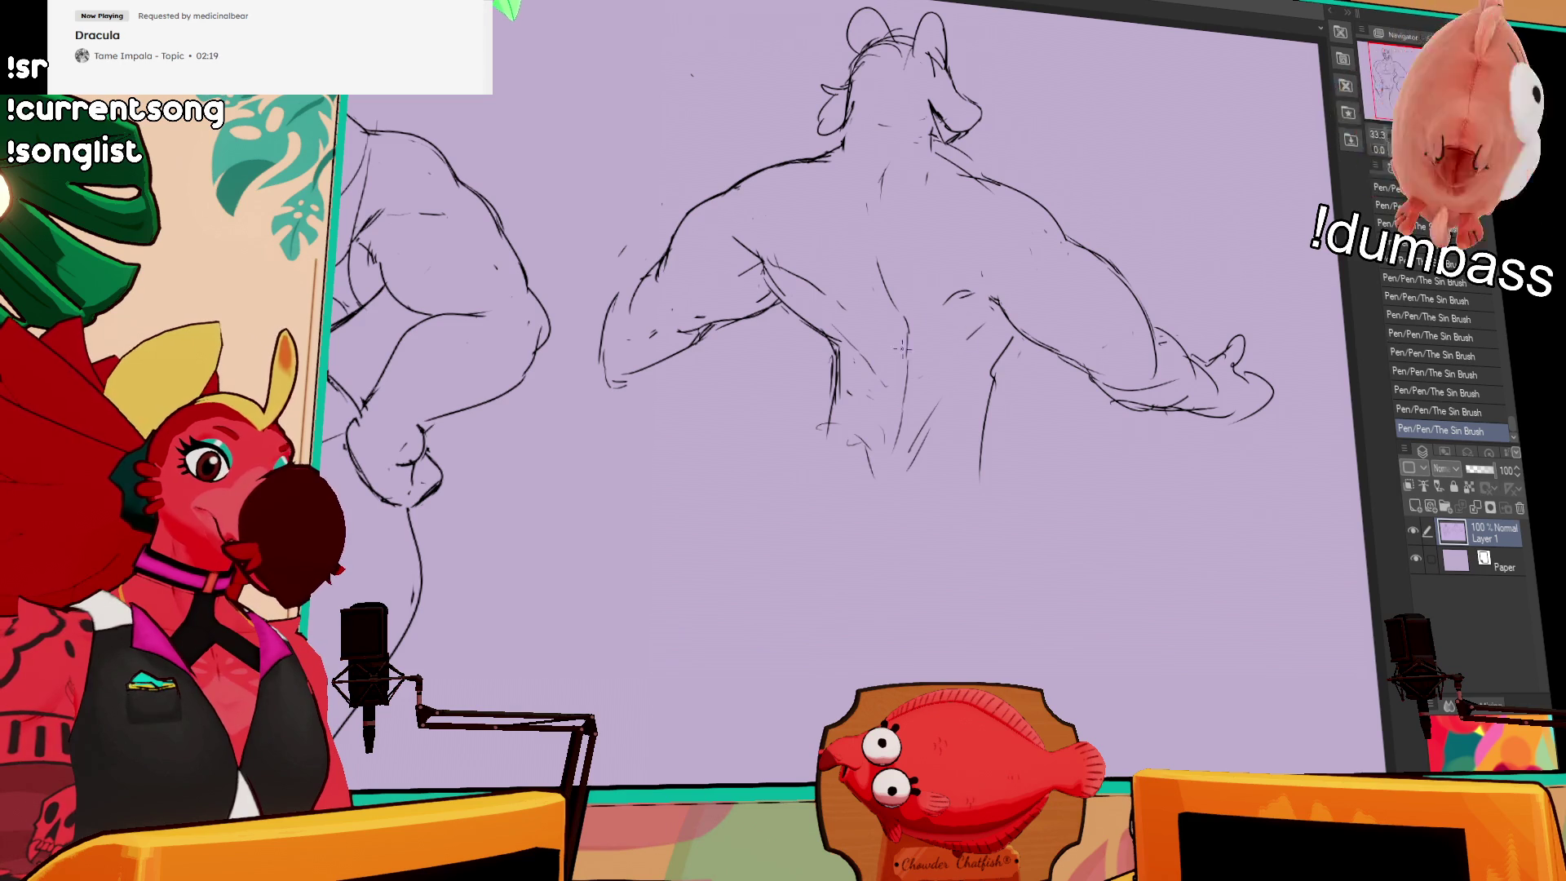
Step: Redraw the line near the spine and clean up small strokes on the lower back
{"action": "mouse_move", "coordinate": [885, 322]}
{"action": "left_mouse_down"}
{"action": "mouse_move", "coordinate": [894, 351]}
{"action": "mouse_move", "coordinate": [871, 368]}
{"action": "mouse_move", "coordinate": [905, 359]}
{"action": "mouse_move", "coordinate": [905, 342]}
{"action": "mouse_move", "coordinate": [930, 375]}
{"action": "mouse_move", "coordinate": [899, 348]}
{"action": "mouse_move", "coordinate": [904, 449]}
{"action": "mouse_move", "coordinate": [922, 351]}
{"action": "left_mouse_up"}
{"action": "mouse_move", "coordinate": [962, 318]}
{"action": "left_mouse_down"}
{"action": "mouse_move", "coordinate": [983, 334]}
{"action": "mouse_move", "coordinate": [1014, 314]}
{"action": "left_mouse_up"}
{"action": "left_click_drag", "start_coordinate": [932, 381], "coordinate": [922, 359]}
{"action": "mouse_move", "coordinate": [926, 431]}
{"action": "left_mouse_down"}
{"action": "mouse_move", "coordinate": [930, 452]}
{"action": "mouse_move", "coordinate": [909, 470]}
{"action": "mouse_move", "coordinate": [914, 457]}
{"action": "left_mouse_up"}
{"action": "left_click_drag", "start_coordinate": [861, 428], "coordinate": [868, 447]}
{"action": "left_click_drag", "start_coordinate": [865, 450], "coordinate": [874, 463]}
{"action": "left_click_drag", "start_coordinate": [877, 374], "coordinate": [881, 393]}
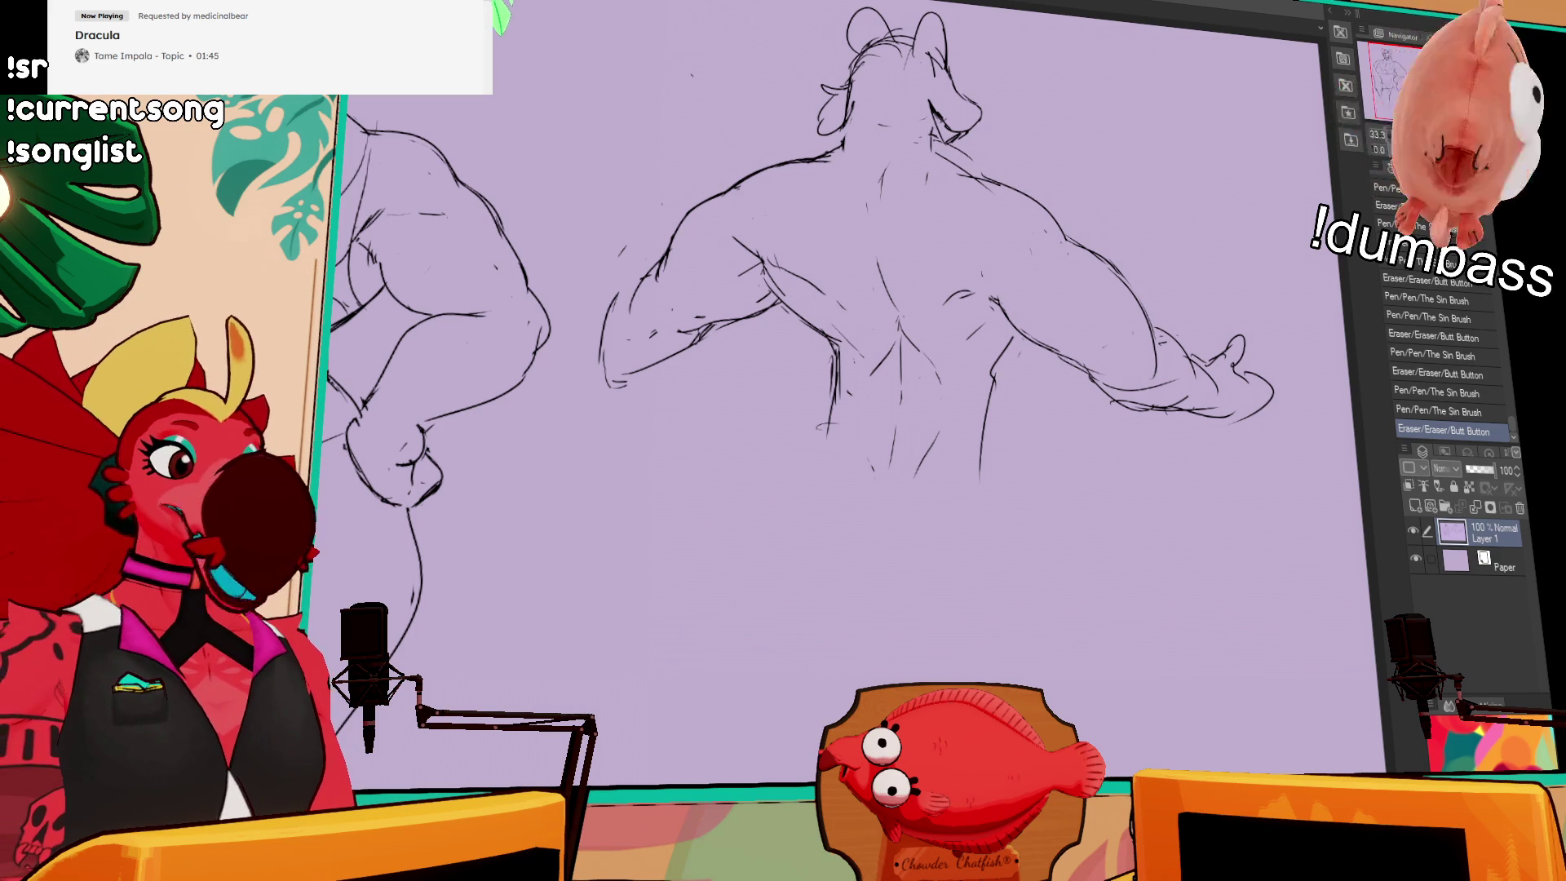
Step: Redraw the right hand's wrist lines and fix the marks beside the hand
{"action": "left_click_drag", "start_coordinate": [1175, 339], "coordinate": [1191, 367]}
{"action": "left_click_drag", "start_coordinate": [1174, 347], "coordinate": [1206, 361]}
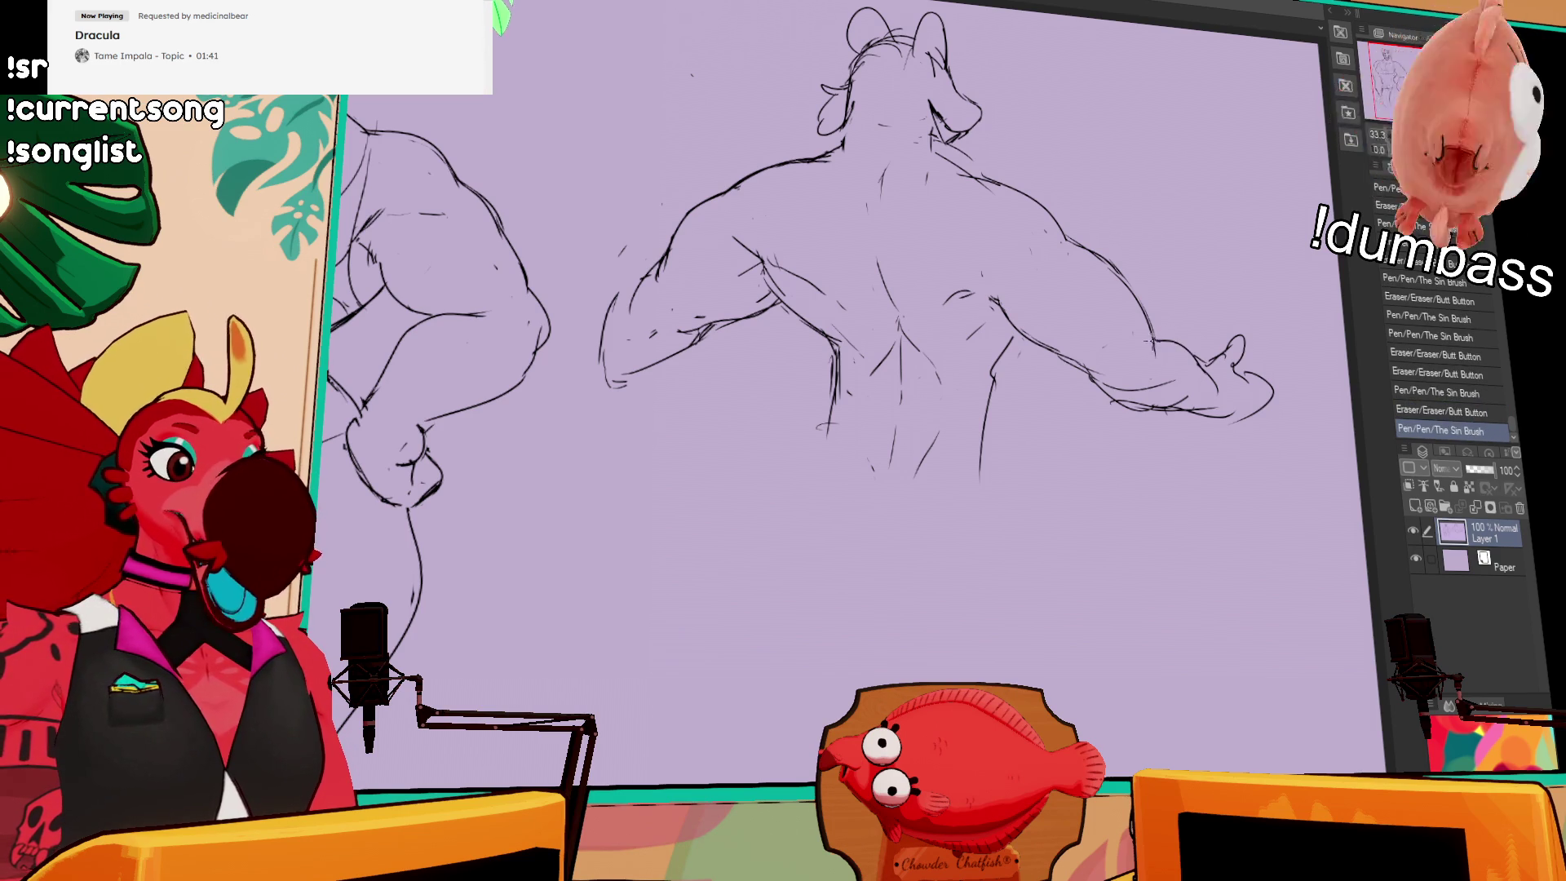
{"action": "key", "text": "ctrl+z"}
{"action": "left_click_drag", "start_coordinate": [1116, 408], "coordinate": [1177, 388]}
{"action": "mouse_move", "coordinate": [1192, 378]}
{"action": "left_mouse_down"}
{"action": "mouse_move", "coordinate": [1206, 391]}
{"action": "mouse_move", "coordinate": [1179, 394]}
{"action": "mouse_move", "coordinate": [1215, 420]}
{"action": "mouse_move", "coordinate": [1254, 380]}
{"action": "mouse_move", "coordinate": [1226, 292]}
{"action": "left_mouse_up"}
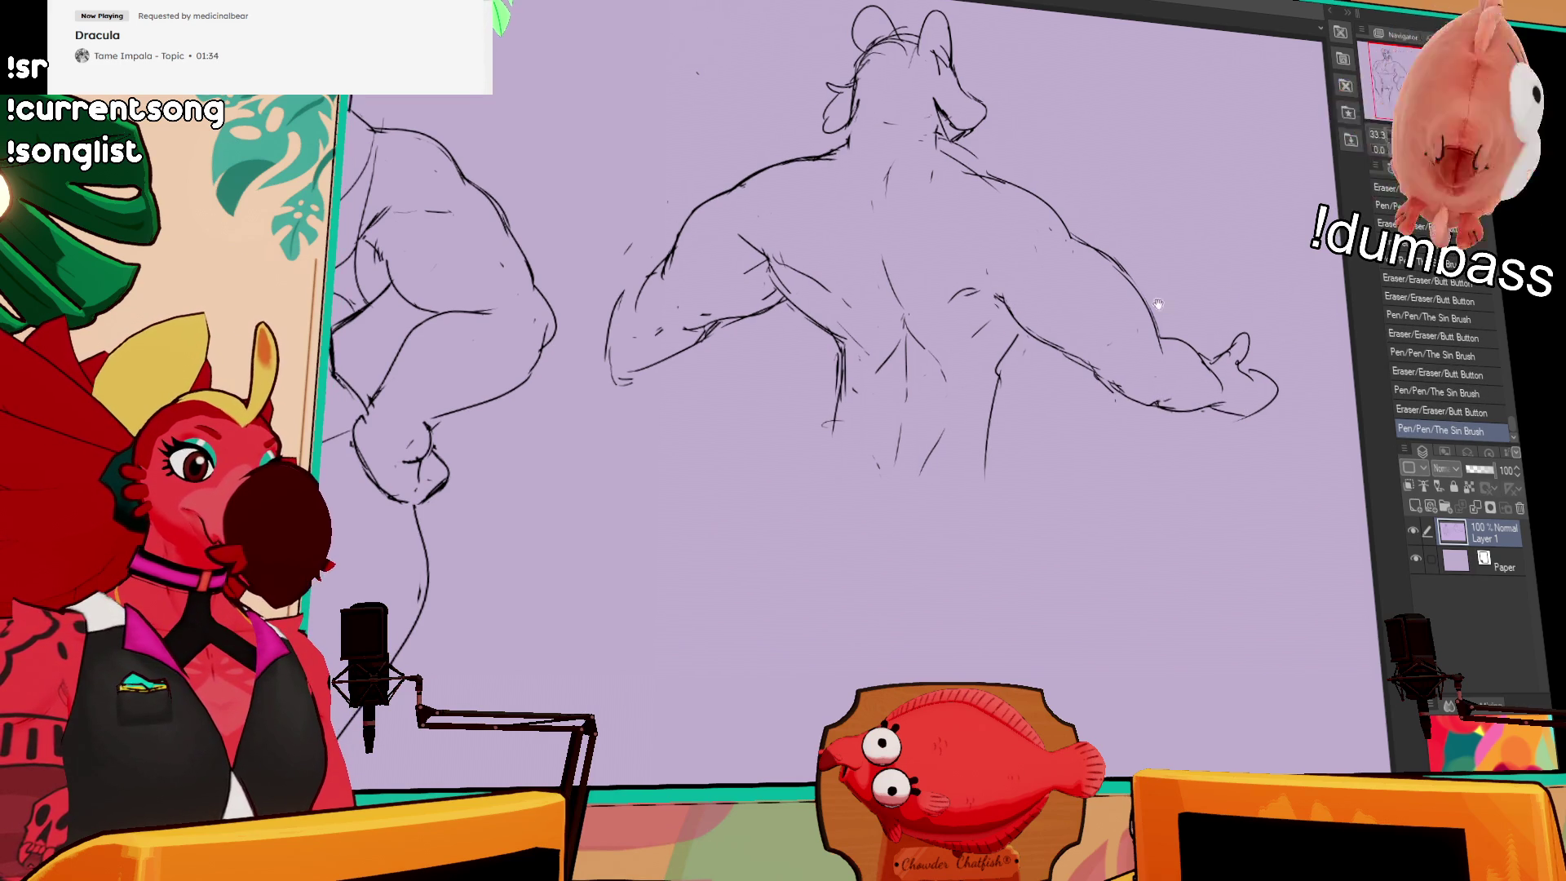
Step: Redraw the back and waist lines, then lasso the entire back-view figure
{"action": "mouse_move", "coordinate": [994, 391]}
{"action": "left_mouse_down"}
{"action": "mouse_move", "coordinate": [997, 374]}
{"action": "mouse_move", "coordinate": [1025, 375]}
{"action": "mouse_move", "coordinate": [1114, 415]}
{"action": "mouse_move", "coordinate": [1069, 372]}
{"action": "left_mouse_up"}
{"action": "left_click_drag", "start_coordinate": [883, 400], "coordinate": [893, 413]}
{"action": "mouse_move", "coordinate": [848, 351]}
{"action": "left_mouse_down"}
{"action": "mouse_move", "coordinate": [887, 408]}
{"action": "mouse_move", "coordinate": [882, 393]}
{"action": "mouse_move", "coordinate": [871, 469]}
{"action": "left_mouse_up"}
{"action": "left_click_drag", "start_coordinate": [885, 400], "coordinate": [873, 481]}
{"action": "mouse_move", "coordinate": [1060, 376]}
{"action": "left_mouse_down"}
{"action": "mouse_move", "coordinate": [1034, 446]}
{"action": "mouse_move", "coordinate": [1049, 432]}
{"action": "mouse_move", "coordinate": [1113, 451]}
{"action": "left_mouse_up"}
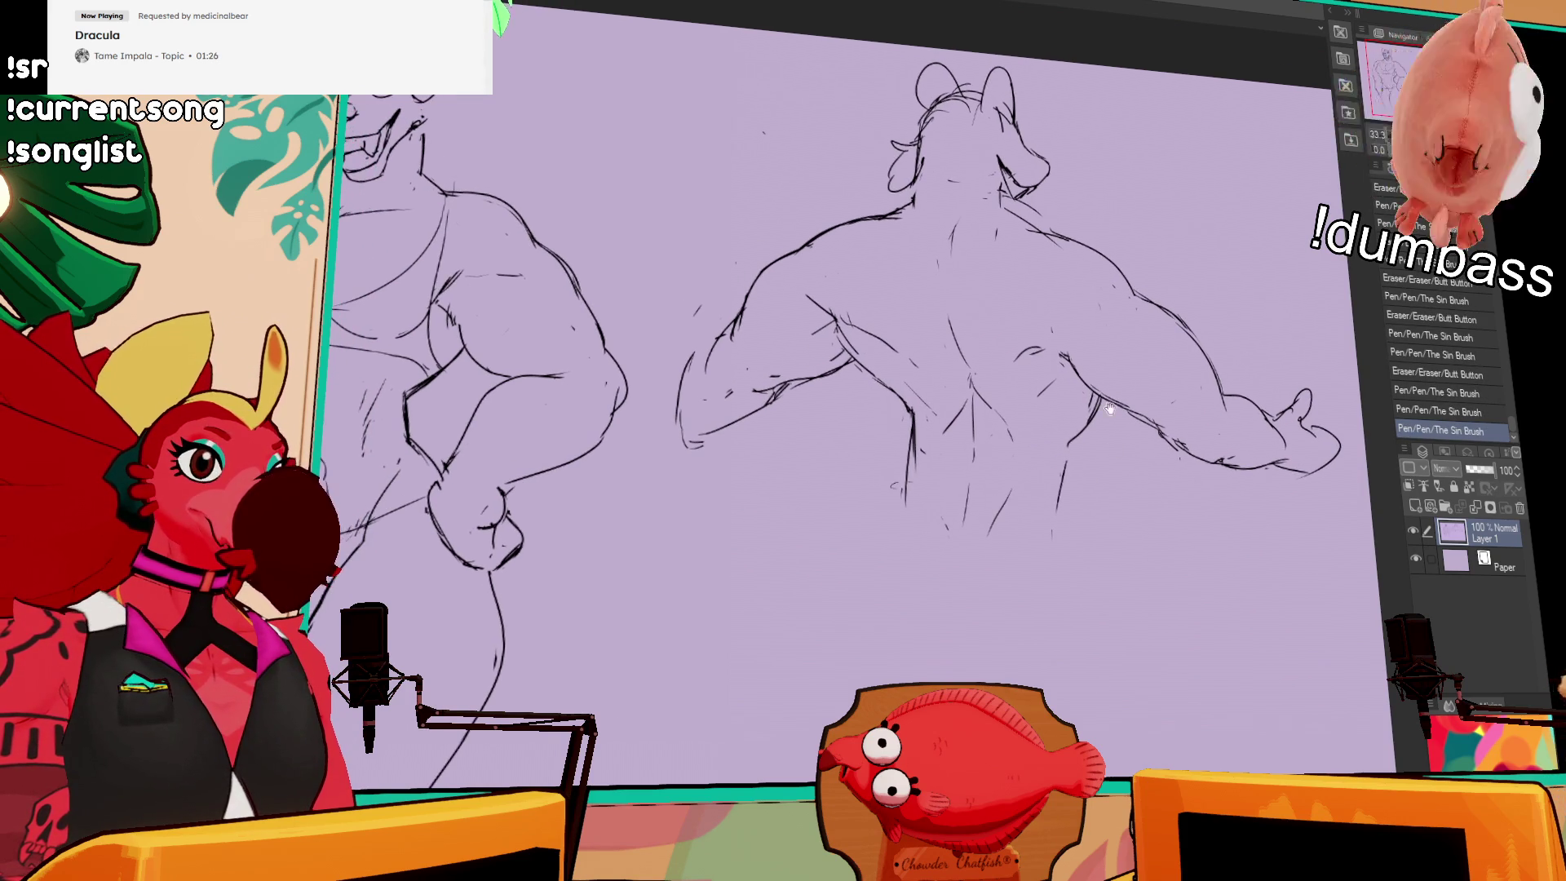
{"action": "mouse_move", "coordinate": [1297, 379]}
{"action": "left_mouse_down"}
{"action": "mouse_move", "coordinate": [603, 408]}
{"action": "mouse_move", "coordinate": [1215, 237]}
{"action": "mouse_move", "coordinate": [1261, 347]}
{"action": "left_mouse_up"}
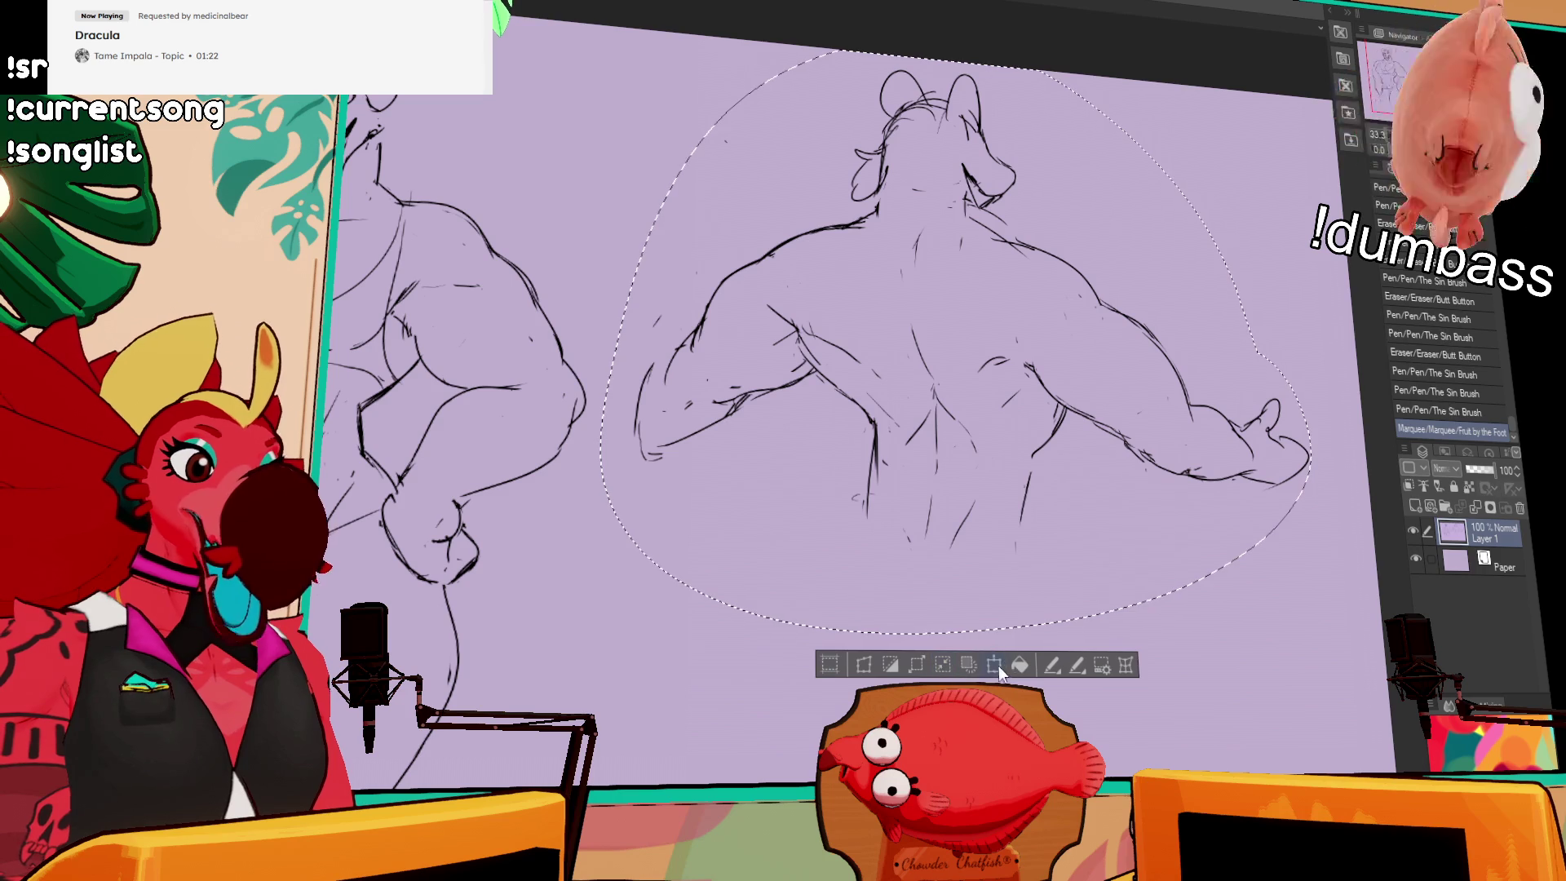
Step: Scale the selected back-view figure down slightly, move it a bit lower, apply, deselect, and erase a stray line
{"action": "left_click", "coordinate": [994, 664]}
{"action": "left_click_drag", "start_coordinate": [1335, 594], "coordinate": [1267, 591]}
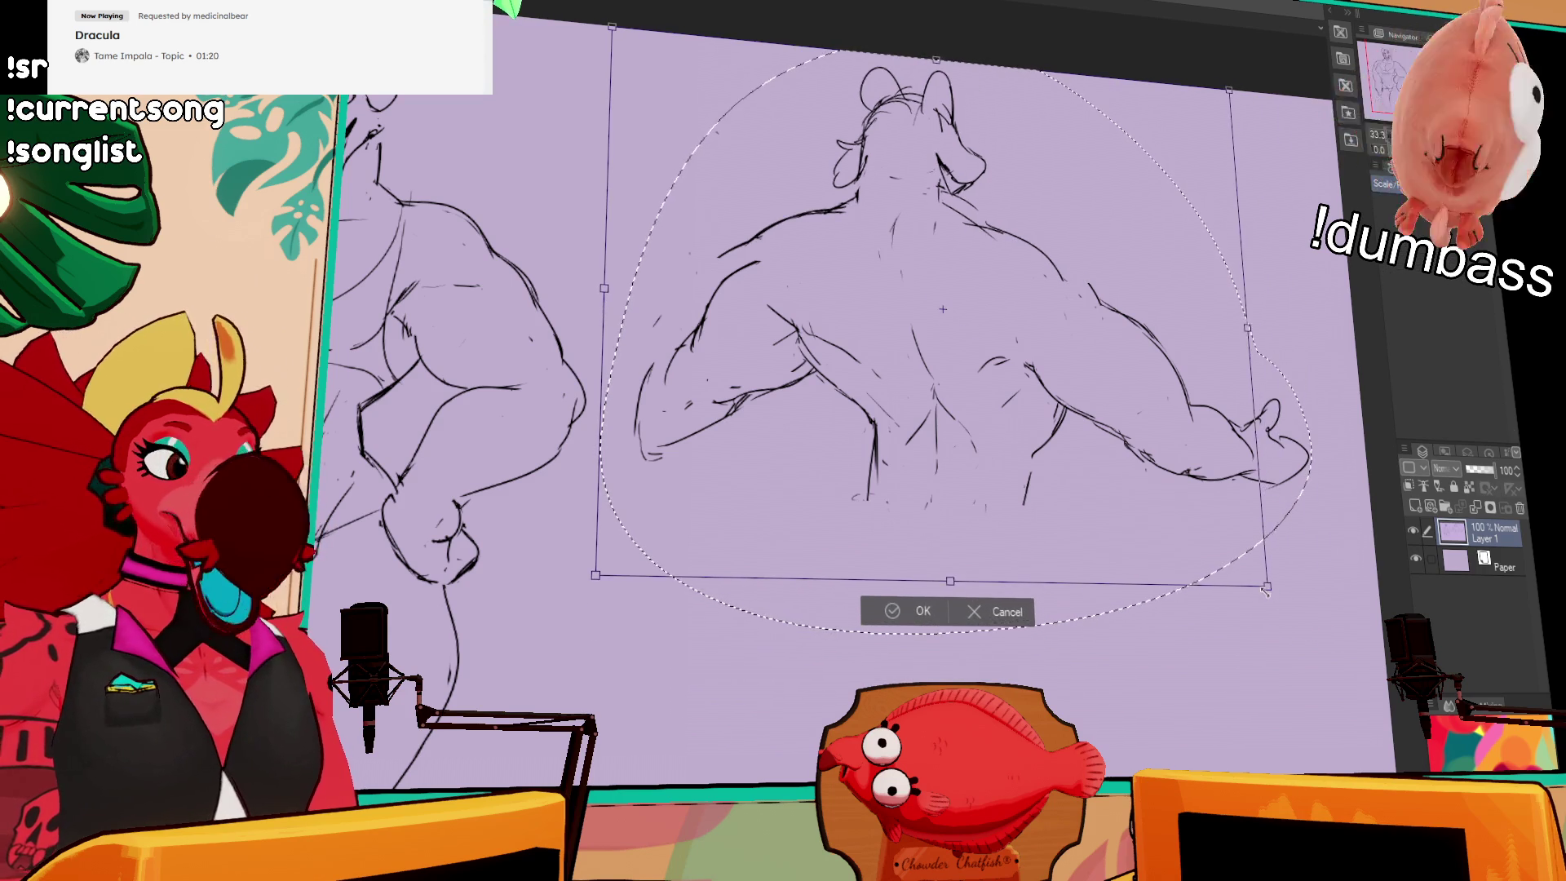
{"action": "left_click_drag", "start_coordinate": [1210, 539], "coordinate": [1212, 552]}
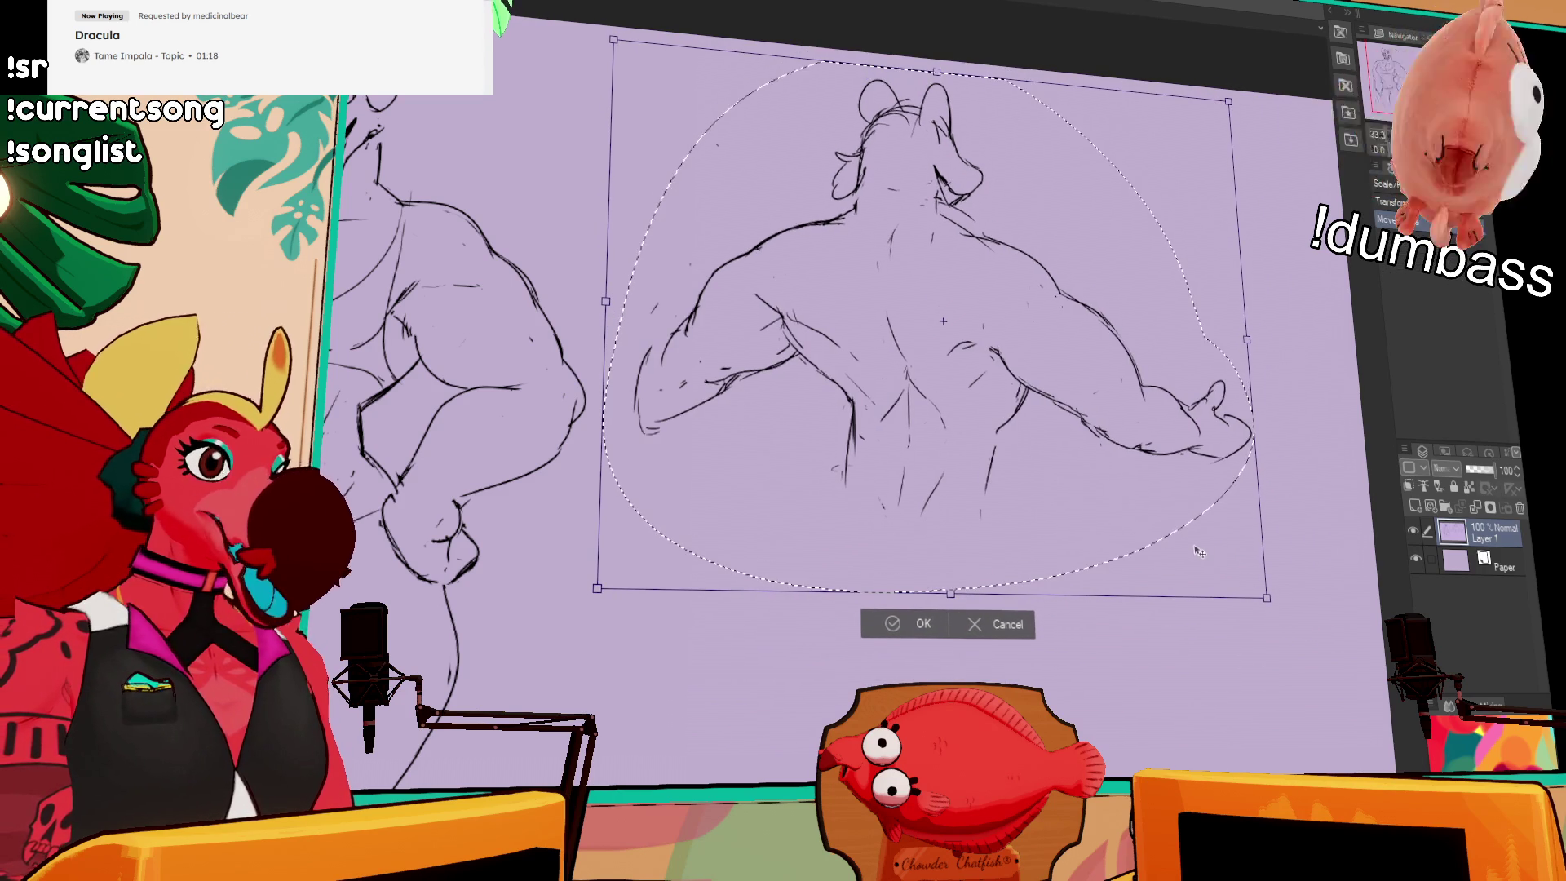
{"action": "key", "text": "Return"}
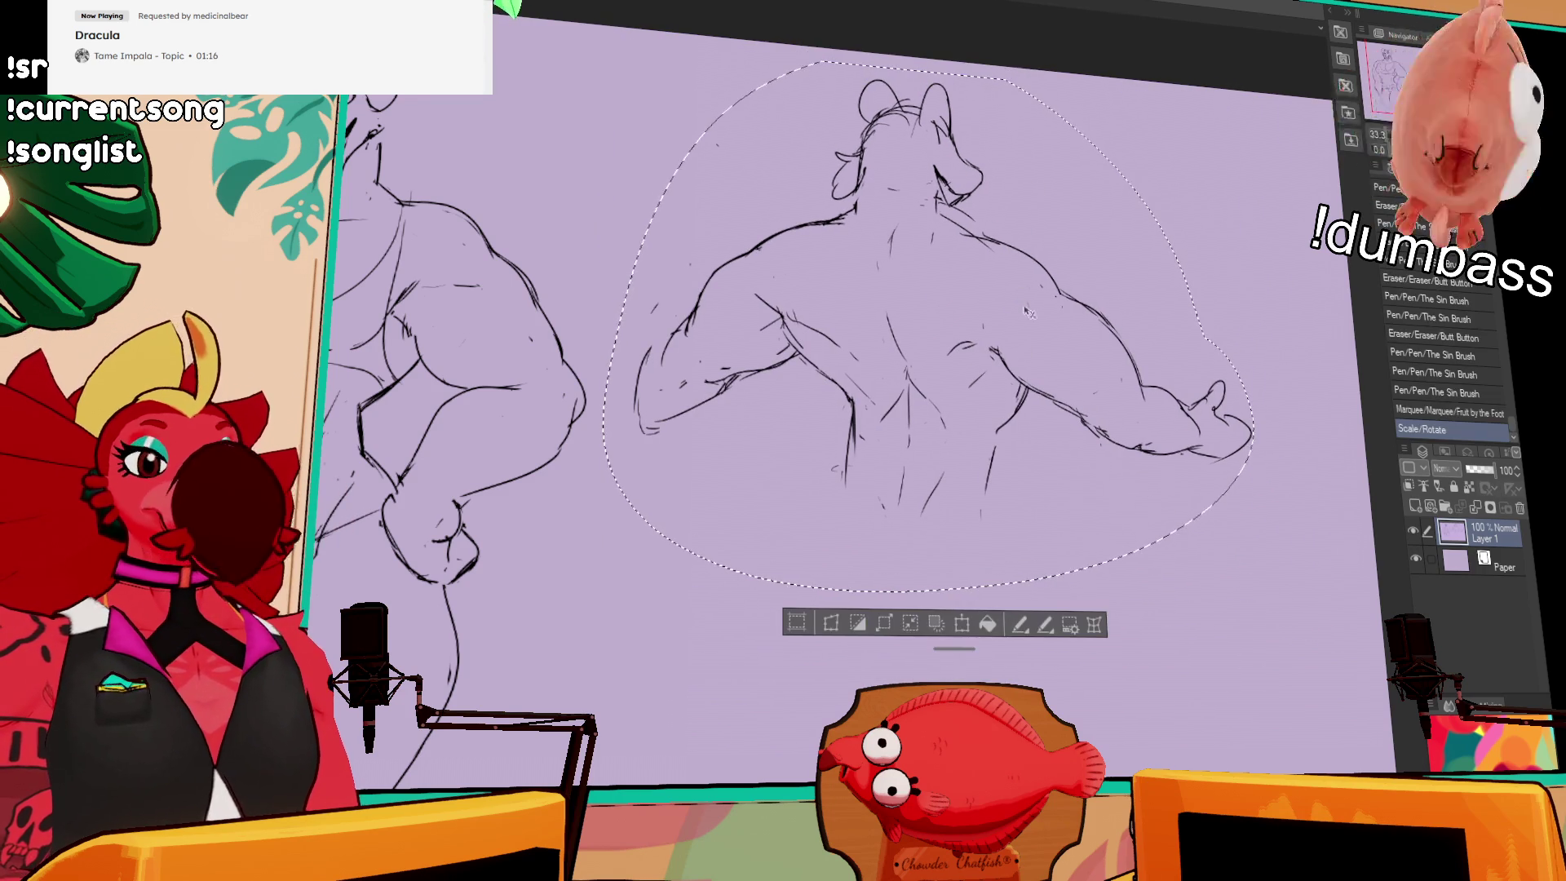
{"action": "key", "text": "ctrl+d"}
{"action": "left_click_drag", "start_coordinate": [859, 452], "coordinate": [872, 384]}
Step: Rework the lower centre of the back figure and sketch the legs below the hips
{"action": "left_click", "coordinate": [1229, 237]}
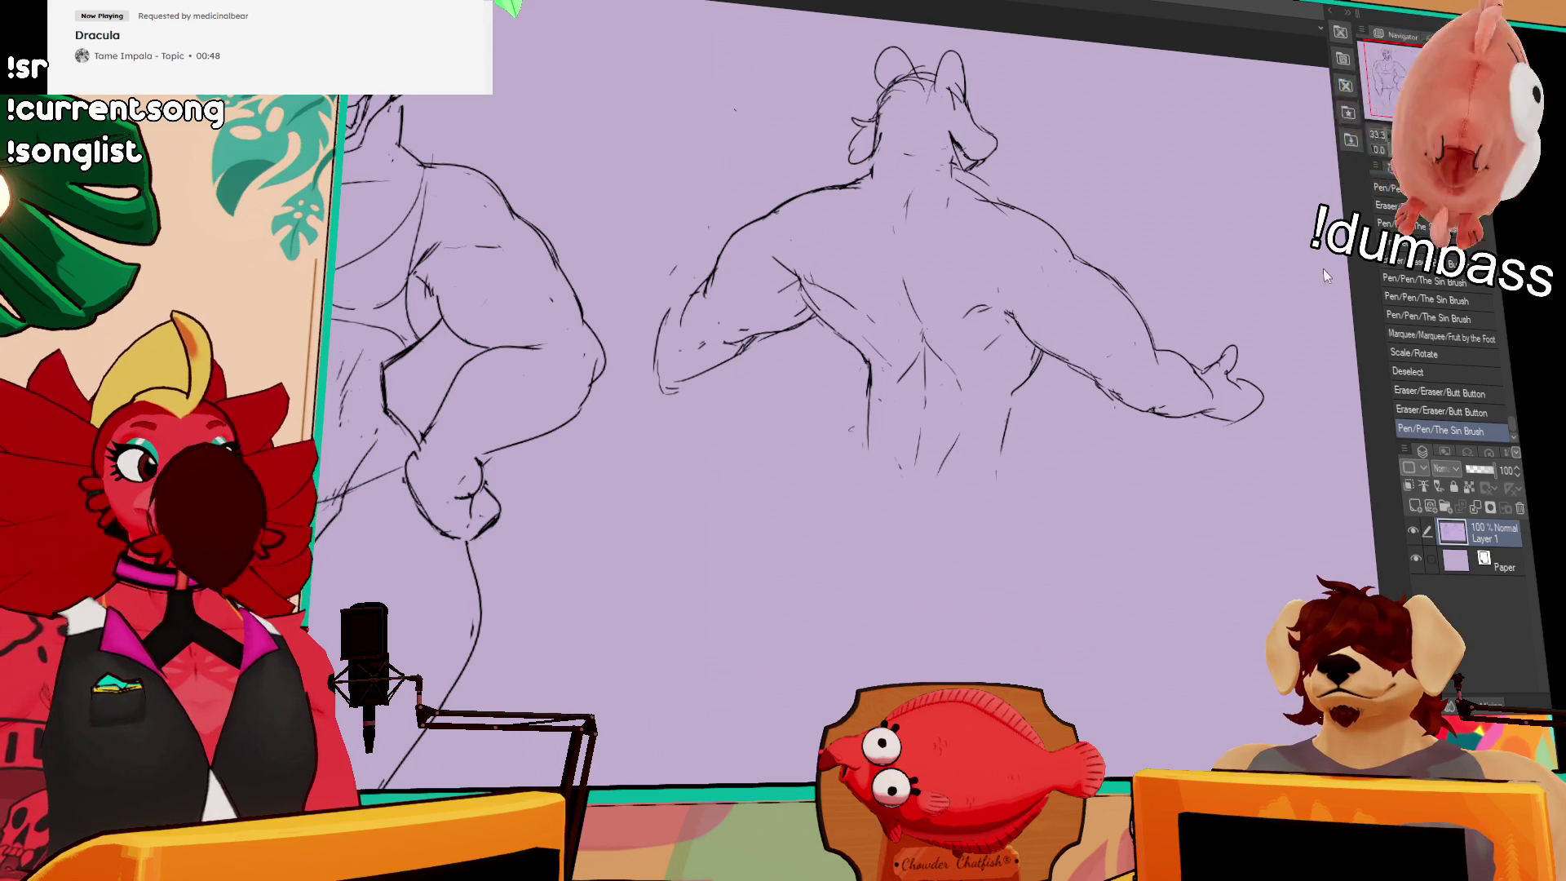
{"action": "mouse_move", "coordinate": [938, 453]}
{"action": "left_mouse_down"}
{"action": "mouse_move", "coordinate": [922, 473]}
{"action": "mouse_move", "coordinate": [934, 479]}
{"action": "mouse_move", "coordinate": [935, 462]}
{"action": "mouse_move", "coordinate": [946, 481]}
{"action": "mouse_move", "coordinate": [909, 467]}
{"action": "mouse_move", "coordinate": [834, 526]}
{"action": "left_mouse_up"}
{"action": "left_click_drag", "start_coordinate": [848, 456], "coordinate": [840, 522]}
{"action": "left_click_drag", "start_coordinate": [938, 469], "coordinate": [914, 555]}
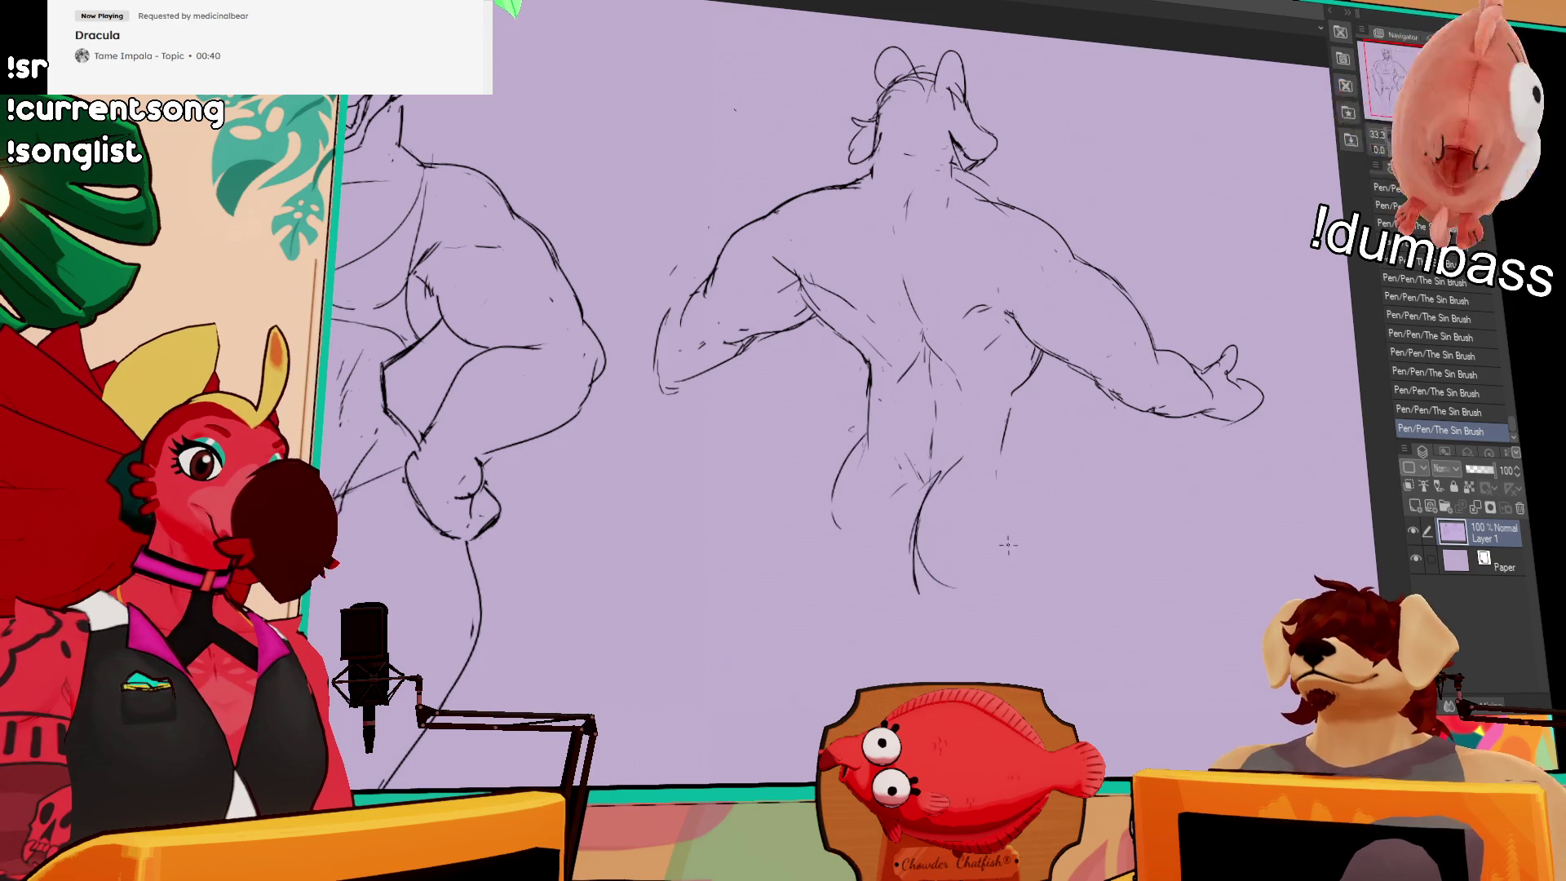
{"action": "left_click_drag", "start_coordinate": [1044, 438], "coordinate": [1057, 349]}
{"action": "mouse_move", "coordinate": [795, 522]}
{"action": "left_mouse_down"}
{"action": "mouse_move", "coordinate": [804, 489]}
{"action": "mouse_move", "coordinate": [828, 512]}
{"action": "left_mouse_up"}
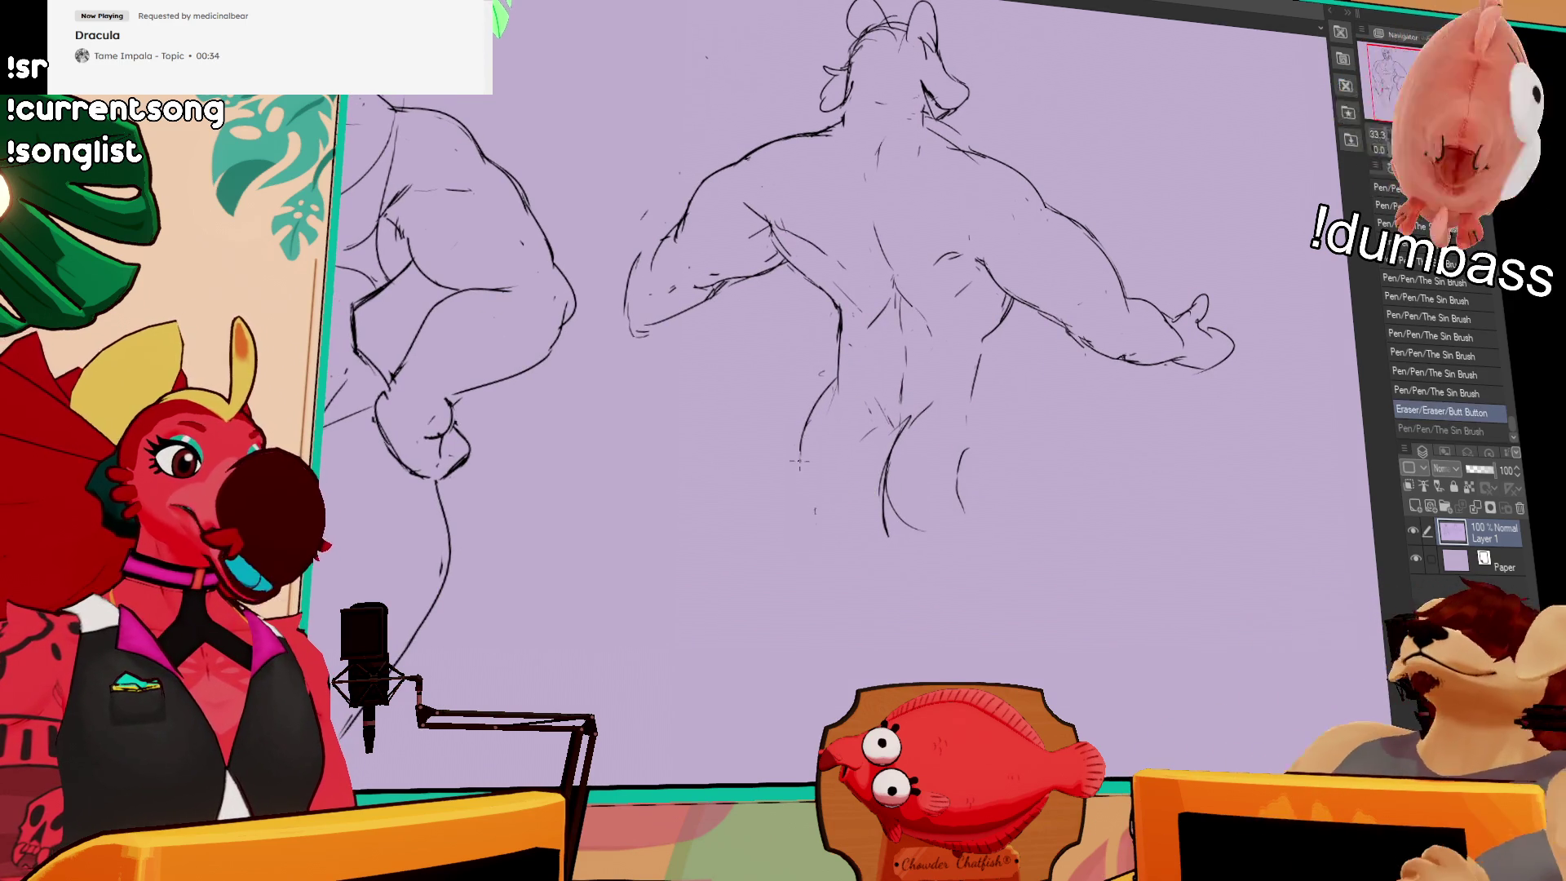
{"action": "mouse_move", "coordinate": [932, 477]}
{"action": "left_mouse_down"}
{"action": "mouse_move", "coordinate": [940, 487]}
{"action": "mouse_move", "coordinate": [903, 518]}
{"action": "mouse_move", "coordinate": [900, 477]}
{"action": "mouse_move", "coordinate": [890, 508]}
{"action": "left_mouse_up"}
{"action": "left_click_drag", "start_coordinate": [898, 441], "coordinate": [897, 506]}
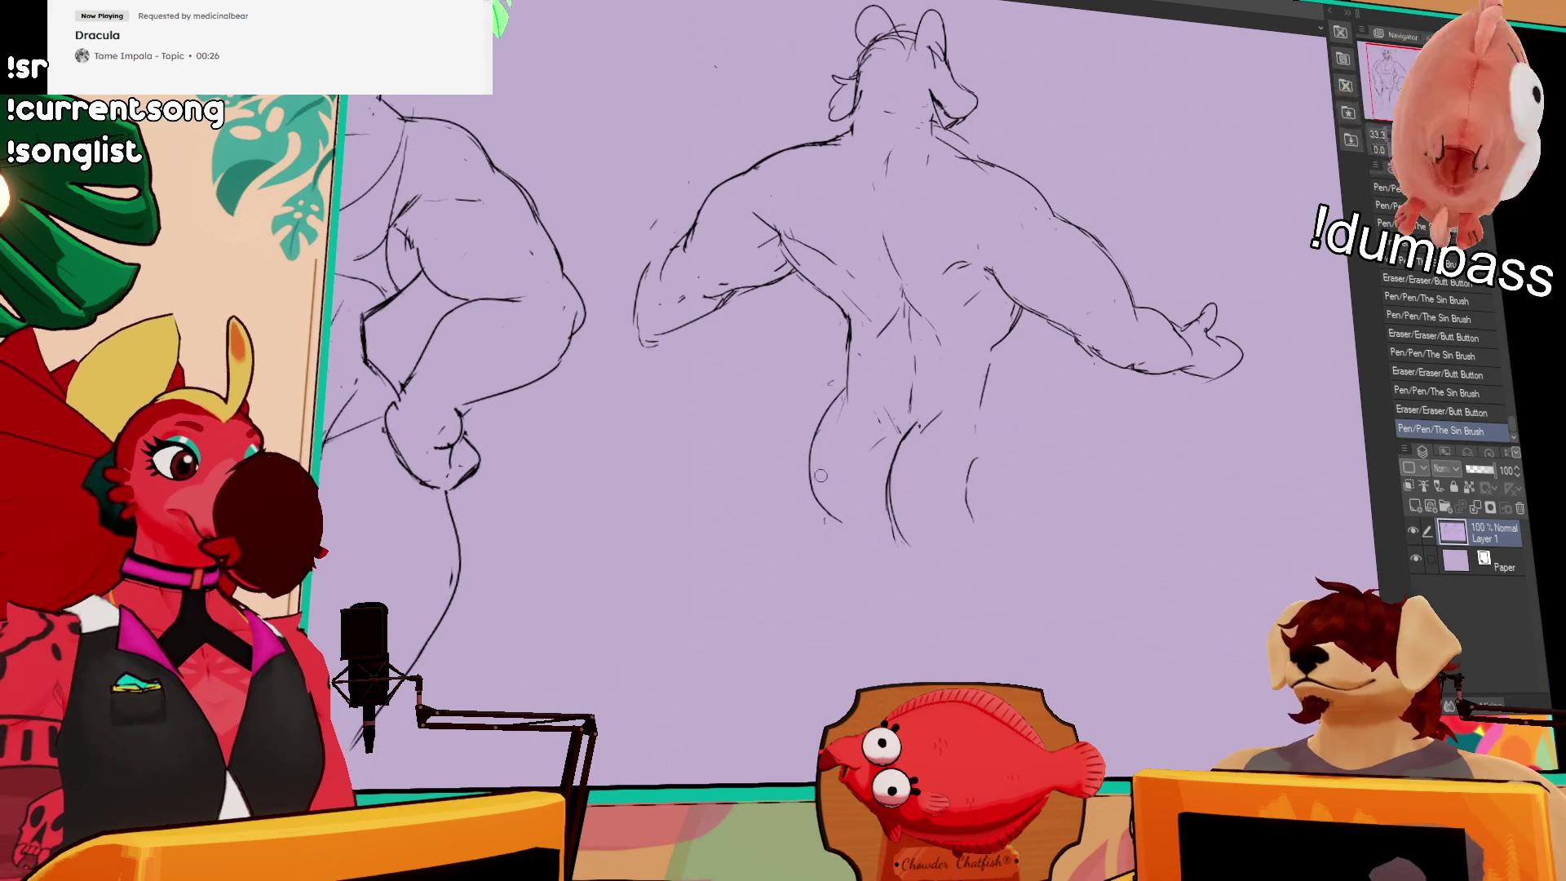
{"action": "left_click_drag", "start_coordinate": [816, 481], "coordinate": [813, 492]}
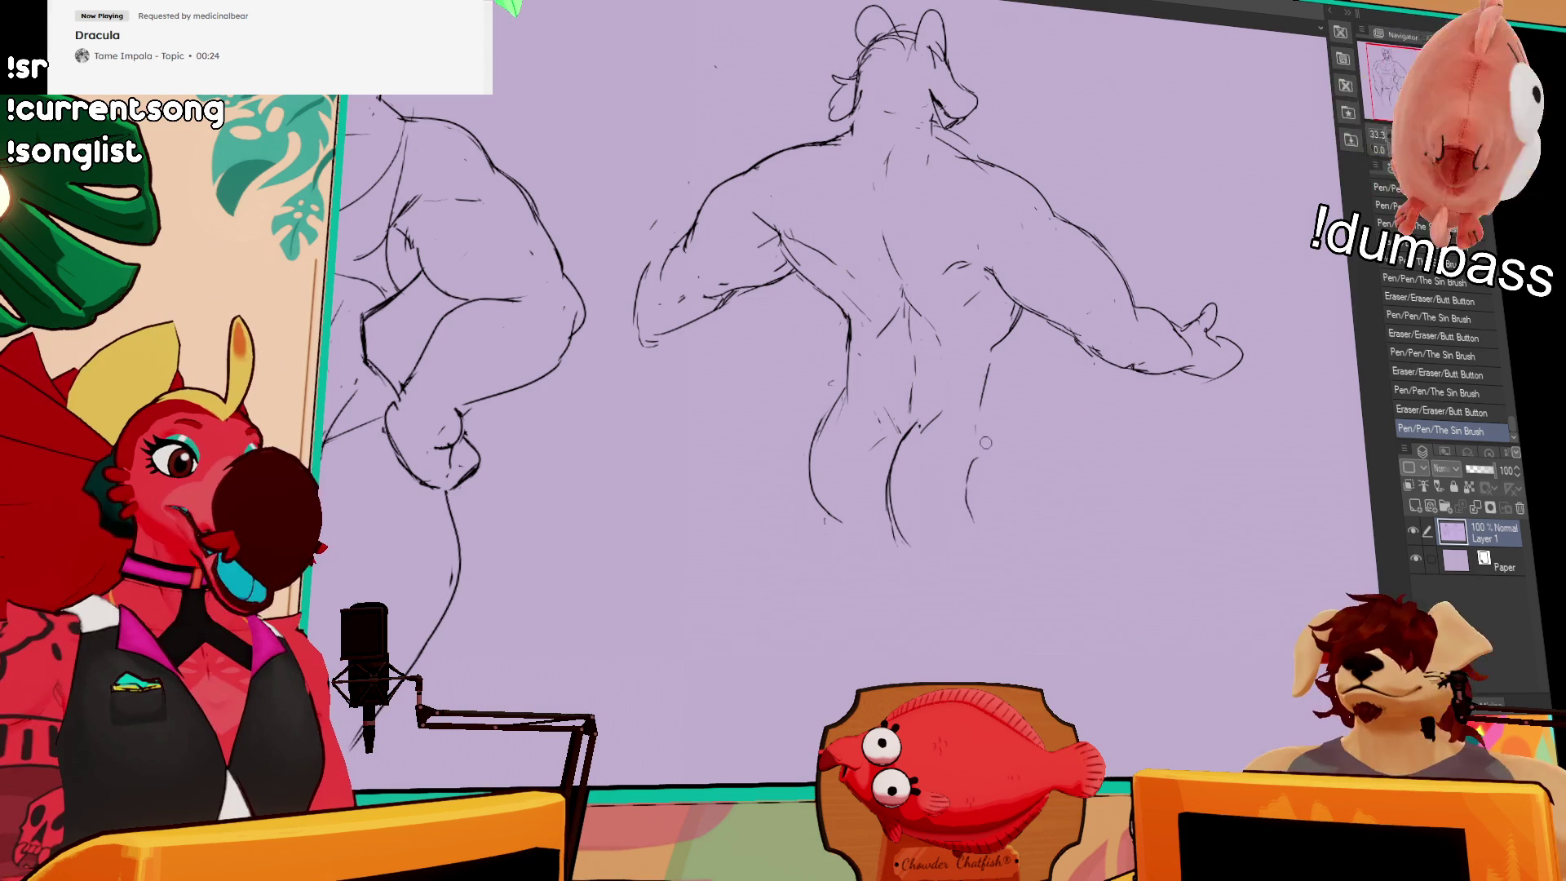
Step: Redraw the hip strokes and lengthen the short back stroke, then lasso and deselect the shoulder-blade stroke
{"action": "key", "text": "e"}
{"action": "left_click_drag", "start_coordinate": [831, 406], "coordinate": [806, 456]}
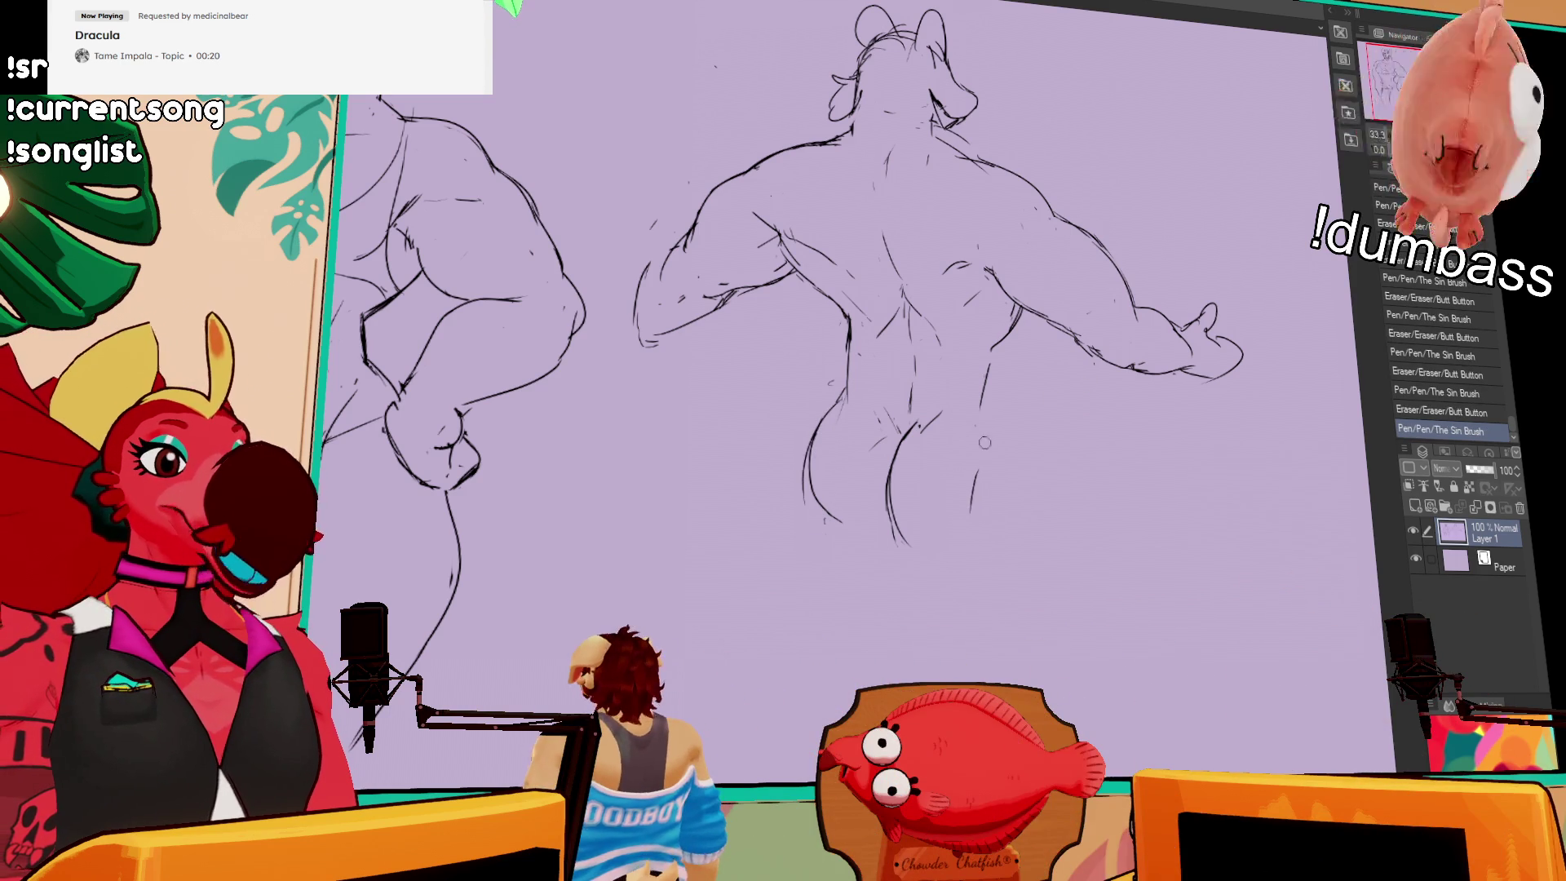
{"action": "left_click_drag", "start_coordinate": [983, 461], "coordinate": [979, 497]}
{"action": "mouse_move", "coordinate": [938, 411]}
{"action": "left_mouse_down"}
{"action": "mouse_move", "coordinate": [898, 436]}
{"action": "mouse_move", "coordinate": [930, 433]}
{"action": "mouse_move", "coordinate": [989, 359]}
{"action": "mouse_move", "coordinate": [988, 391]}
{"action": "left_mouse_up"}
{"action": "key", "text": "ctrl+z"}
{"action": "key", "text": "ctrl+z"}
{"action": "key", "text": "ctrl+z"}
{"action": "left_click_drag", "start_coordinate": [993, 349], "coordinate": [985, 414]}
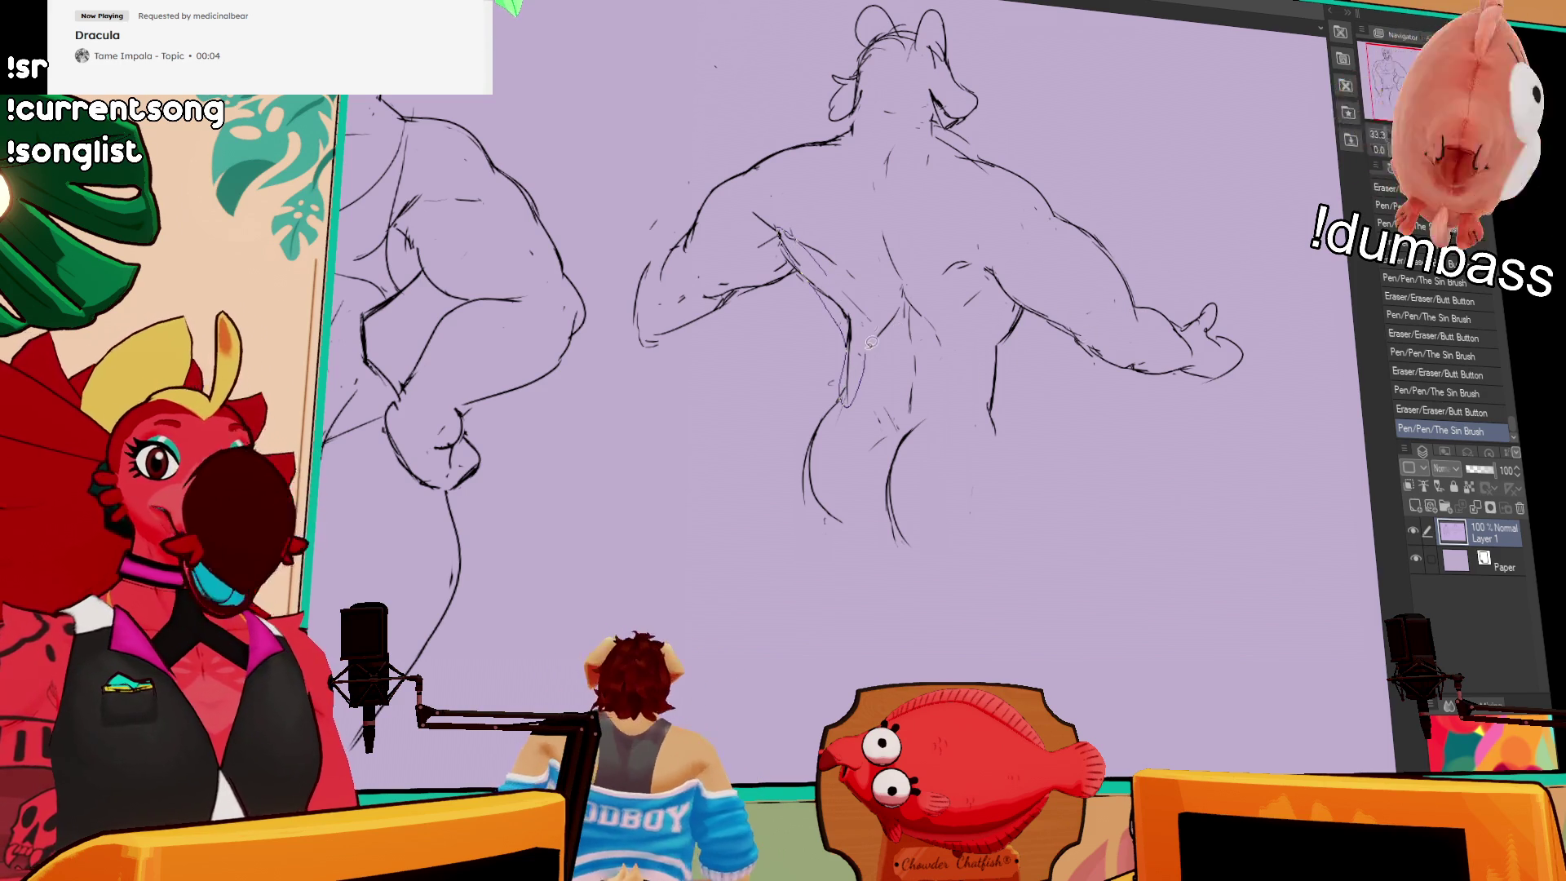
{"action": "mouse_move", "coordinate": [858, 278]}
{"action": "left_mouse_down"}
{"action": "mouse_move", "coordinate": [849, 408]}
{"action": "mouse_move", "coordinate": [864, 394]}
{"action": "left_mouse_up"}
{"action": "key", "text": "ctrl+d"}
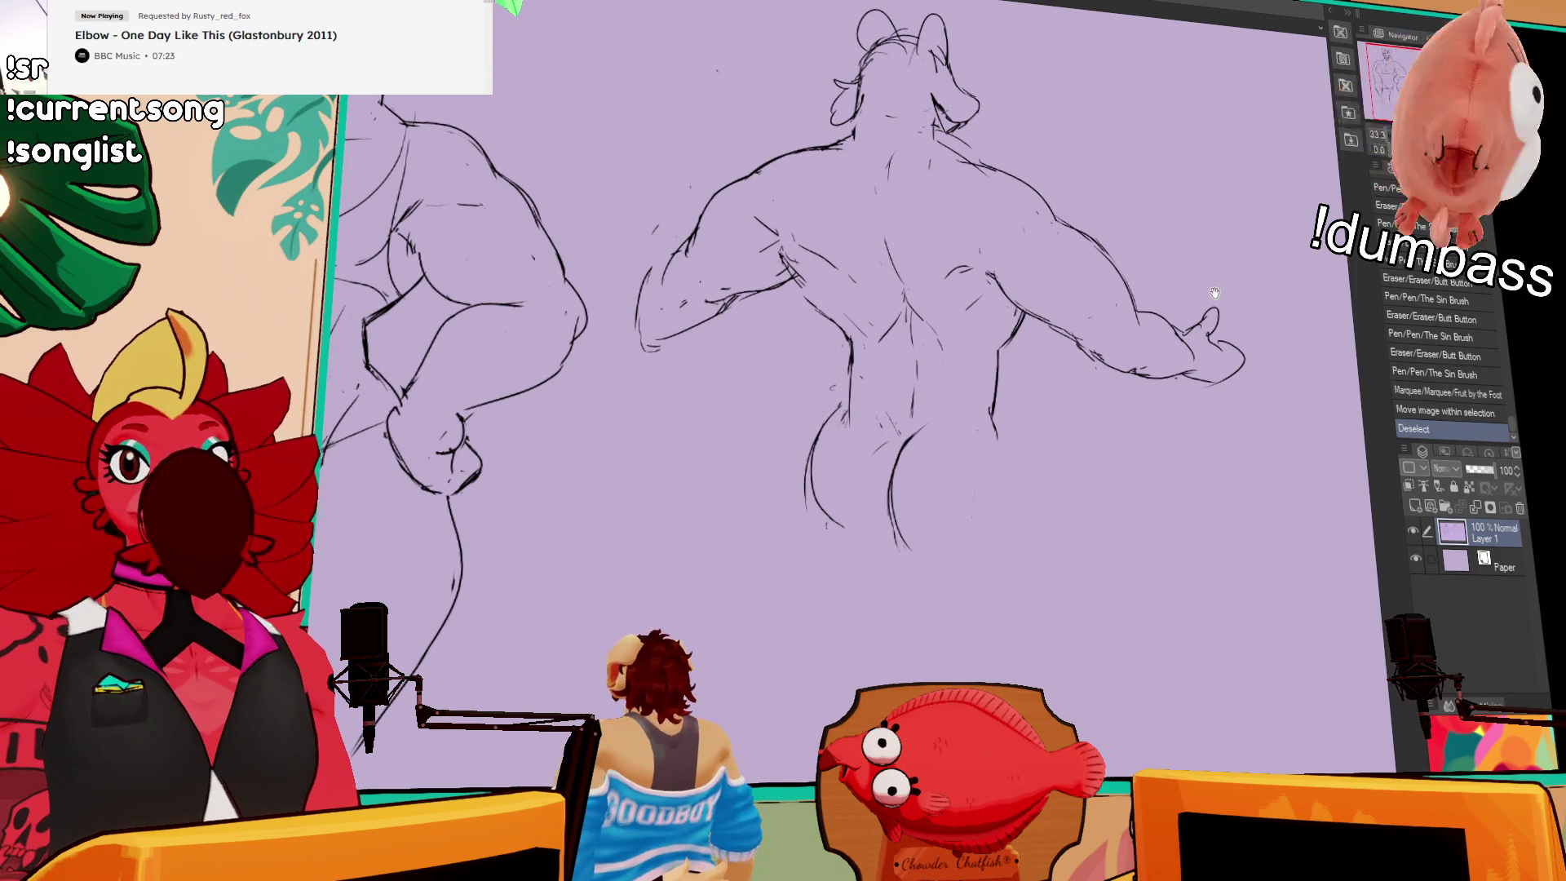
Step: Touch up the shoulder-blade strokes, then rotate and move the selected spine lines and apply the transform
{"action": "left_click_drag", "start_coordinate": [987, 314], "coordinate": [1058, 425]}
{"action": "left_click_drag", "start_coordinate": [849, 367], "coordinate": [858, 377]}
{"action": "mouse_move", "coordinate": [850, 366]}
{"action": "left_mouse_down"}
{"action": "mouse_move", "coordinate": [863, 383]}
{"action": "mouse_move", "coordinate": [1020, 421]}
{"action": "mouse_move", "coordinate": [1007, 493]}
{"action": "mouse_move", "coordinate": [922, 424]}
{"action": "mouse_move", "coordinate": [1011, 436]}
{"action": "mouse_move", "coordinate": [1011, 459]}
{"action": "left_mouse_up"}
{"action": "left_click", "coordinate": [982, 534]}
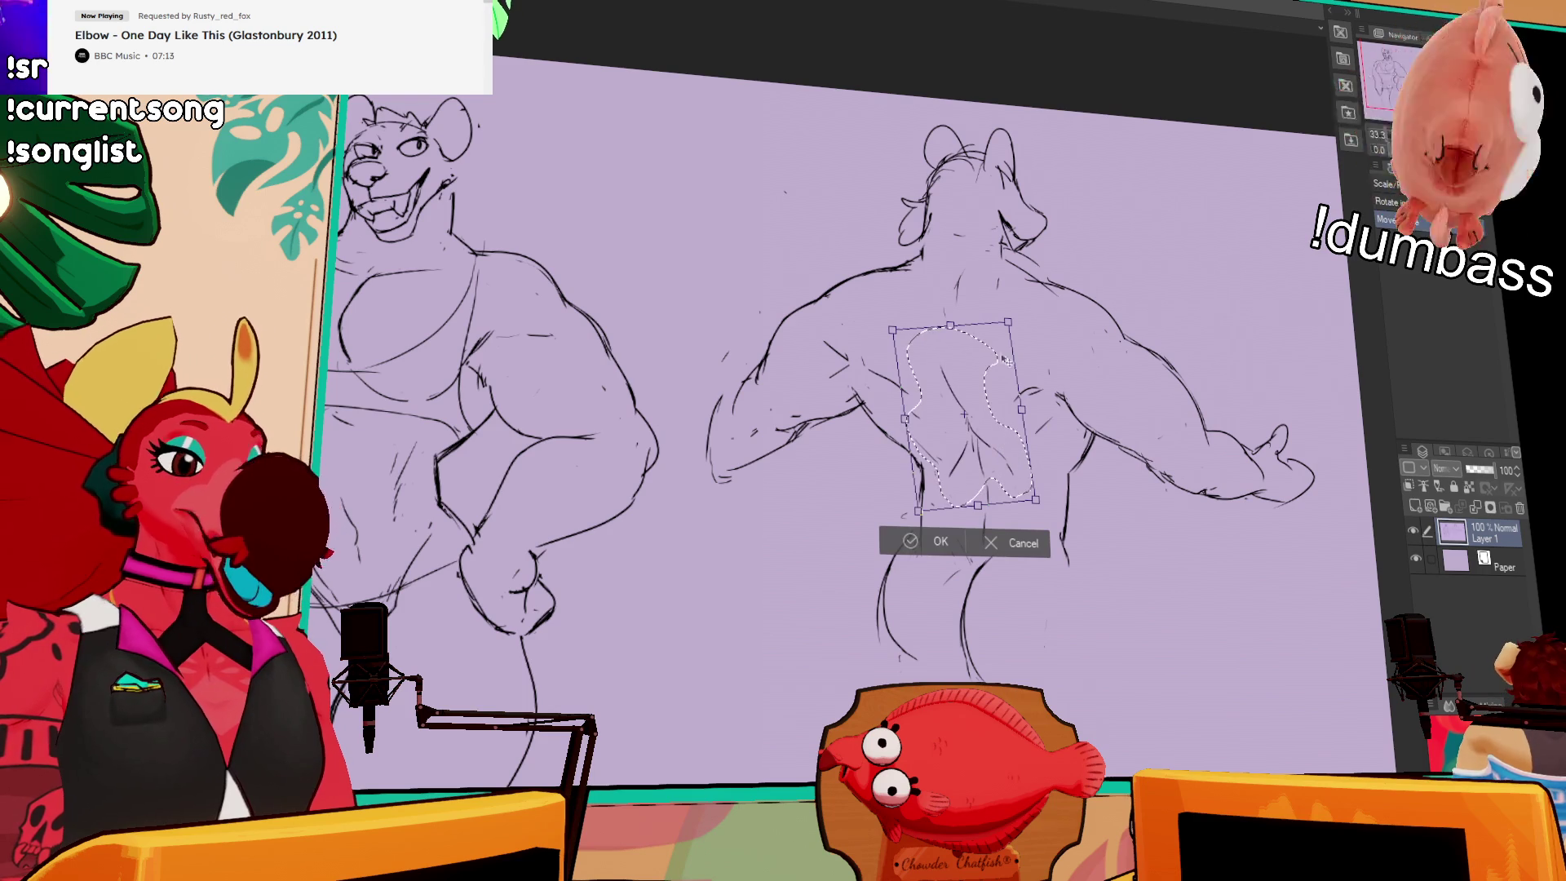
{"action": "key", "text": "Return"}
{"action": "key", "text": "ctrl+d"}
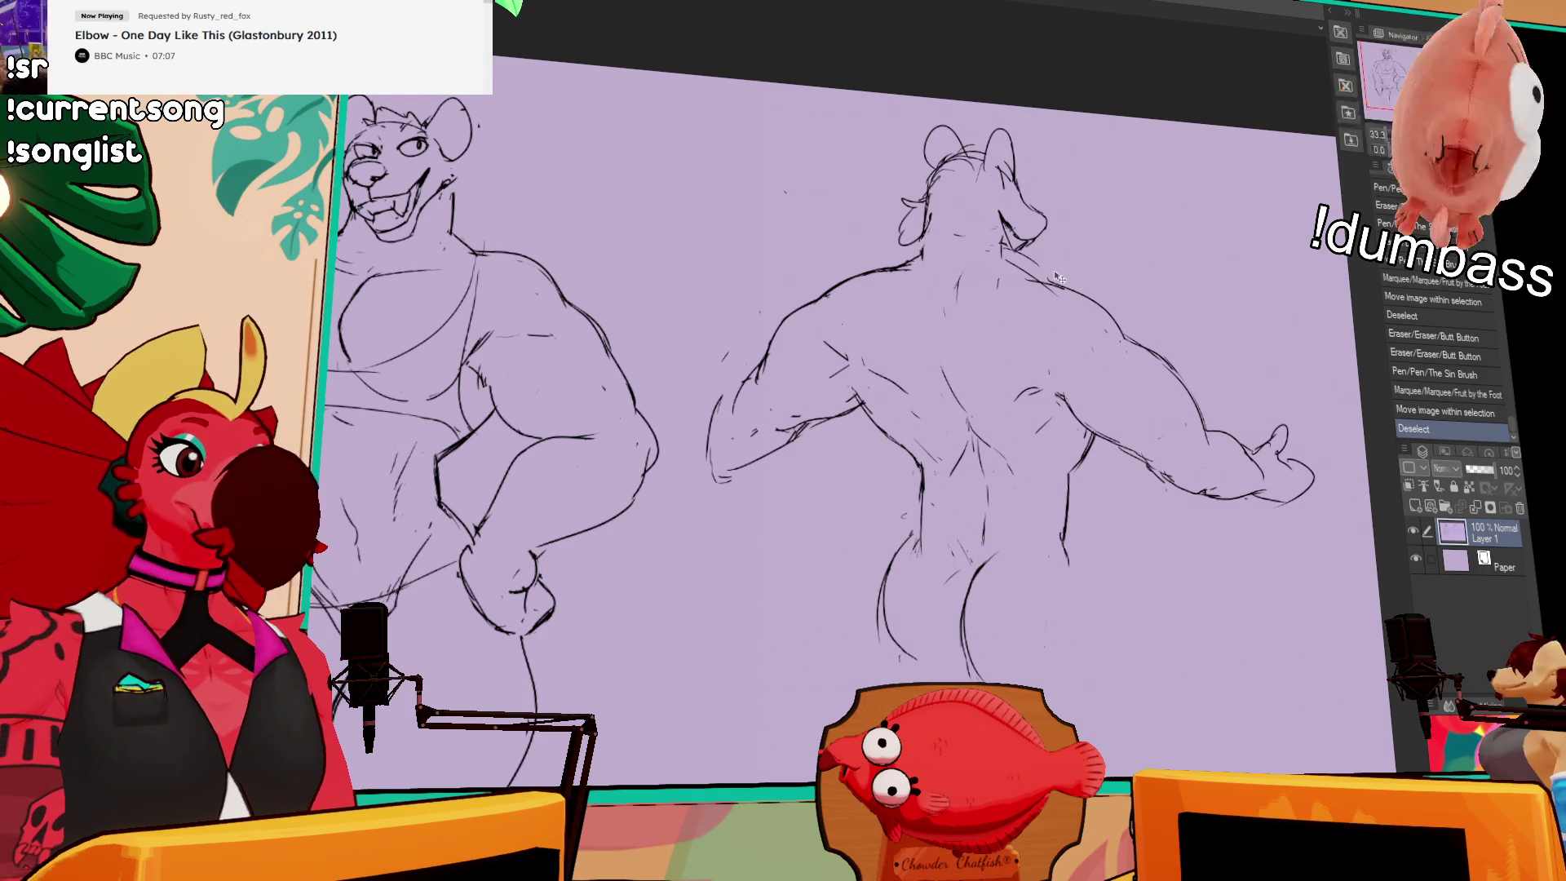
{"action": "scroll", "coordinate": [1120, 303], "scroll_direction": "down", "scroll_amount": 3}
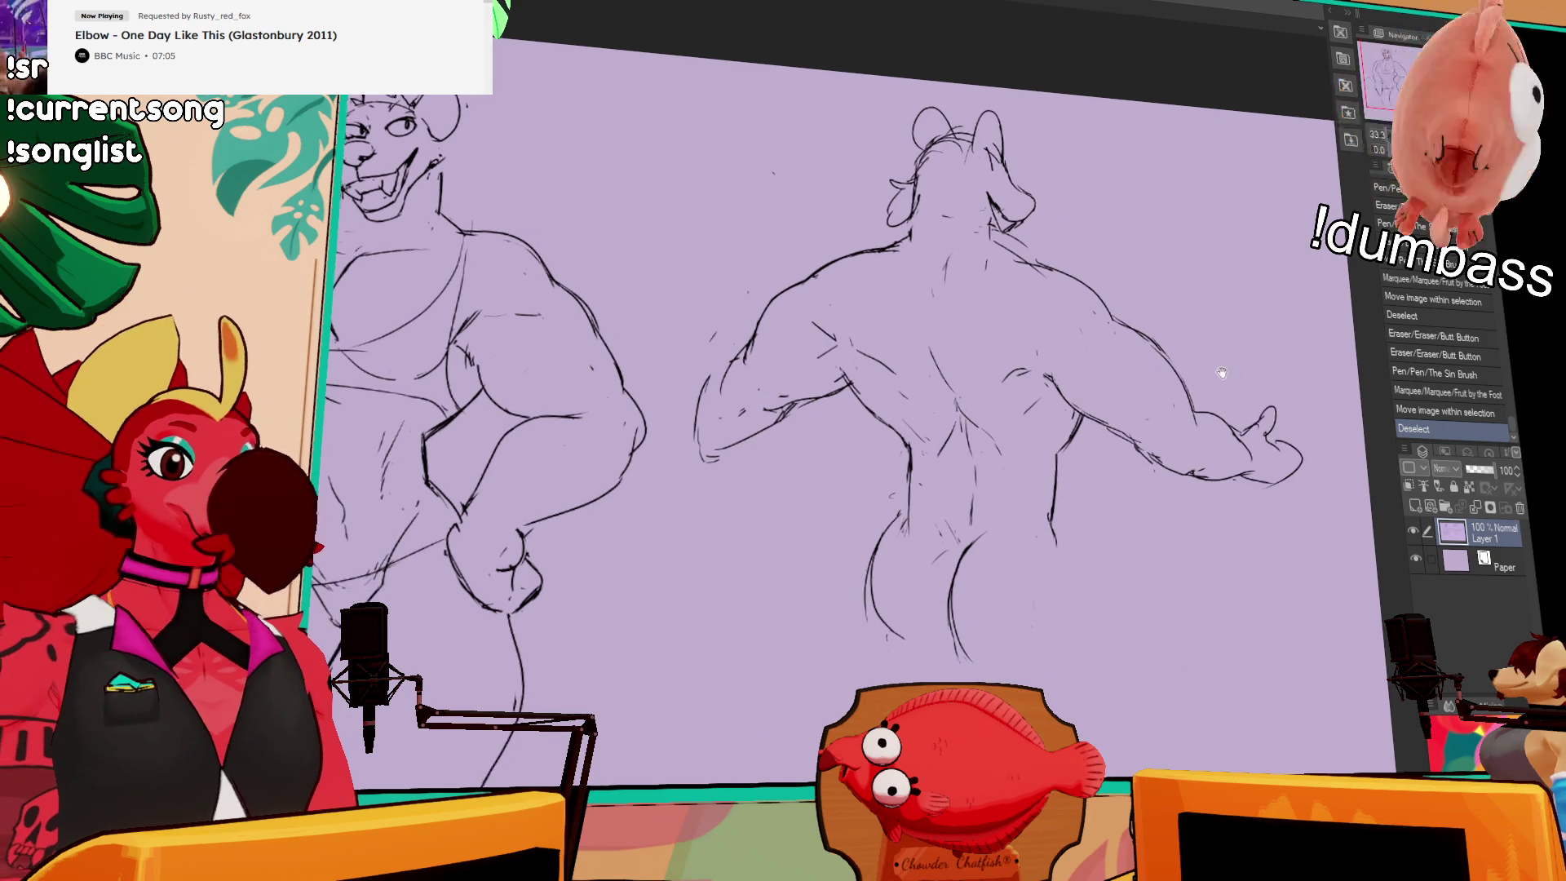
Step: Erase the back figure's stray lower-leg and right-hip lines
{"action": "left_click_drag", "start_coordinate": [970, 494], "coordinate": [962, 571]}
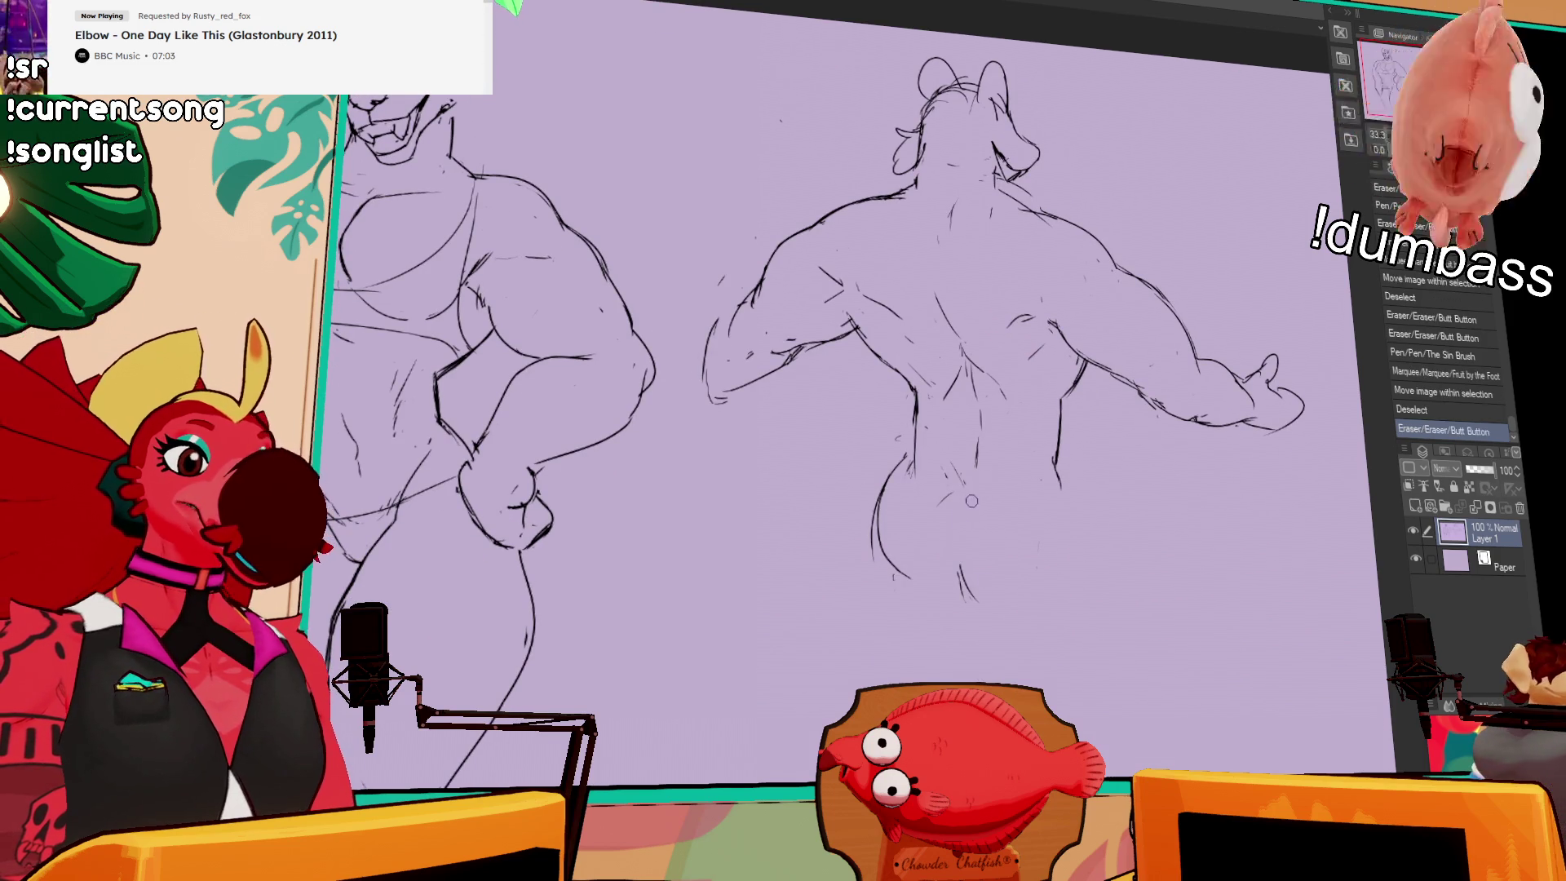
{"action": "mouse_move", "coordinate": [965, 497]}
{"action": "left_mouse_down"}
{"action": "mouse_move", "coordinate": [967, 591]}
{"action": "mouse_move", "coordinate": [943, 500]}
{"action": "mouse_move", "coordinate": [891, 469]}
{"action": "left_mouse_up"}
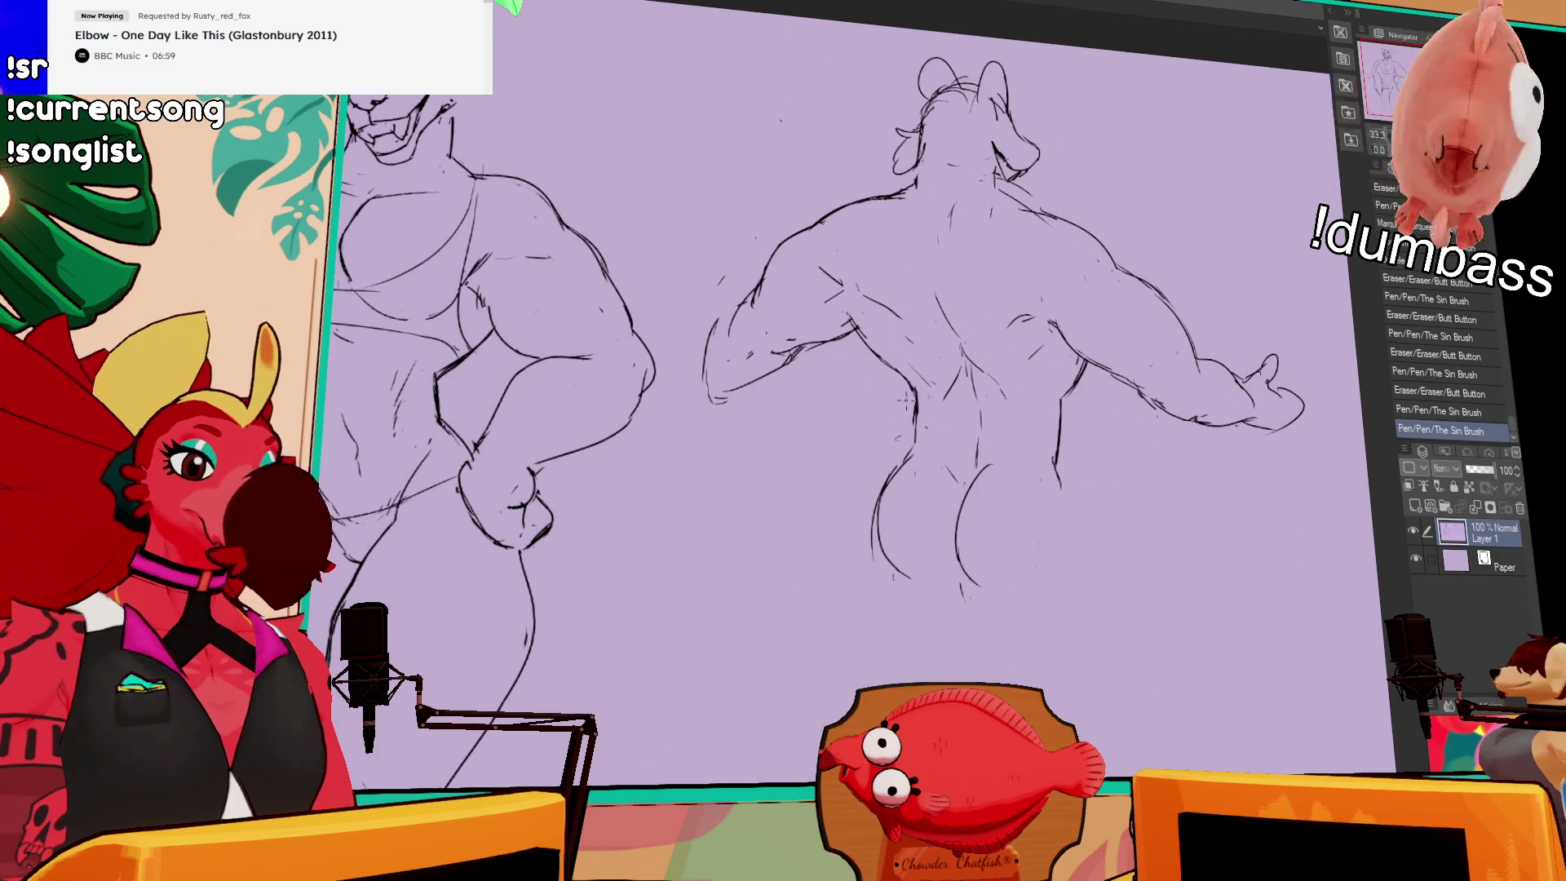
{"action": "mouse_move", "coordinate": [1070, 501]}
{"action": "left_mouse_down"}
{"action": "mouse_move", "coordinate": [1057, 401]}
{"action": "mouse_move", "coordinate": [1053, 459]}
{"action": "mouse_move", "coordinate": [1075, 516]}
{"action": "left_mouse_up"}
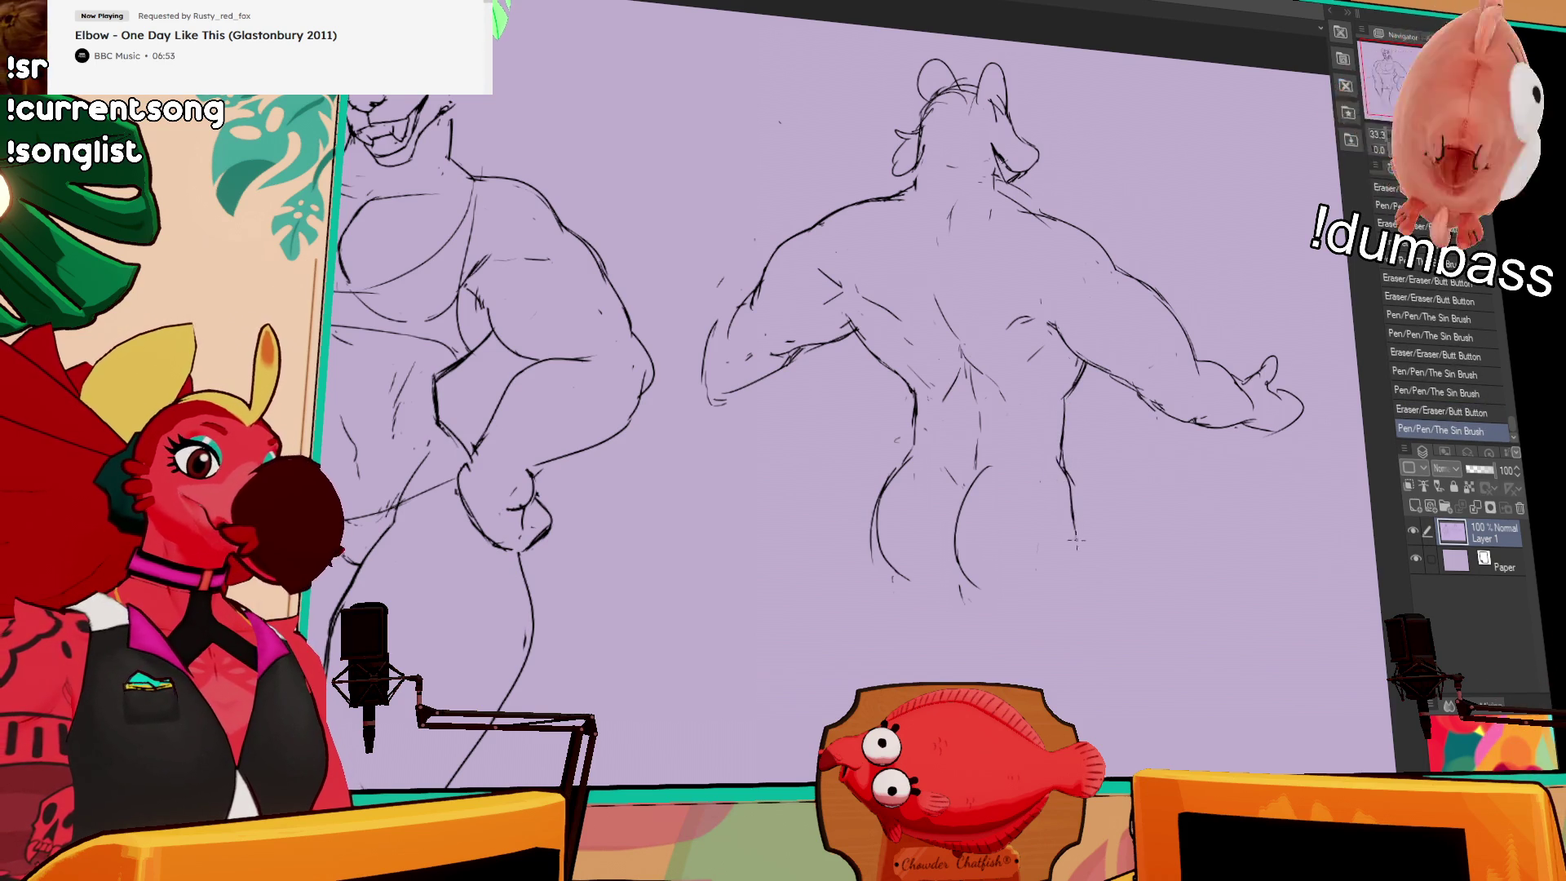
{"action": "left_click_drag", "start_coordinate": [975, 483], "coordinate": [967, 500]}
{"action": "scroll", "coordinate": [979, 407], "scroll_direction": "down", "scroll_amount": 2}
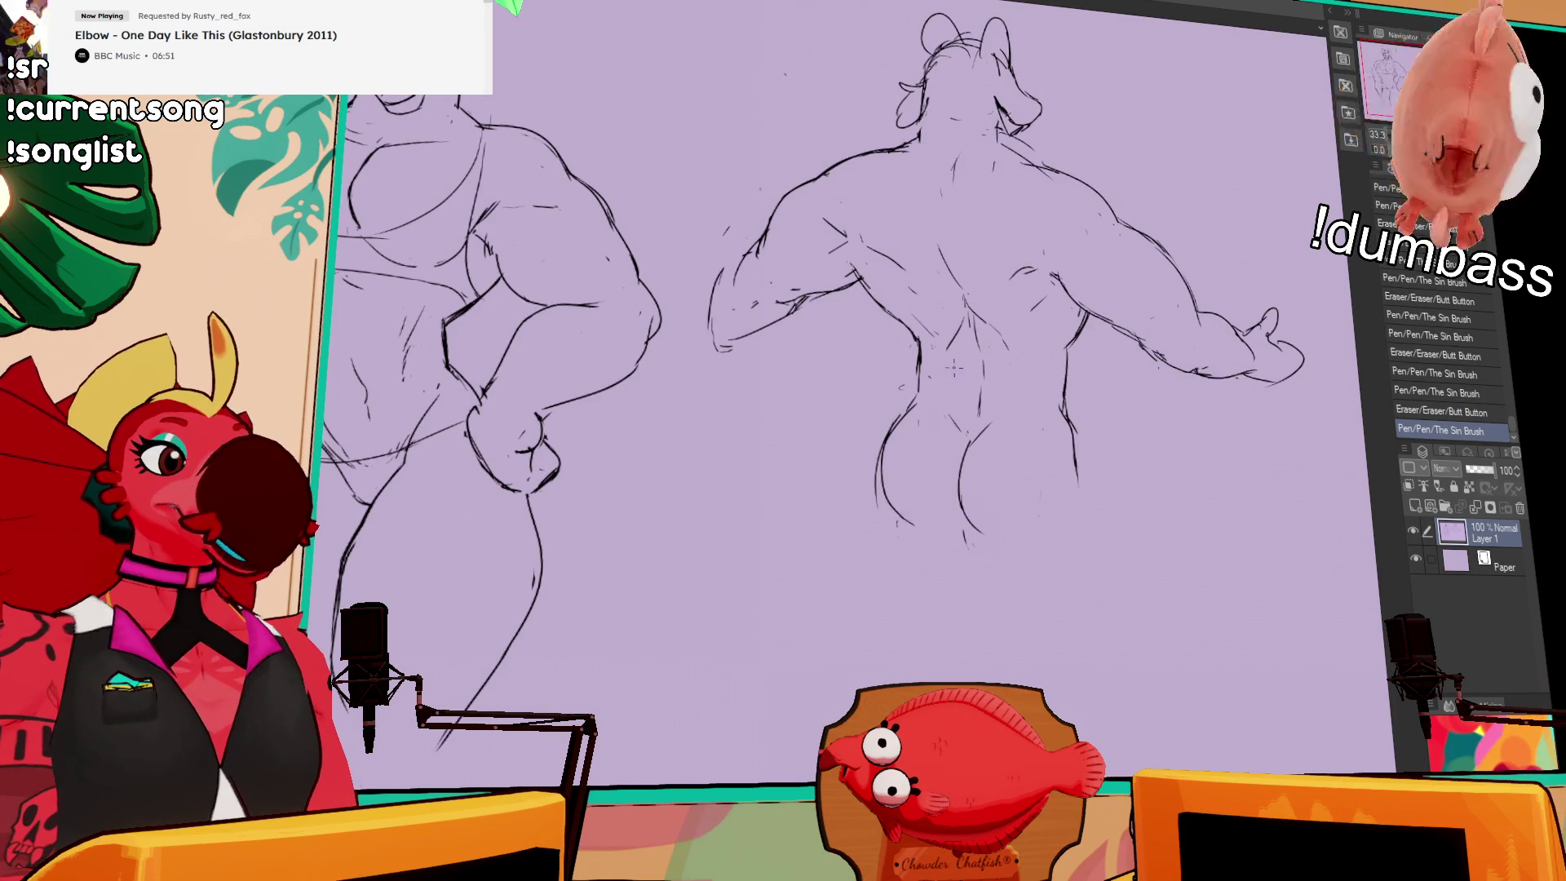
Step: Tidy the lower-back strokes and draw a curved briefs waistline across the hips
{"action": "mouse_move", "coordinate": [976, 392]}
{"action": "left_mouse_down"}
{"action": "mouse_move", "coordinate": [977, 434]}
{"action": "mouse_move", "coordinate": [979, 399]}
{"action": "left_mouse_up"}
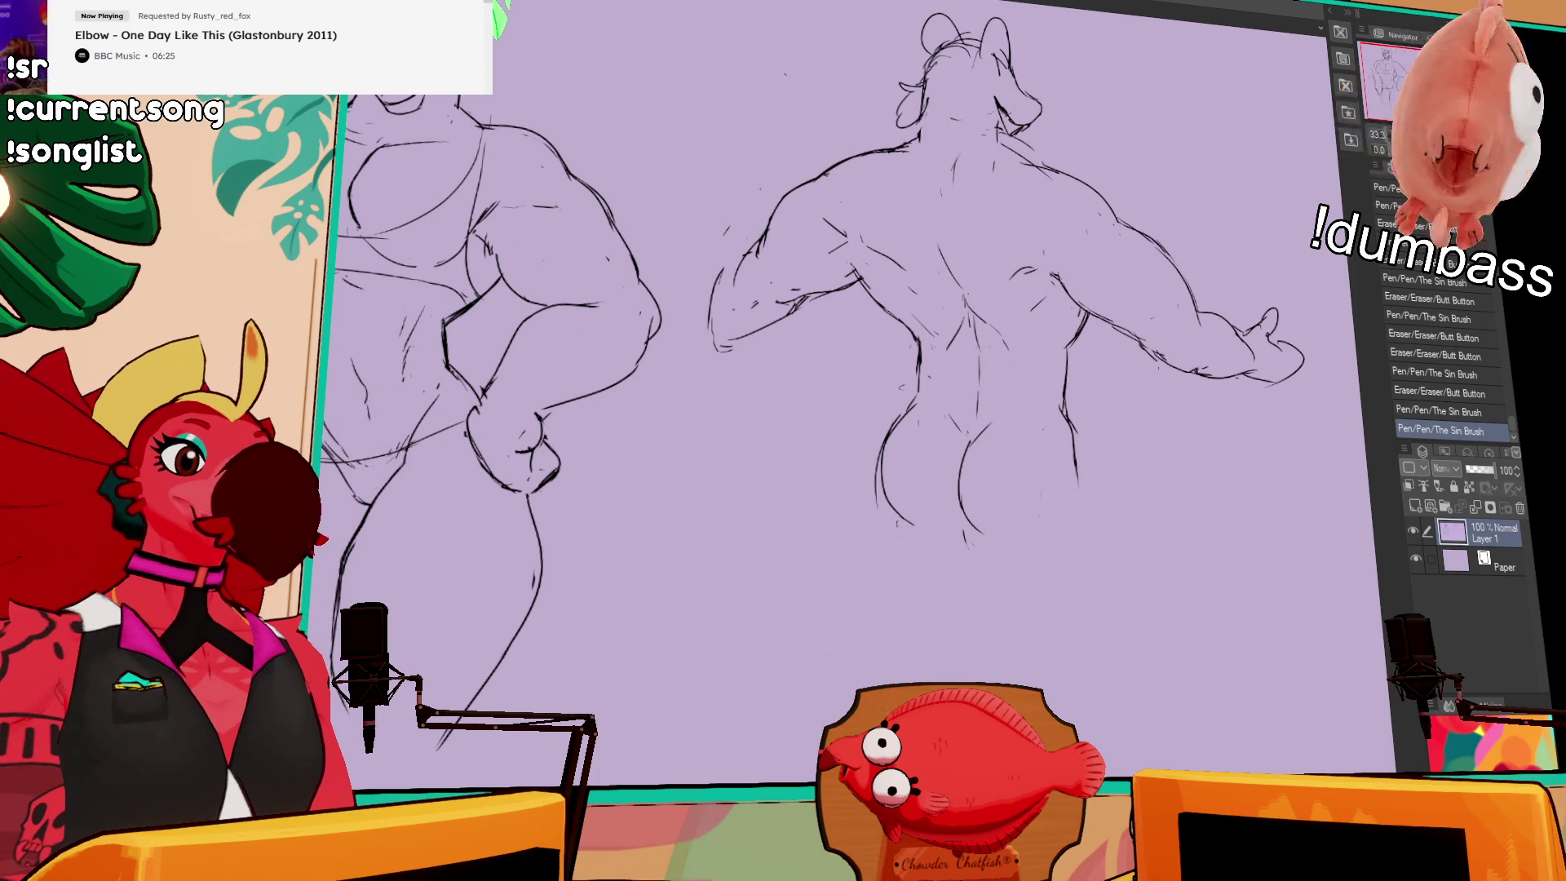
{"action": "left_click_drag", "start_coordinate": [992, 263], "coordinate": [1056, 457]}
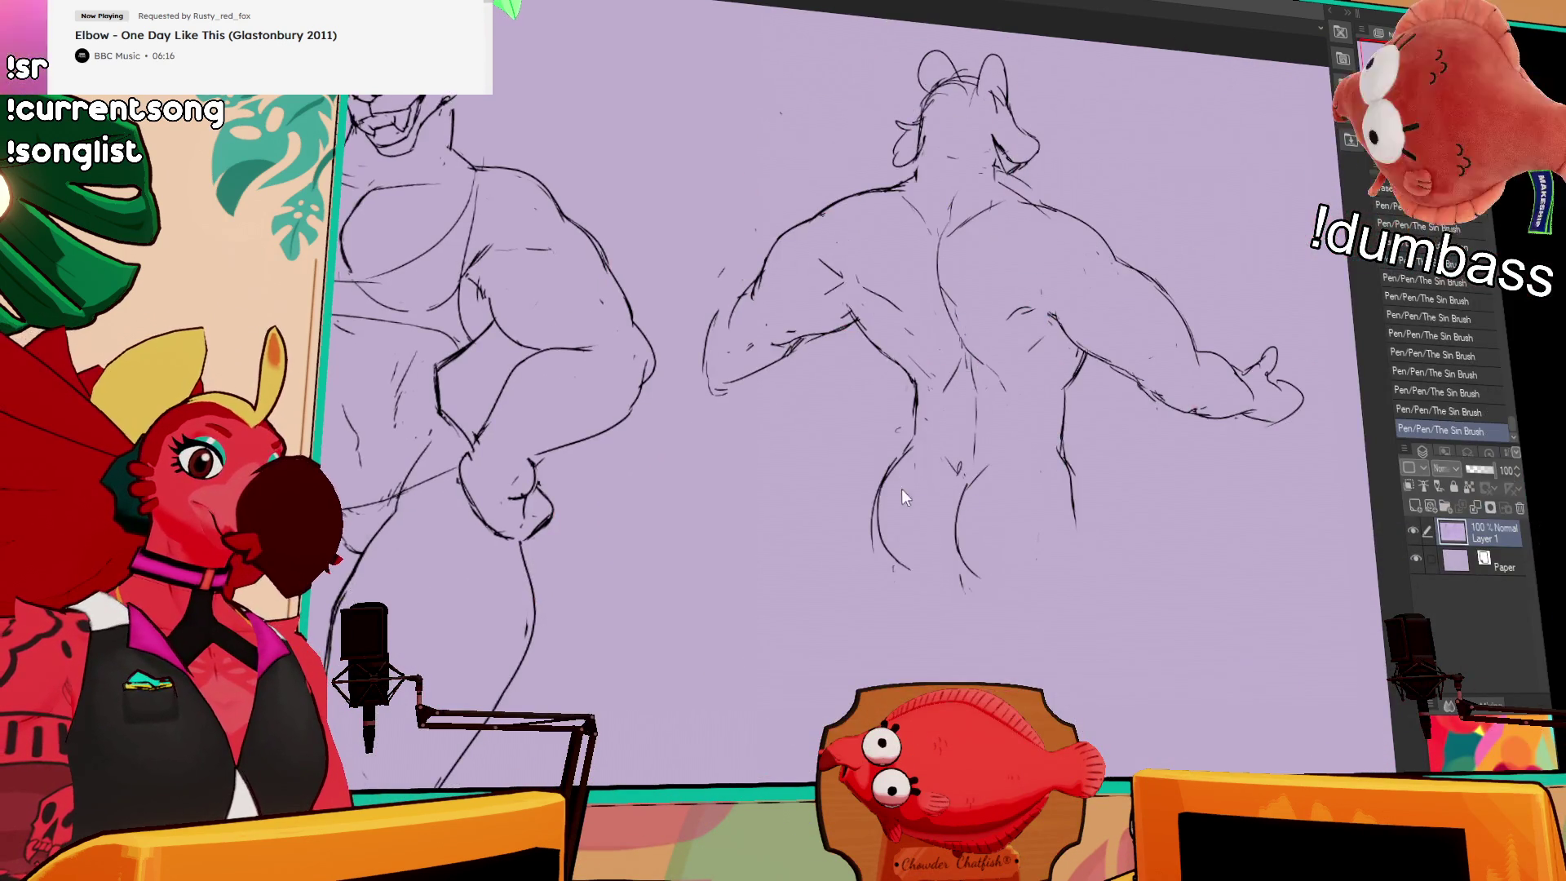
{"action": "left_click_drag", "start_coordinate": [887, 486], "coordinate": [985, 564]}
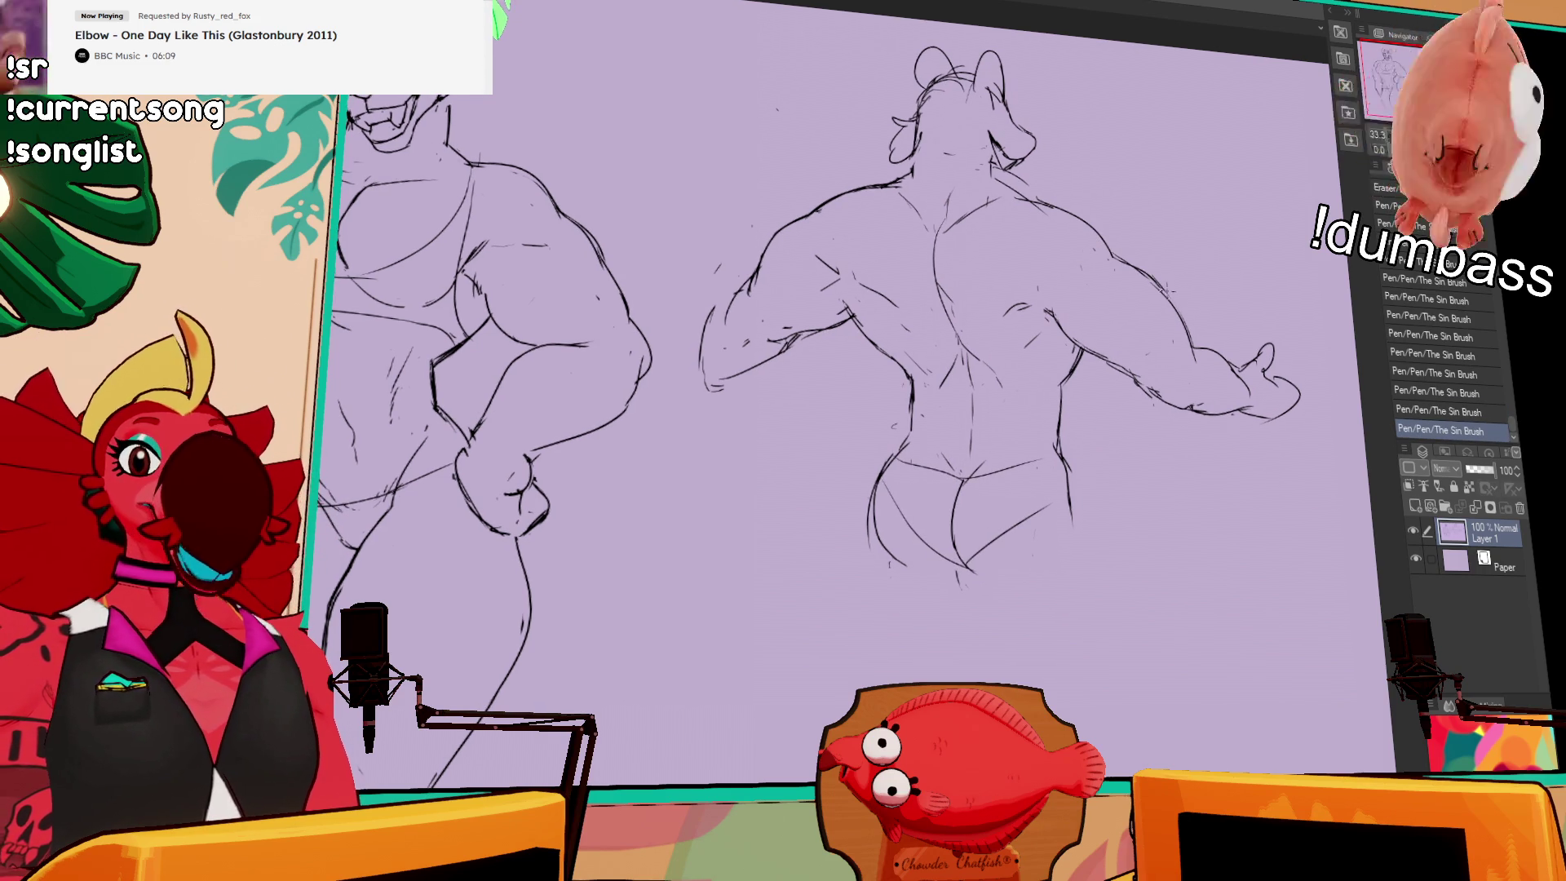
Step: Draw a curving tail at the lower left and two leg lines extending down, then zoom out
{"action": "left_click_drag", "start_coordinate": [1120, 307], "coordinate": [1153, 311]}
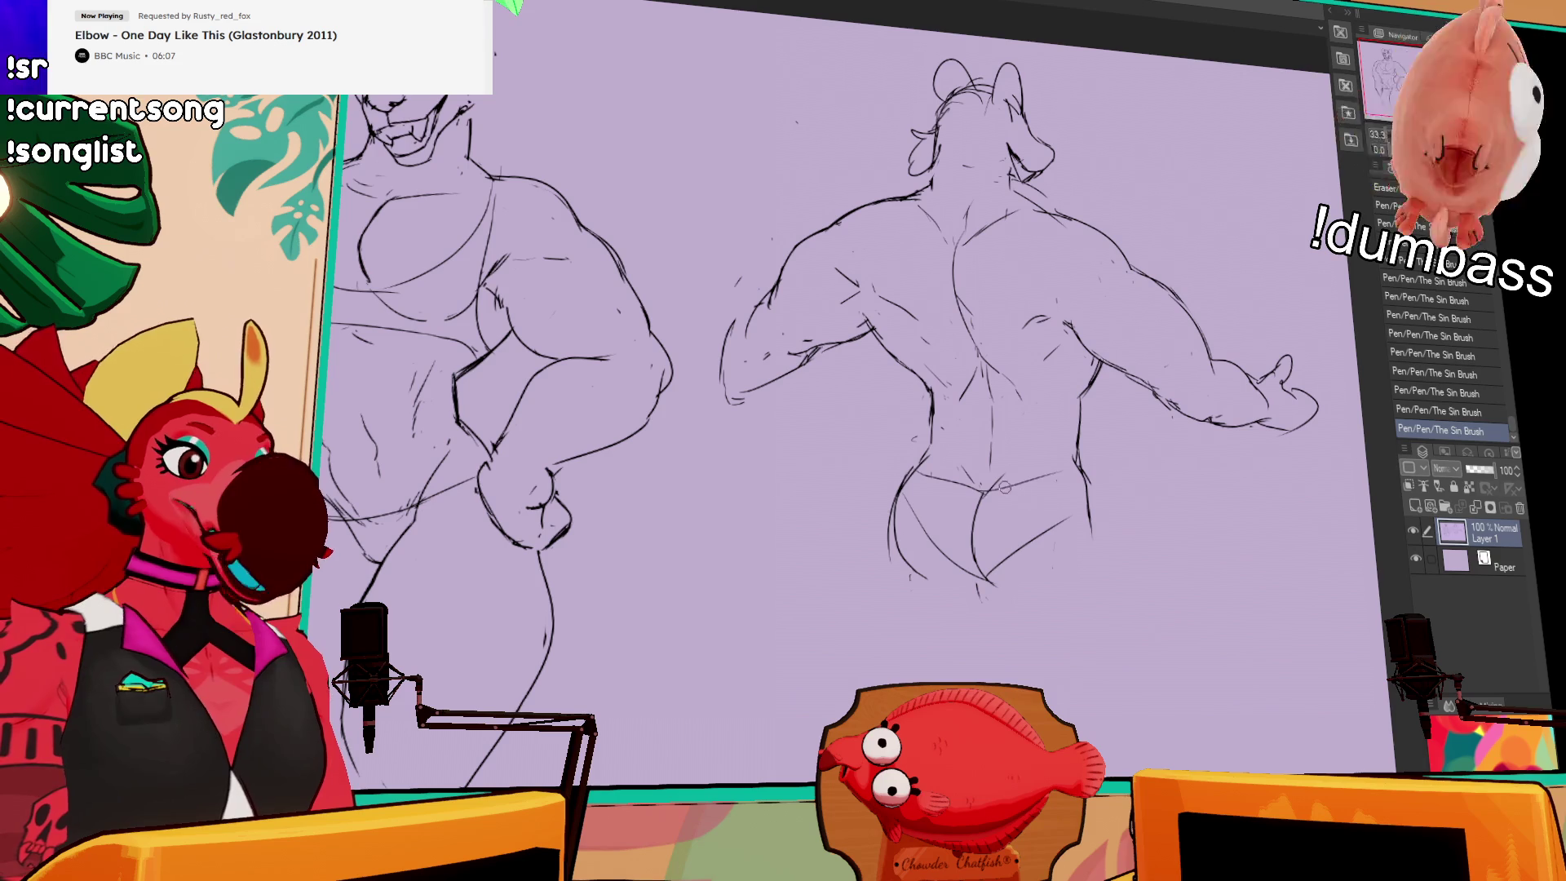
{"action": "left_click_drag", "start_coordinate": [1028, 480], "coordinate": [1029, 501]}
{"action": "left_click_drag", "start_coordinate": [866, 424], "coordinate": [927, 481]}
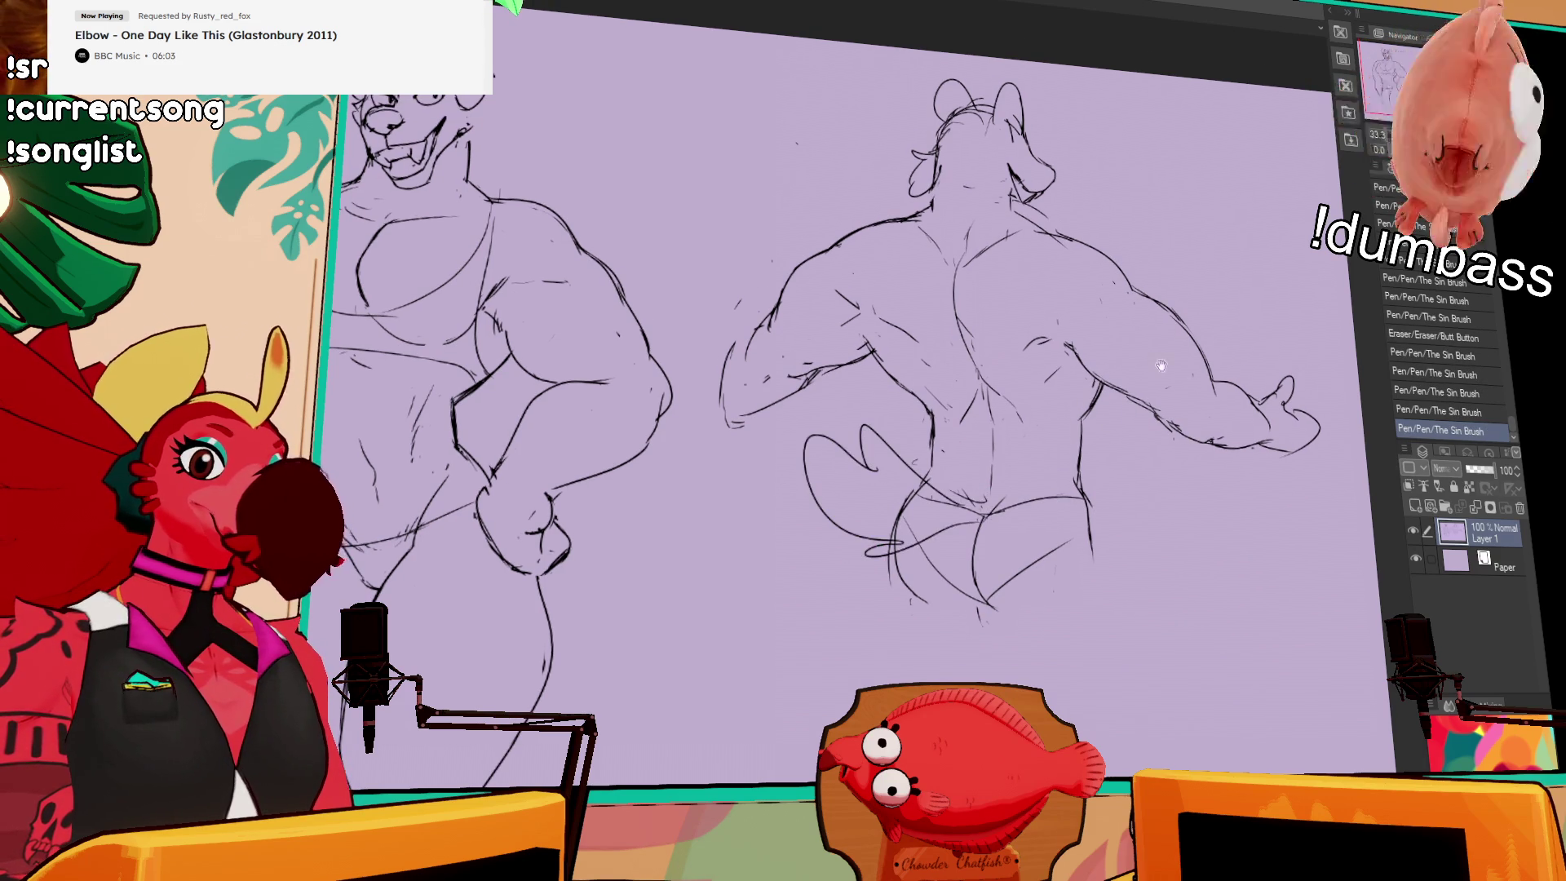
{"action": "scroll", "coordinate": [1129, 356], "scroll_direction": "down", "scroll_amount": 3}
{"action": "left_click_drag", "start_coordinate": [991, 486], "coordinate": [1013, 538]}
{"action": "left_click_drag", "start_coordinate": [1098, 412], "coordinate": [1120, 610]}
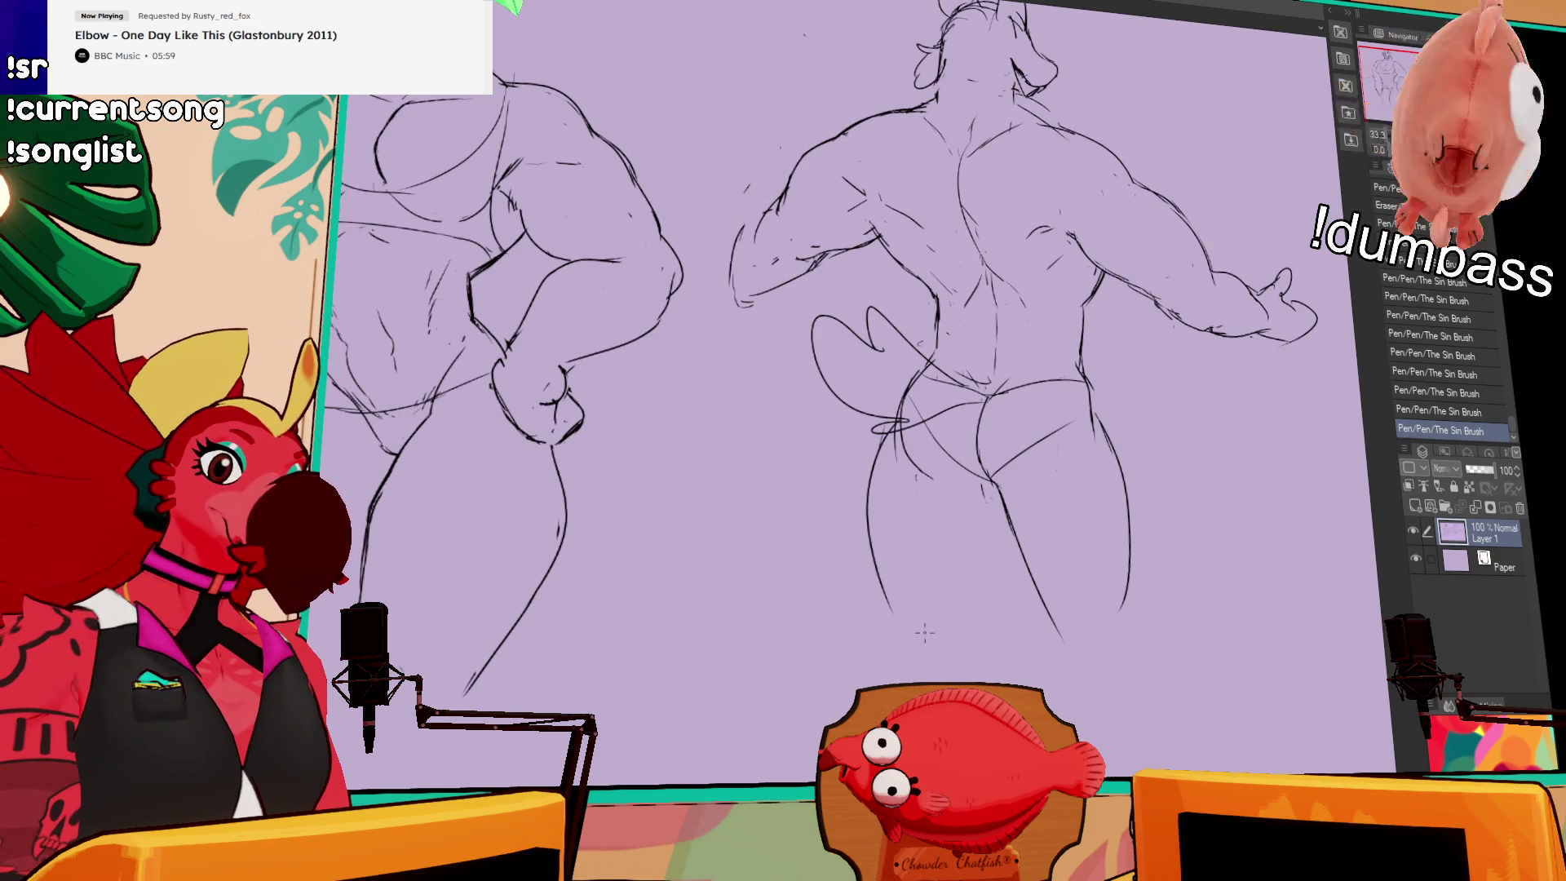
{"action": "scroll", "coordinate": [1111, 349], "scroll_direction": "up", "scroll_amount": 5}
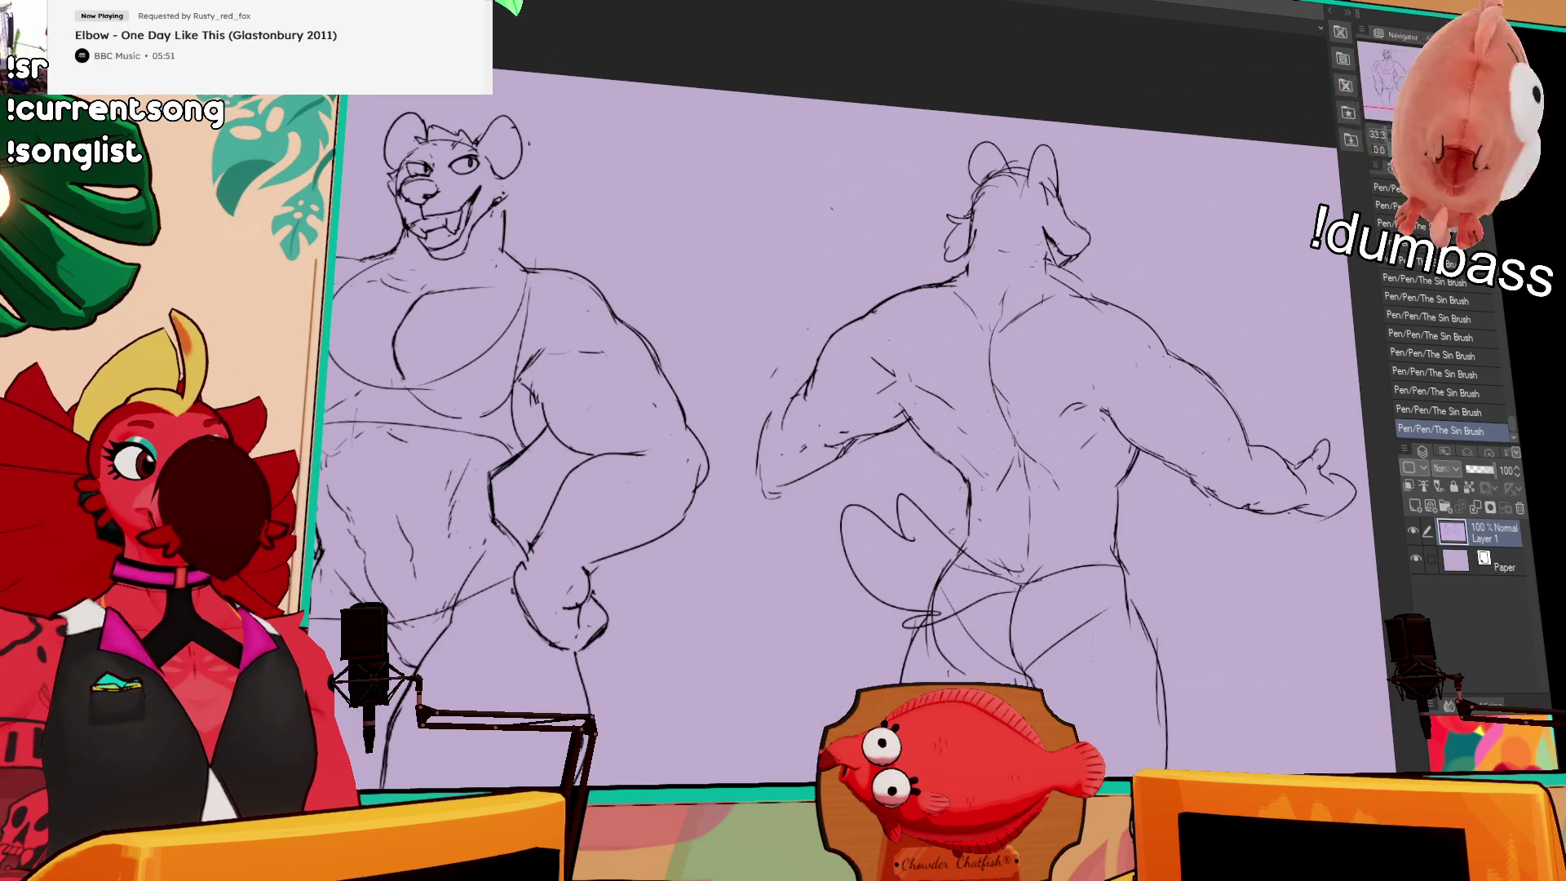
{"action": "key", "text": "ctrl+minus"}
Step: Lasso the front figure and mirror it horizontally
{"action": "left_click_drag", "start_coordinate": [766, 406], "coordinate": [356, 260]}
{"action": "left_click_drag", "start_coordinate": [737, 679], "coordinate": [797, 586]}
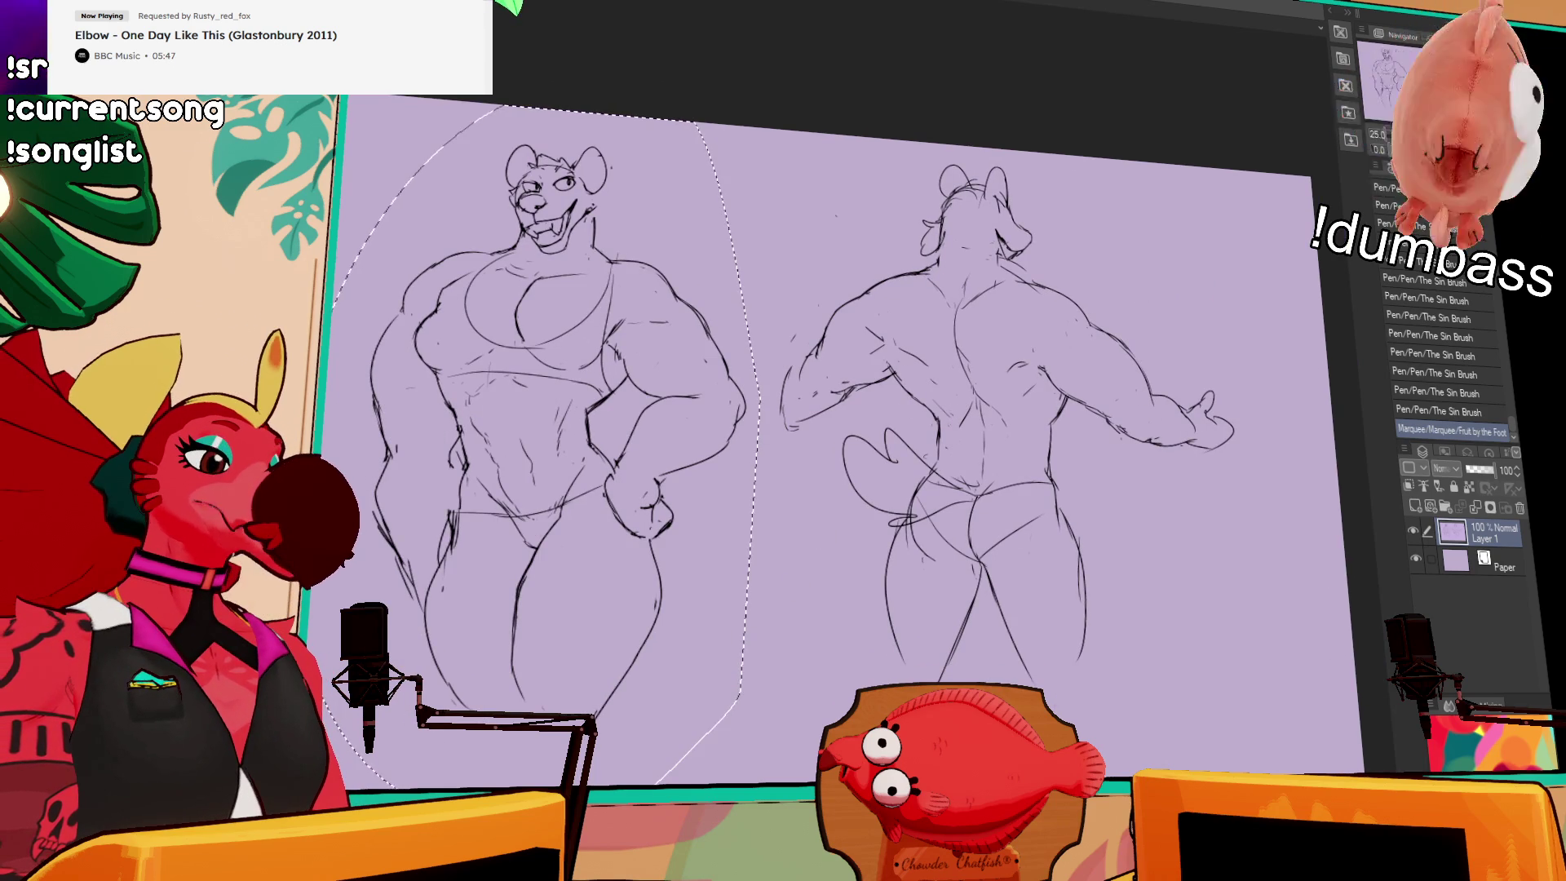
{"action": "key", "text": "ctrl+t"}
{"action": "key", "text": "Return"}
{"action": "key", "text": "ctrl+d"}
Step: Lasso the back-view figure, including its hand, and flip it horizontally
{"action": "mouse_move", "coordinate": [717, 135]}
{"action": "left_mouse_down"}
{"action": "mouse_move", "coordinate": [1061, 489]}
{"action": "mouse_move", "coordinate": [1215, 767]}
{"action": "left_mouse_up"}
{"action": "mouse_move", "coordinate": [1208, 367]}
{"action": "left_mouse_down"}
{"action": "mouse_move", "coordinate": [1268, 481]}
{"action": "mouse_move", "coordinate": [1215, 500]}
{"action": "left_mouse_up"}
{"action": "key", "text": "ctrl+t"}
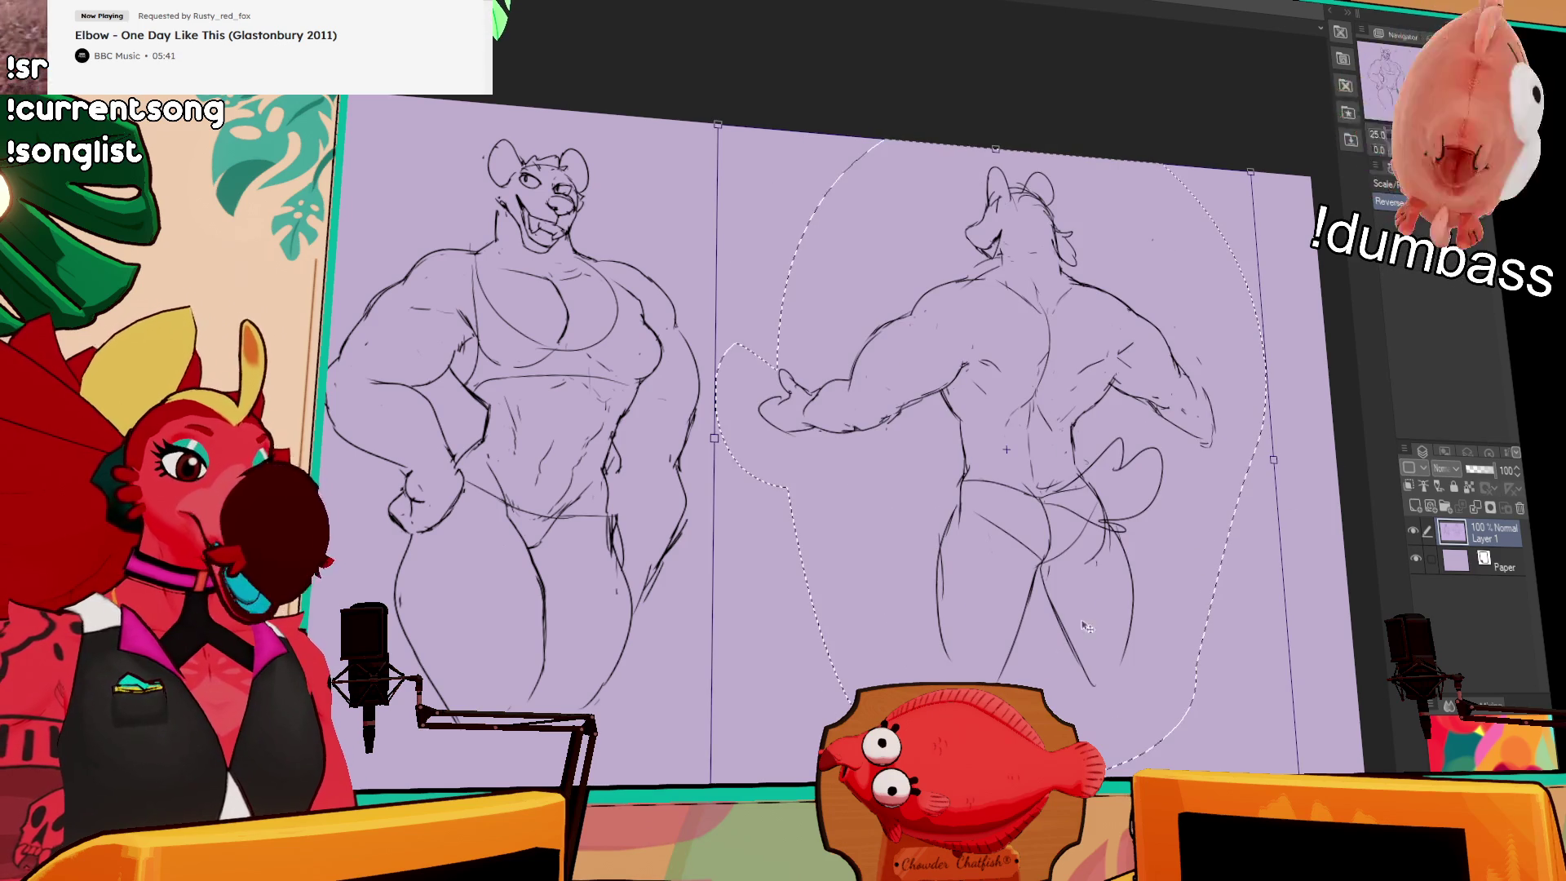
{"action": "key", "text": "Return"}
{"action": "key", "text": "ctrl+d"}
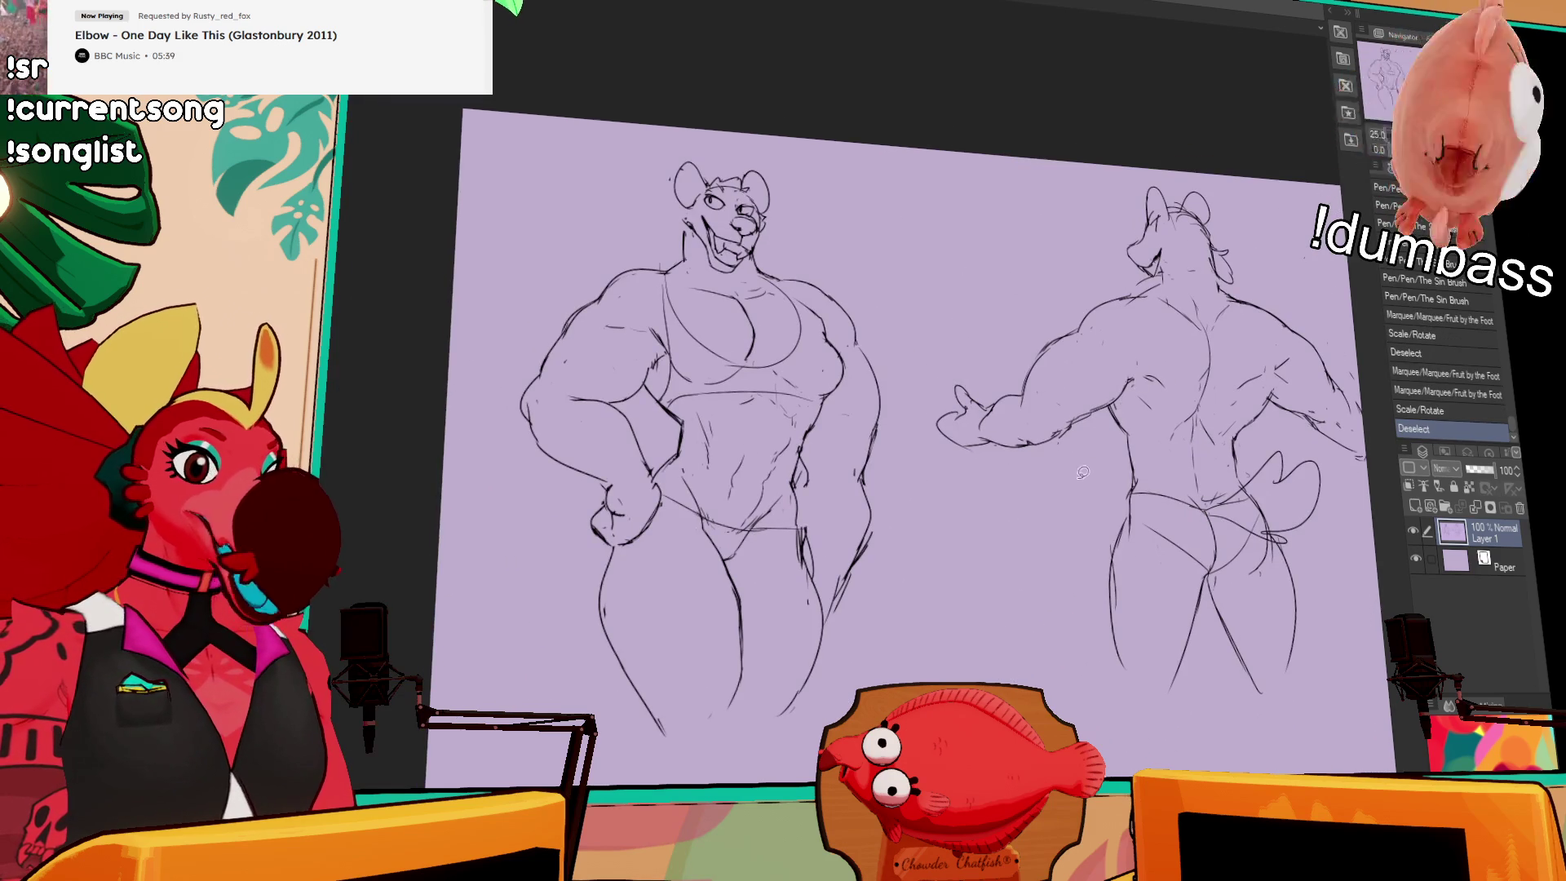
Step: Shift both figures across the canvas, undoing and redoing the move, then zoom in
{"action": "left_click_drag", "start_coordinate": [1245, 457], "coordinate": [1209, 448]}
{"action": "key", "text": "ctrl+z"}
{"action": "scroll", "coordinate": [1256, 408], "scroll_direction": "right", "scroll_amount": 3}
{"action": "left_click_drag", "start_coordinate": [1305, 370], "coordinate": [1213, 442]}
{"action": "key", "text": "ctrl+y"}
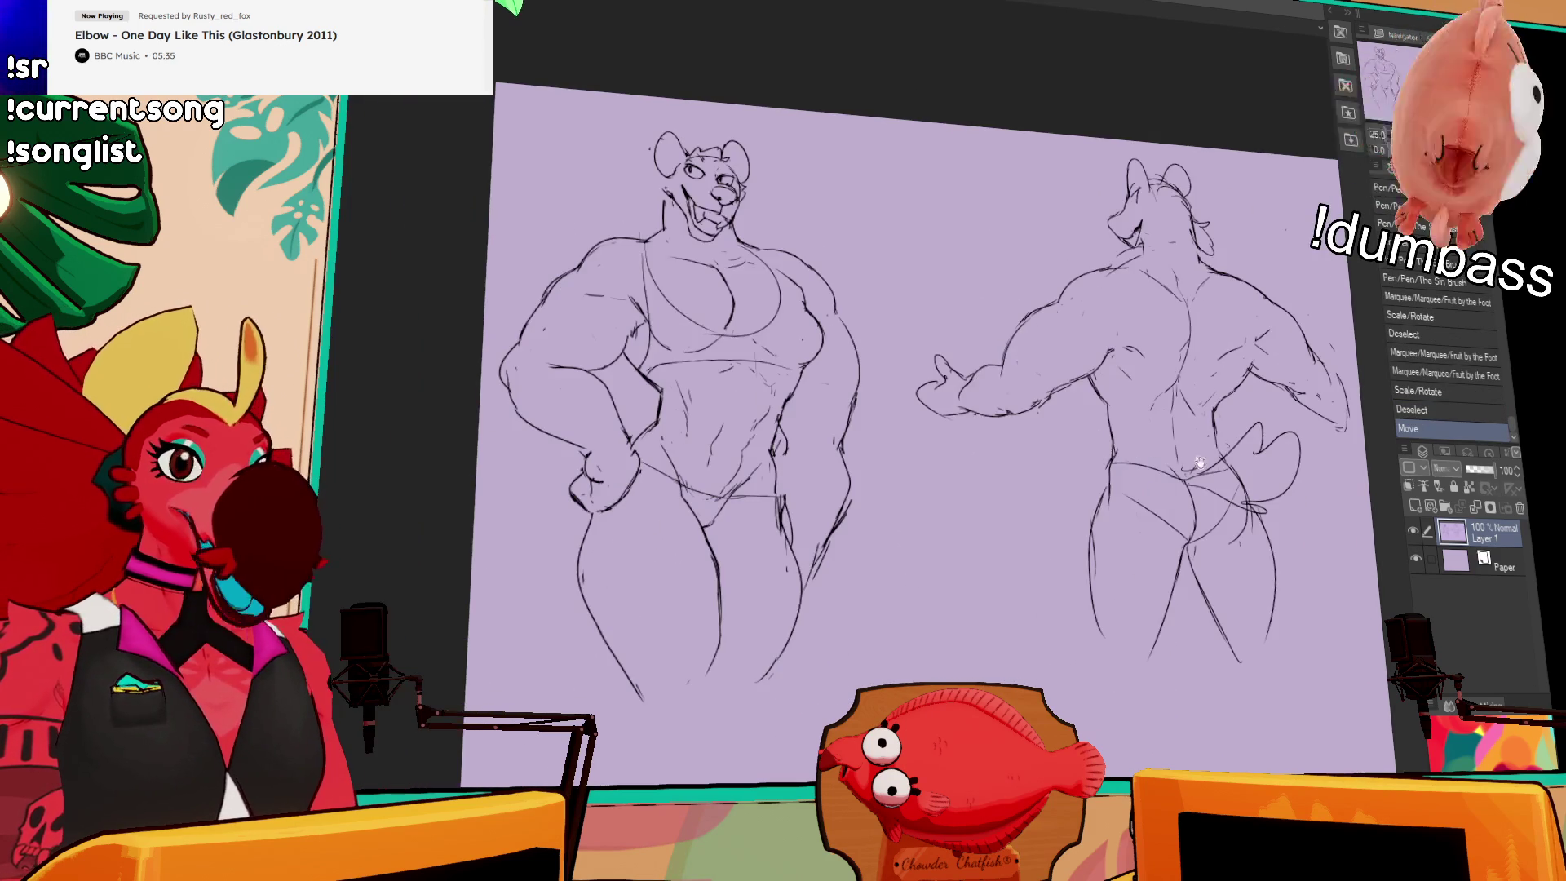
{"action": "key", "text": "ctrl+plus"}
Step: Redraw and add the front figure's abdomen muscle lines
{"action": "mouse_move", "coordinate": [809, 453]}
{"action": "left_mouse_down"}
{"action": "mouse_move", "coordinate": [815, 408]}
{"action": "mouse_move", "coordinate": [844, 465]}
{"action": "left_mouse_up"}
{"action": "mouse_move", "coordinate": [877, 403]}
{"action": "left_mouse_down"}
{"action": "mouse_move", "coordinate": [869, 424]}
{"action": "mouse_move", "coordinate": [819, 425]}
{"action": "left_mouse_up"}
{"action": "left_click_drag", "start_coordinate": [1047, 374], "coordinate": [1055, 446]}
{"action": "mouse_move", "coordinate": [907, 410]}
{"action": "left_mouse_down"}
{"action": "mouse_move", "coordinate": [926, 448]}
{"action": "mouse_move", "coordinate": [913, 453]}
{"action": "left_mouse_up"}
{"action": "left_click_drag", "start_coordinate": [928, 396], "coordinate": [887, 473]}
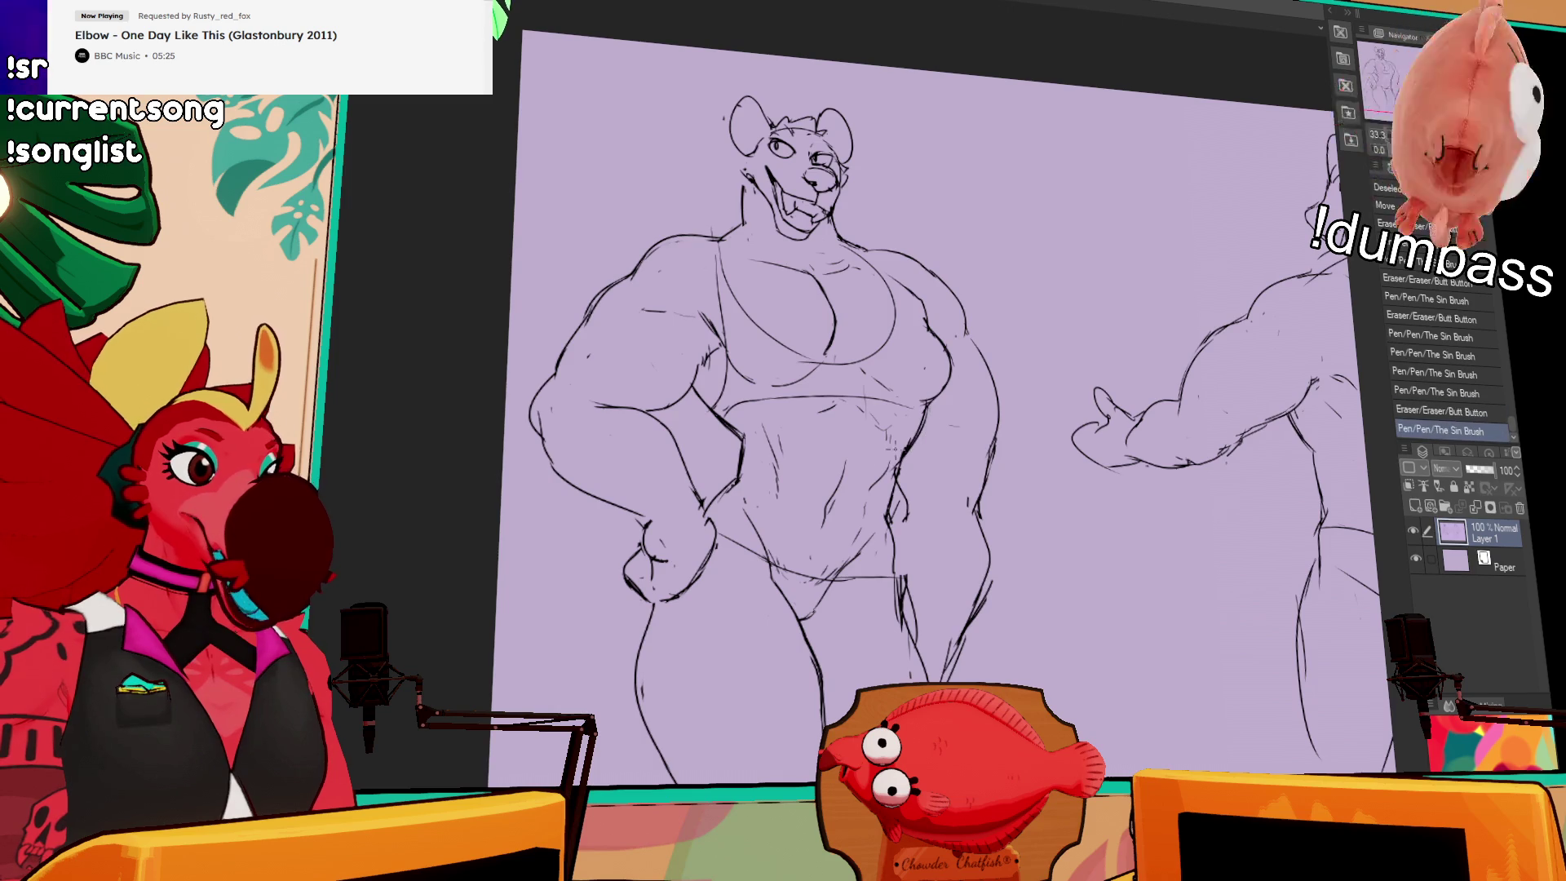
{"action": "mouse_move", "coordinate": [958, 389]}
{"action": "left_mouse_down"}
{"action": "mouse_move", "coordinate": [1003, 345]}
{"action": "mouse_move", "coordinate": [938, 383]}
{"action": "left_mouse_up"}
Step: Erase a short stray stroke on the back-view figure's lower body
{"action": "mouse_move", "coordinate": [1216, 273]}
{"action": "left_mouse_down"}
{"action": "mouse_move", "coordinate": [1111, 273]}
{"action": "mouse_move", "coordinate": [1069, 341]}
{"action": "left_mouse_up"}
{"action": "left_click_drag", "start_coordinate": [1285, 135], "coordinate": [1212, 8]}
{"action": "mouse_move", "coordinate": [901, 539]}
{"action": "left_mouse_down"}
{"action": "mouse_move", "coordinate": [909, 390]}
{"action": "mouse_move", "coordinate": [914, 610]}
{"action": "left_mouse_up"}
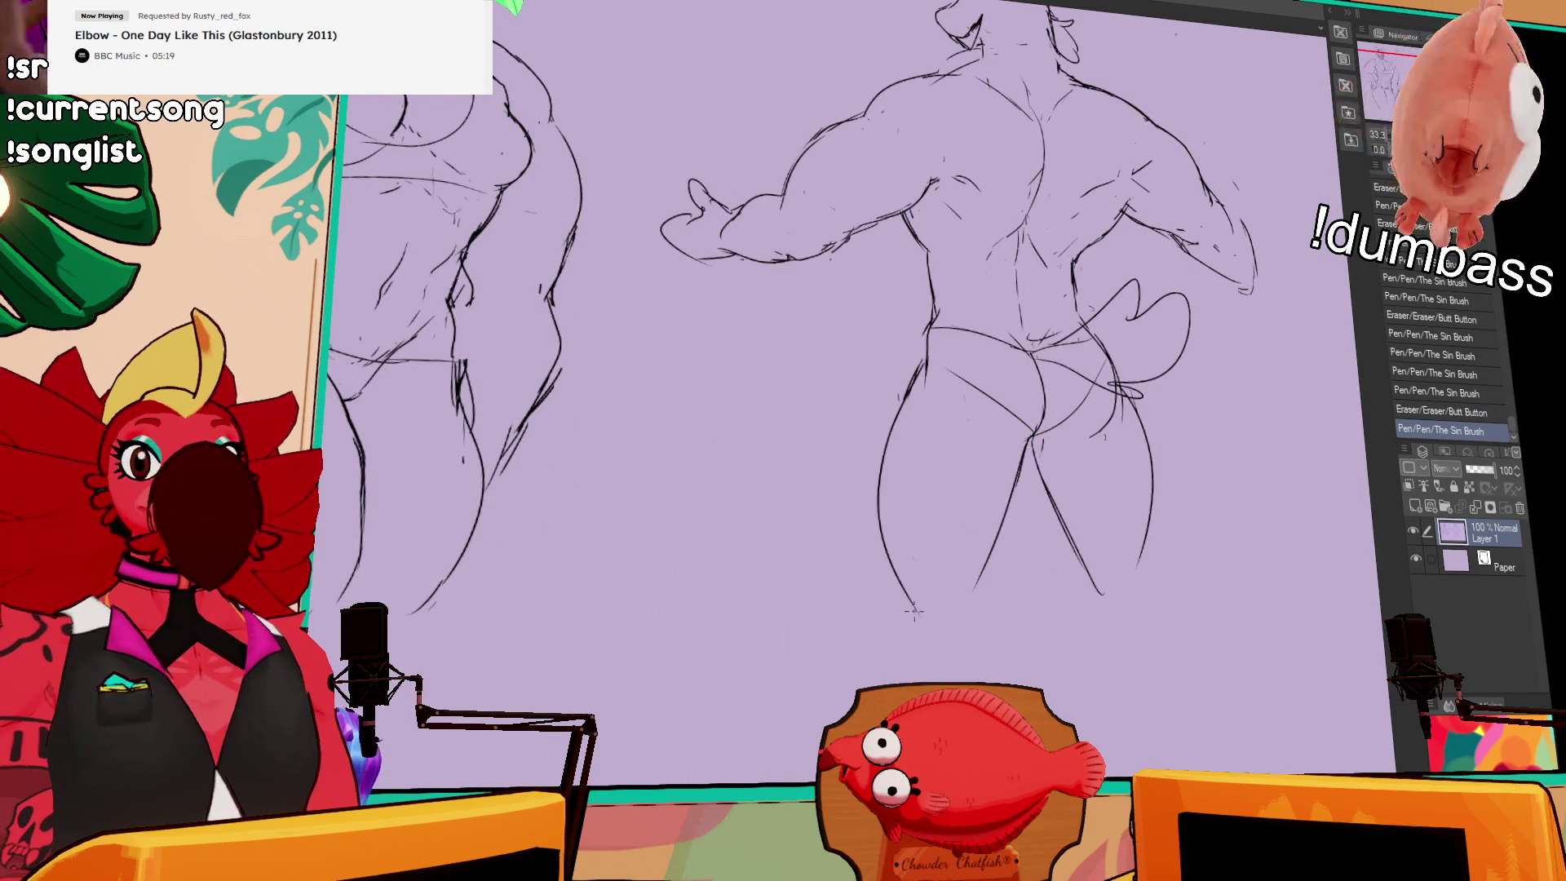
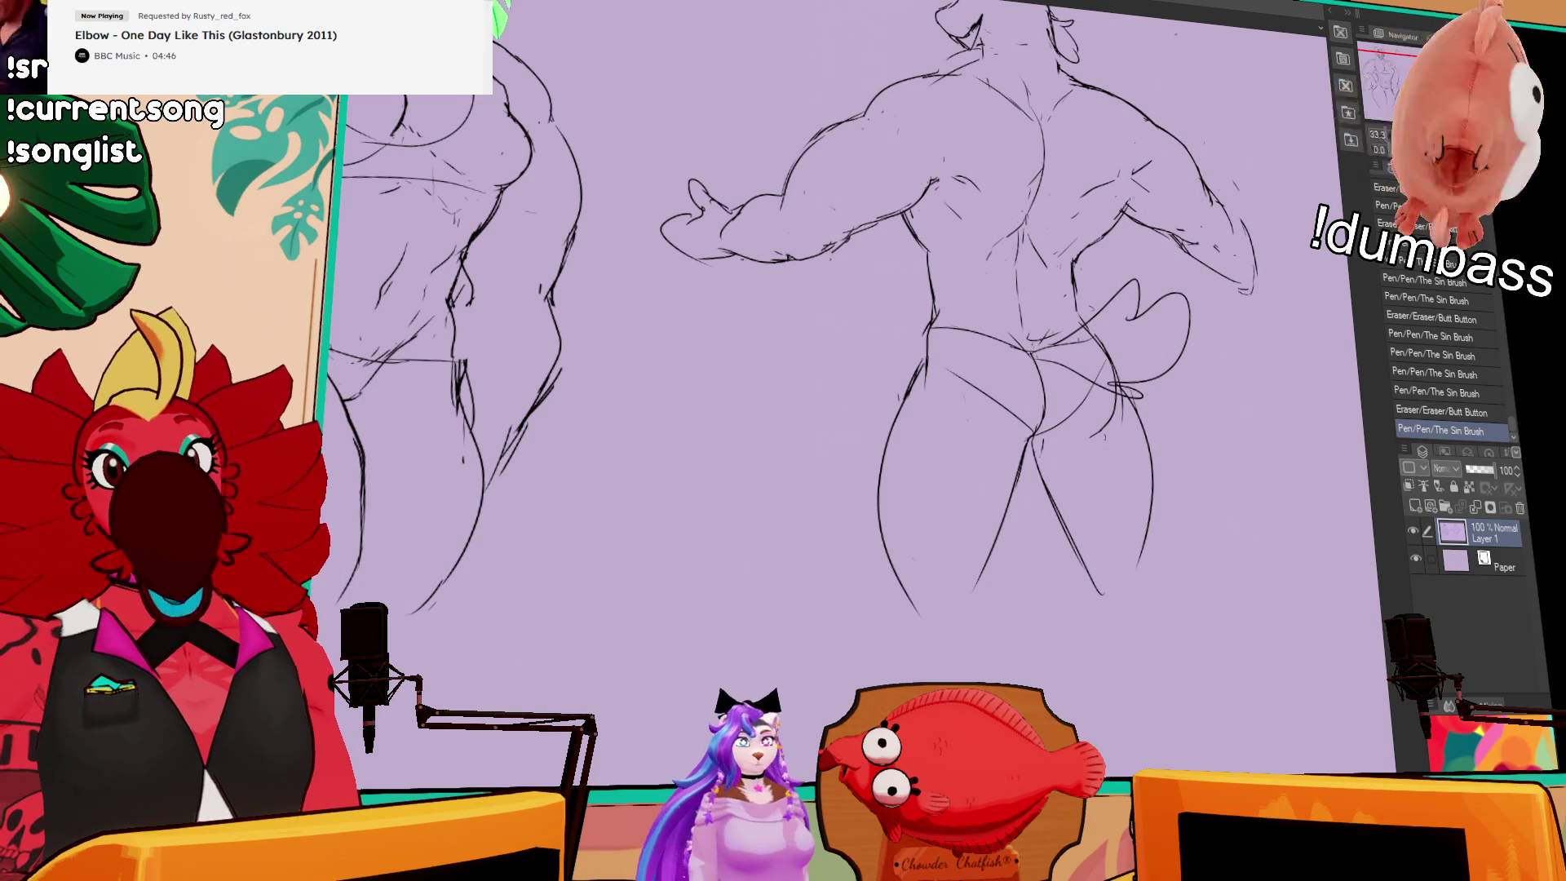
Step: Redraw the back figure's hip, thigh and tail lines and the inner buttock curve
{"action": "mouse_move", "coordinate": [916, 358]}
{"action": "left_mouse_down"}
{"action": "mouse_move", "coordinate": [915, 392]}
{"action": "mouse_move", "coordinate": [926, 367]}
{"action": "left_mouse_up"}
{"action": "left_click_drag", "start_coordinate": [1188, 331], "coordinate": [1183, 340]}
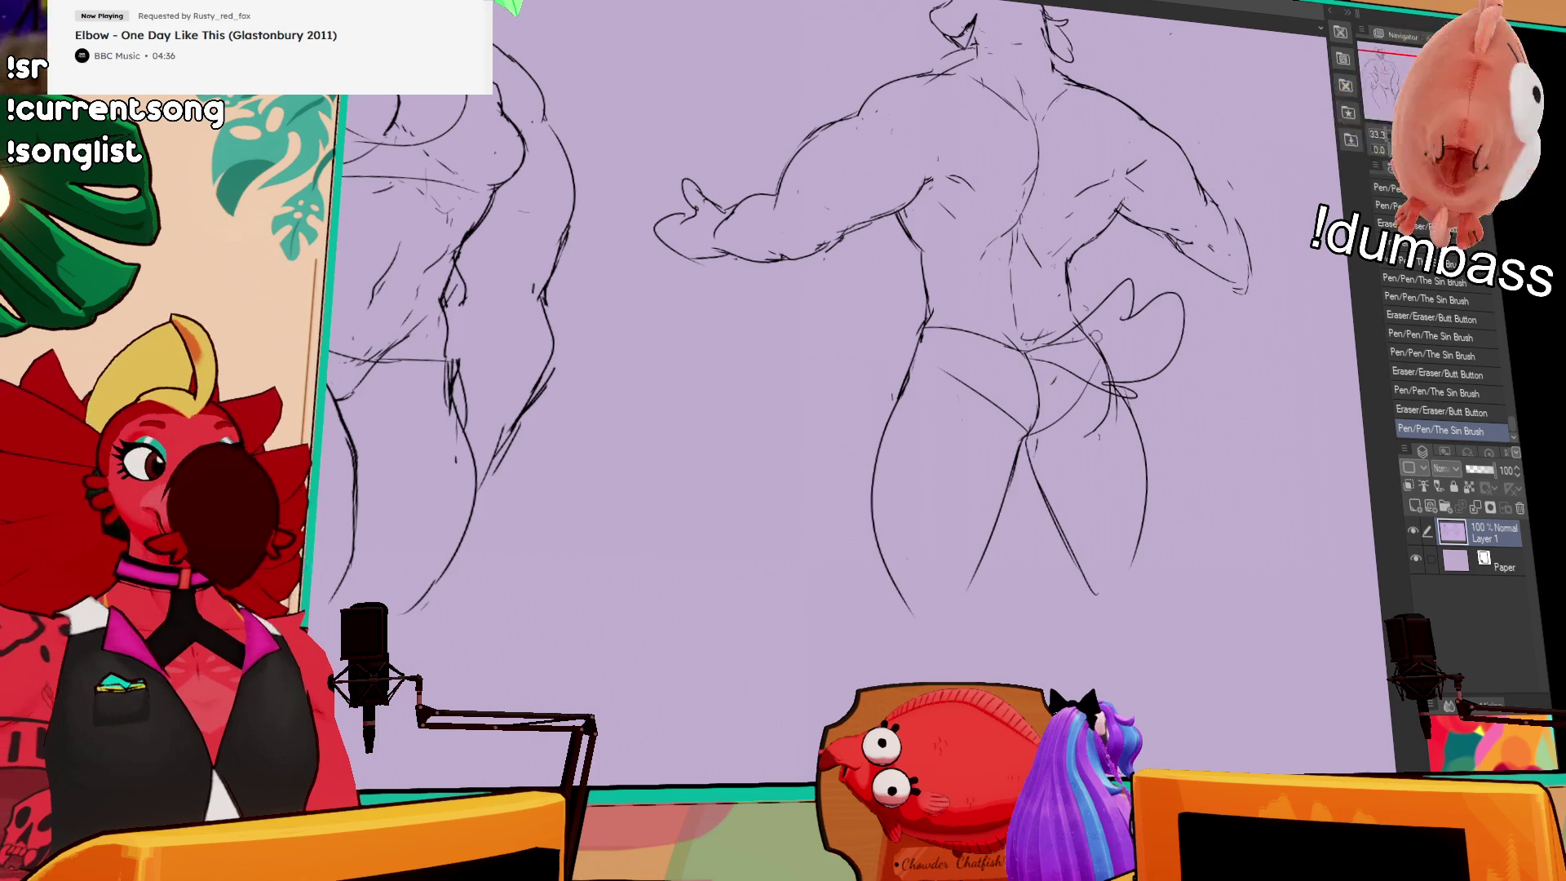
{"action": "left_click_drag", "start_coordinate": [1109, 359], "coordinate": [1097, 436]}
{"action": "mouse_move", "coordinate": [1085, 330]}
{"action": "left_mouse_down"}
{"action": "mouse_move", "coordinate": [1122, 429]}
{"action": "mouse_move", "coordinate": [1117, 407]}
{"action": "left_mouse_up"}
{"action": "left_click_drag", "start_coordinate": [1129, 403], "coordinate": [1101, 432]}
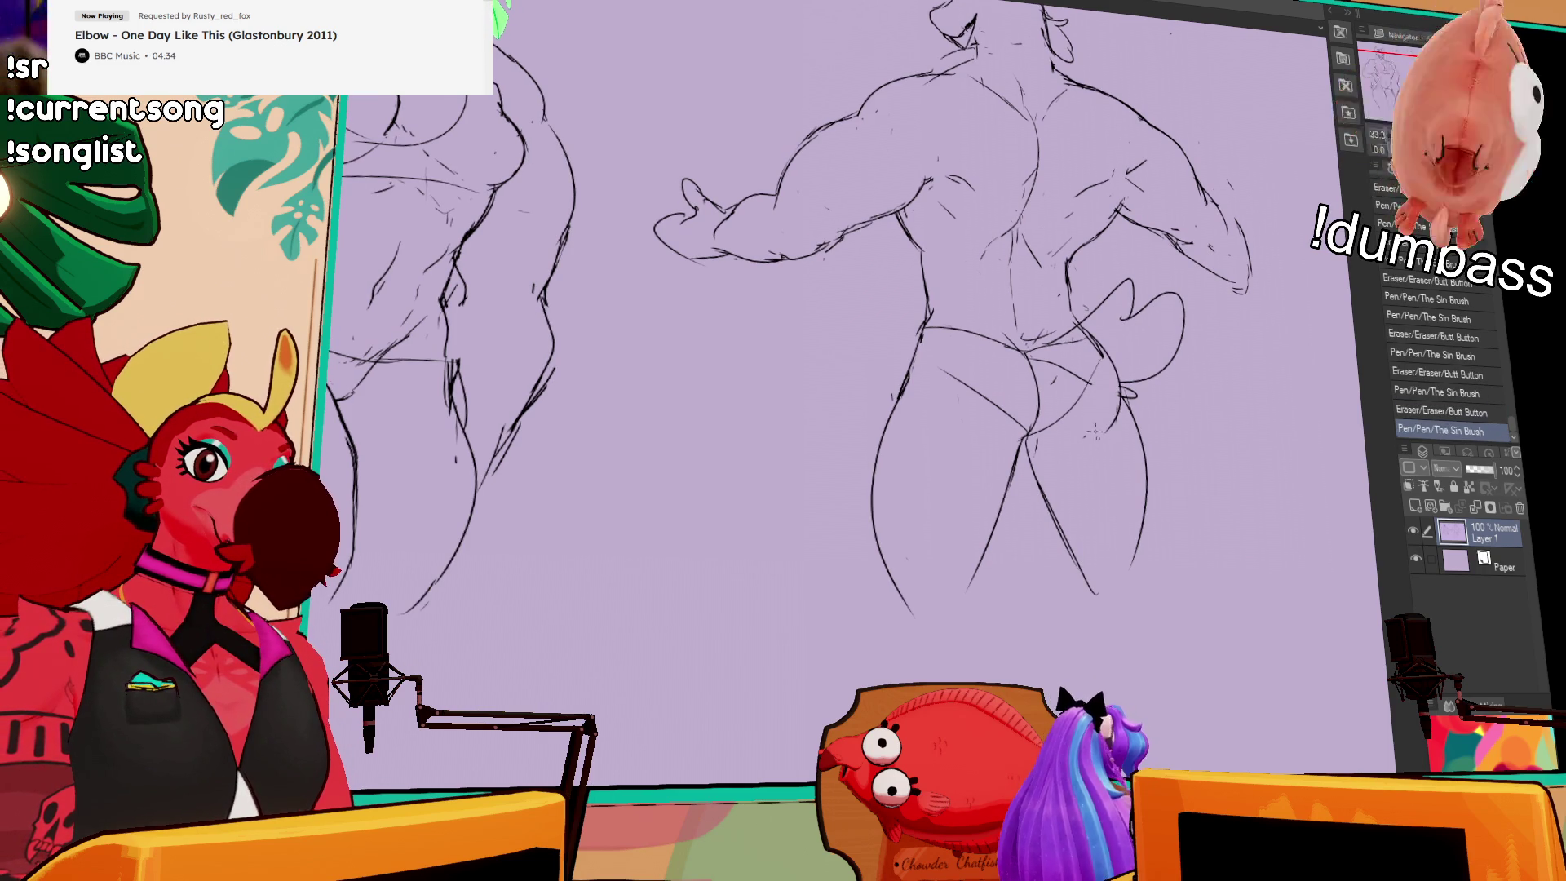
{"action": "left_click_drag", "start_coordinate": [922, 330], "coordinate": [896, 389]}
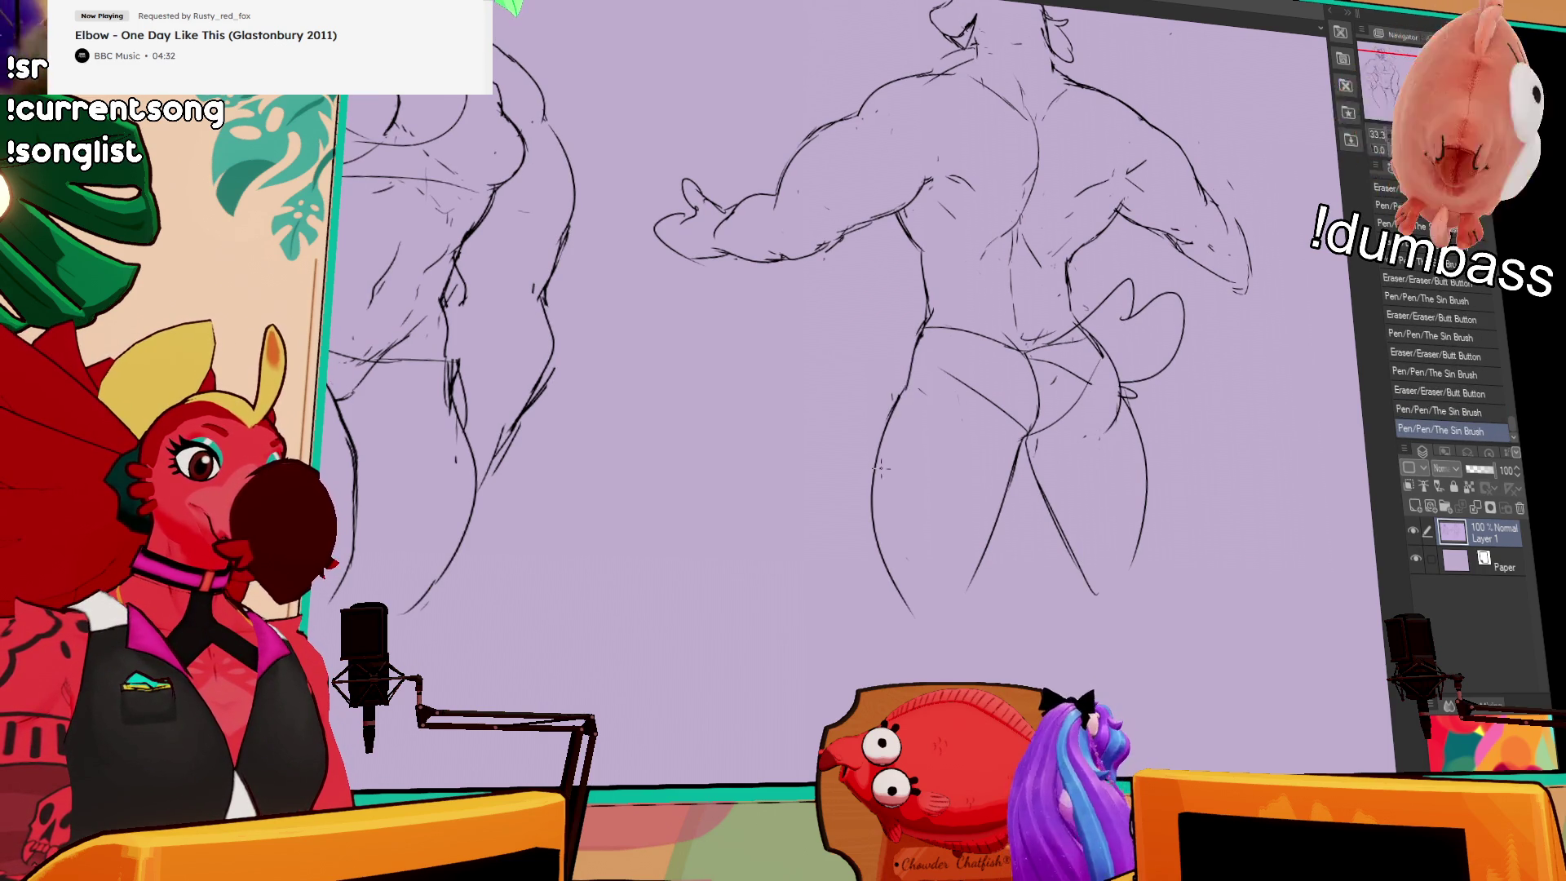
{"action": "left_click_drag", "start_coordinate": [1034, 444], "coordinate": [1020, 433]}
{"action": "mouse_move", "coordinate": [1010, 351]}
{"action": "left_mouse_down"}
{"action": "mouse_move", "coordinate": [1029, 440]}
{"action": "mouse_move", "coordinate": [1011, 428]}
{"action": "mouse_move", "coordinate": [1034, 455]}
{"action": "mouse_move", "coordinate": [1003, 463]}
{"action": "mouse_move", "coordinate": [1003, 522]}
{"action": "left_mouse_up"}
Step: Rework the lower right leg stroke, trimming its lower part and undoing bad strokes
{"action": "mouse_move", "coordinate": [1024, 457]}
{"action": "left_mouse_down"}
{"action": "mouse_move", "coordinate": [960, 581]}
{"action": "mouse_move", "coordinate": [971, 603]}
{"action": "left_mouse_up"}
{"action": "left_click_drag", "start_coordinate": [991, 547], "coordinate": [965, 612]}
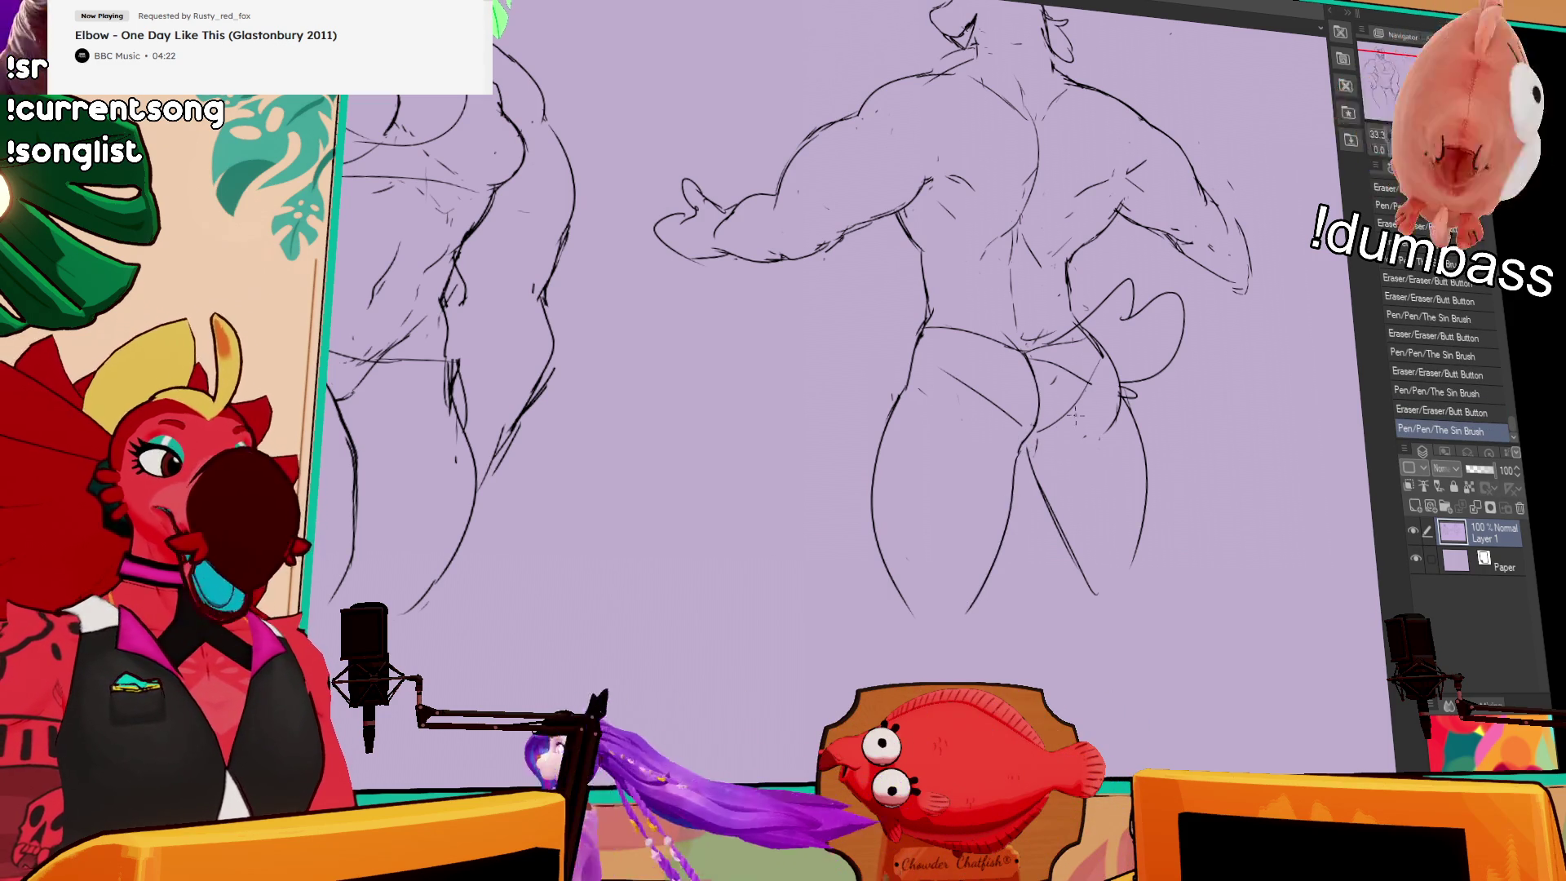
{"action": "left_click_drag", "start_coordinate": [1032, 457], "coordinate": [1089, 579]}
{"action": "mouse_move", "coordinate": [1055, 489]}
{"action": "left_mouse_down"}
{"action": "mouse_move", "coordinate": [1036, 438]}
{"action": "mouse_move", "coordinate": [1079, 441]}
{"action": "left_mouse_up"}
{"action": "key", "text": "ctrl+z"}
{"action": "key", "text": "ctrl+z"}
{"action": "key", "text": "ctrl+z"}
{"action": "key", "text": "ctrl+z"}
{"action": "key", "text": "ctrl+z"}
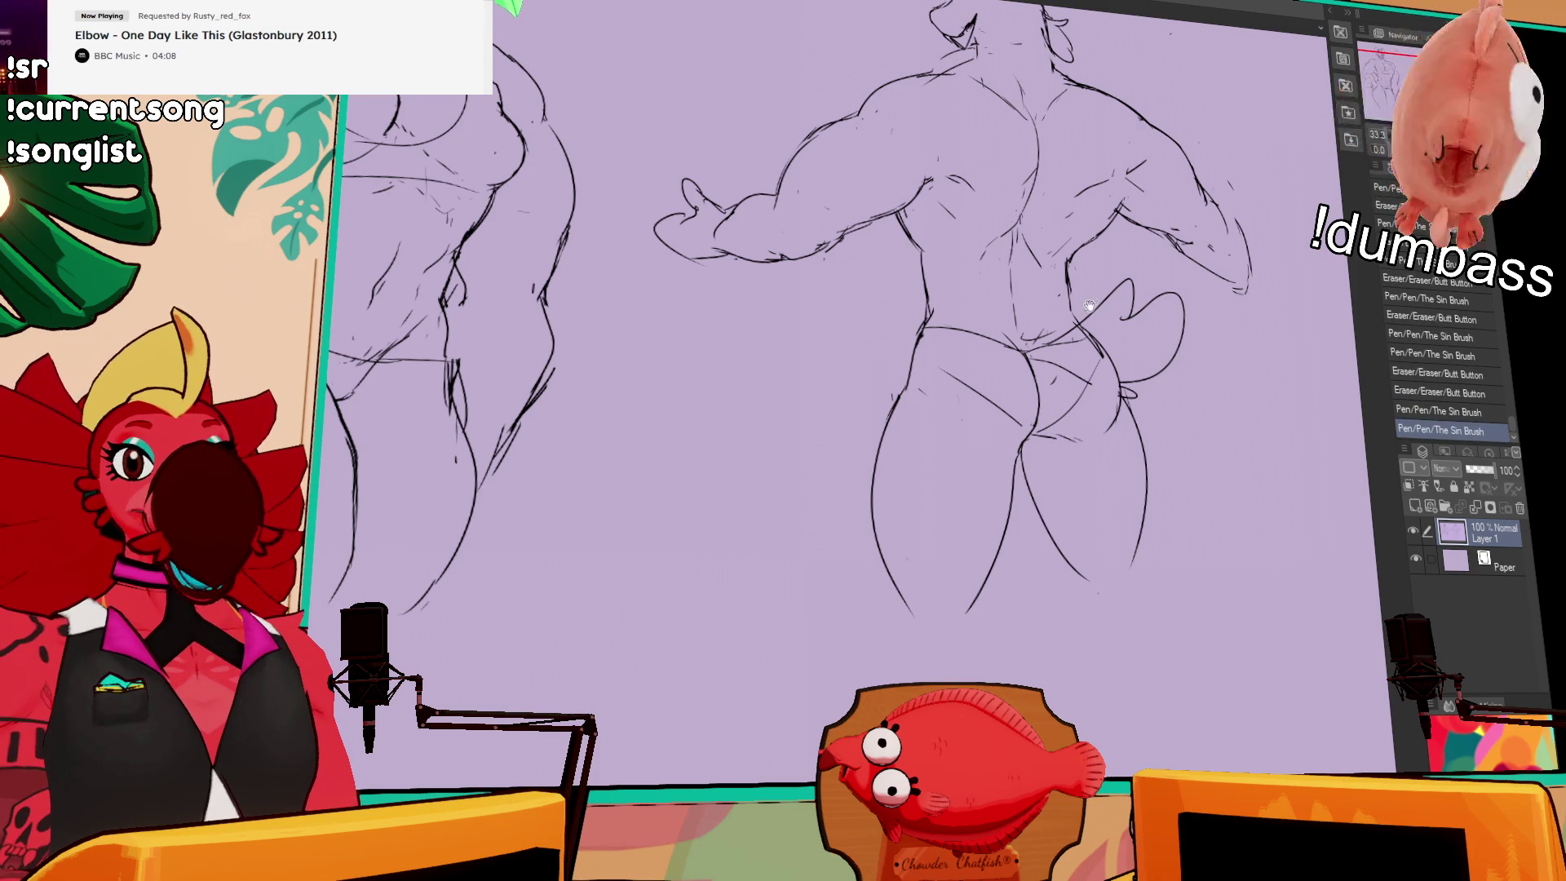
Step: Trim the thigh line and add small strokes around the waist
{"action": "left_click_drag", "start_coordinate": [940, 408], "coordinate": [932, 395]}
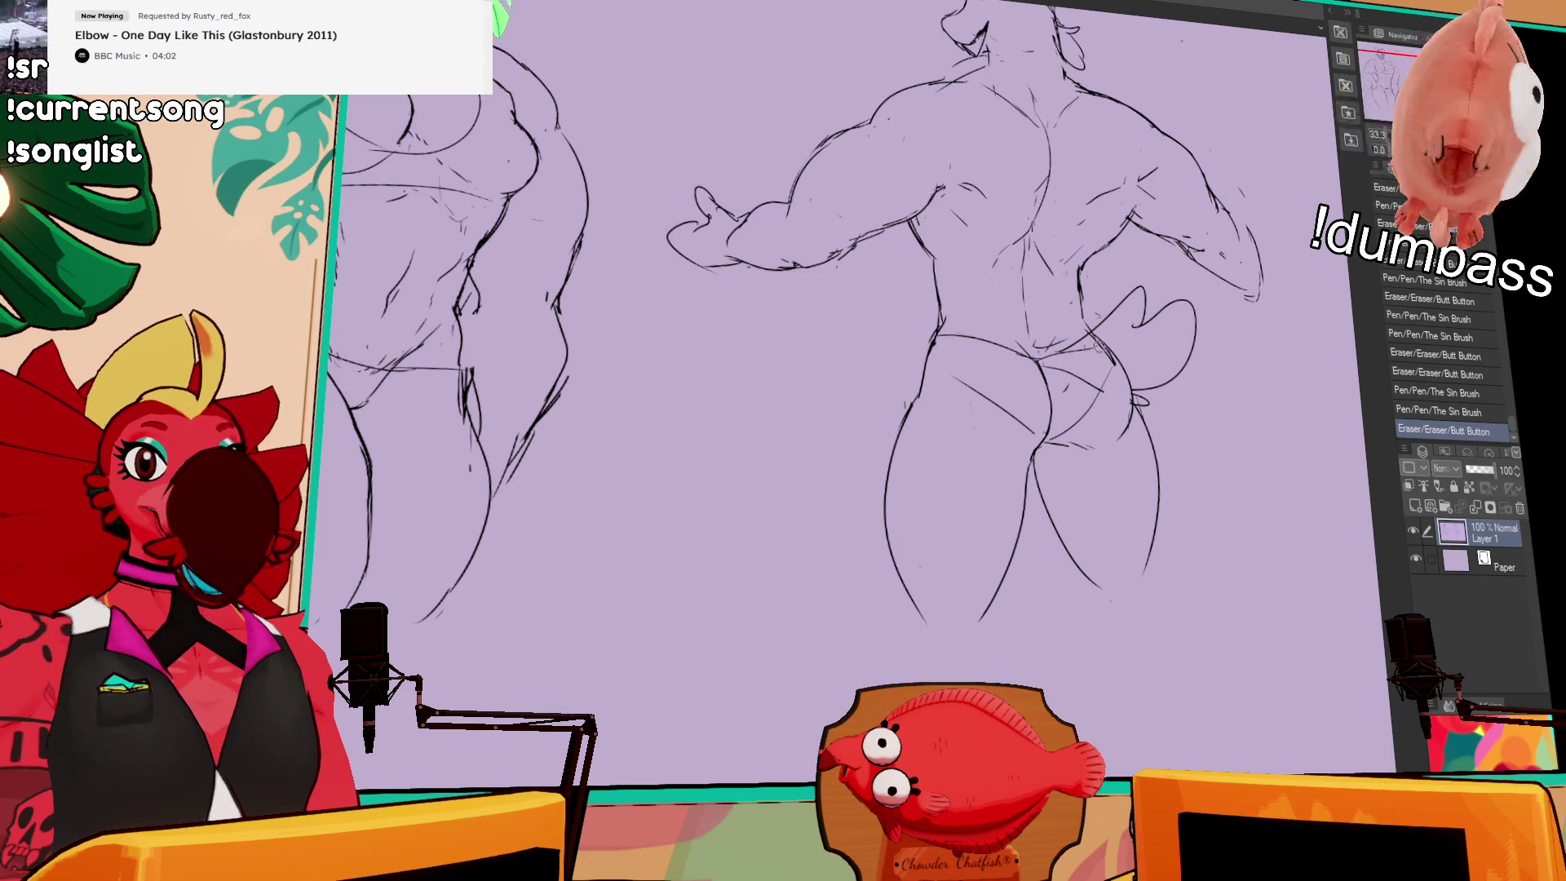
{"action": "left_click_drag", "start_coordinate": [1122, 318], "coordinate": [1125, 343]}
{"action": "left_click_drag", "start_coordinate": [994, 332], "coordinate": [1003, 341]}
{"action": "left_click_drag", "start_coordinate": [1012, 336], "coordinate": [1062, 355]}
{"action": "left_click_drag", "start_coordinate": [1050, 342], "coordinate": [1060, 352]}
{"action": "left_click_drag", "start_coordinate": [1169, 105], "coordinate": [1181, 269]}
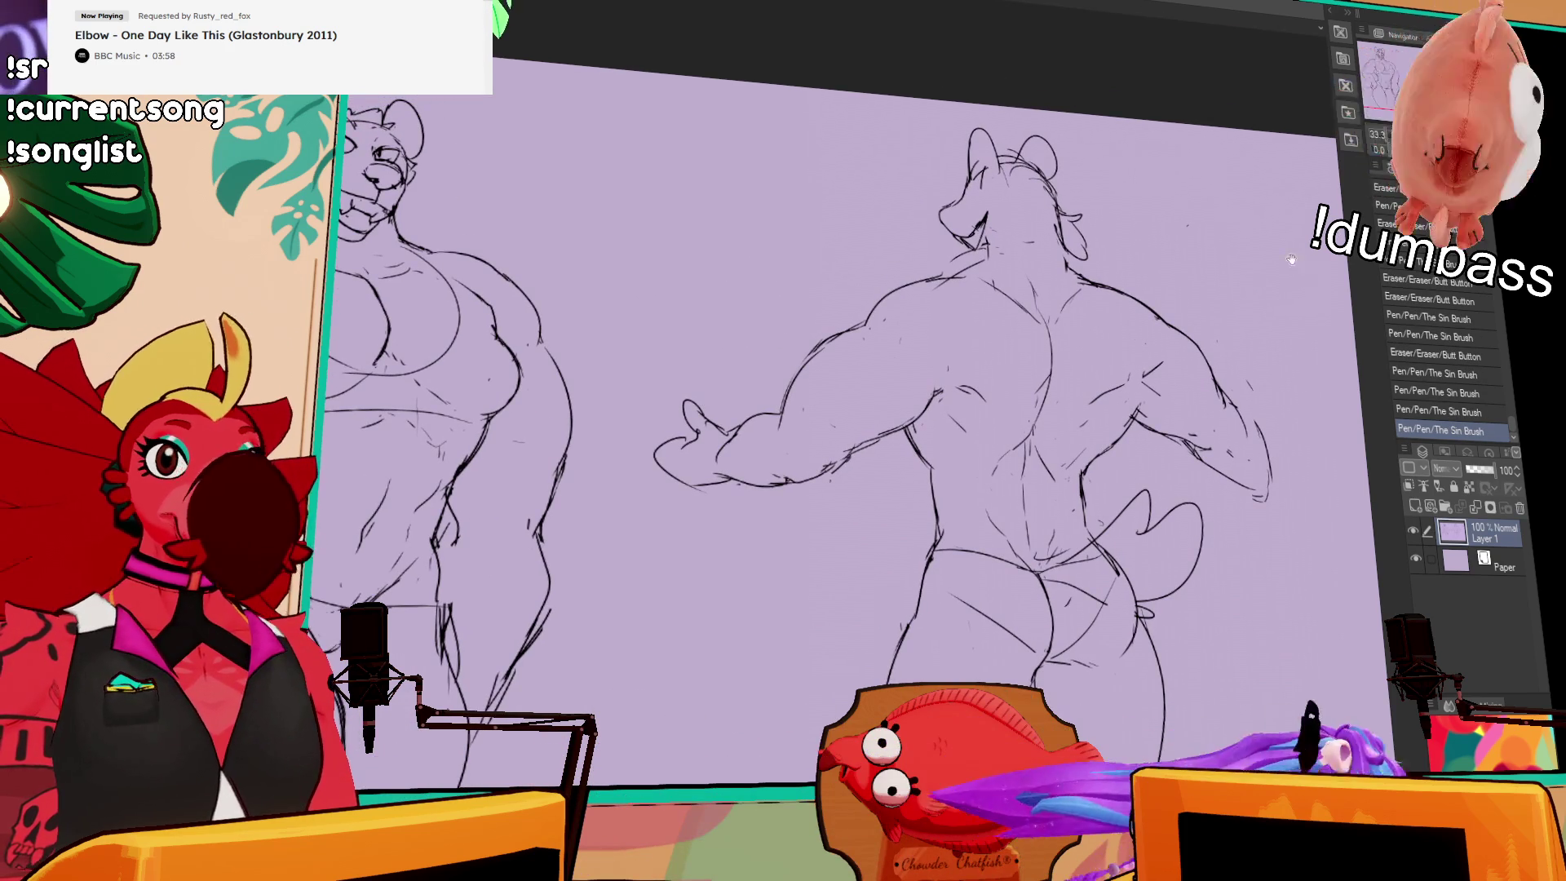
Step: Add small pen strokes on the back figure's torso
{"action": "scroll", "coordinate": [1187, 294], "scroll_direction": "down", "scroll_amount": 3}
{"action": "left_click_drag", "start_coordinate": [1111, 310], "coordinate": [1120, 321]}
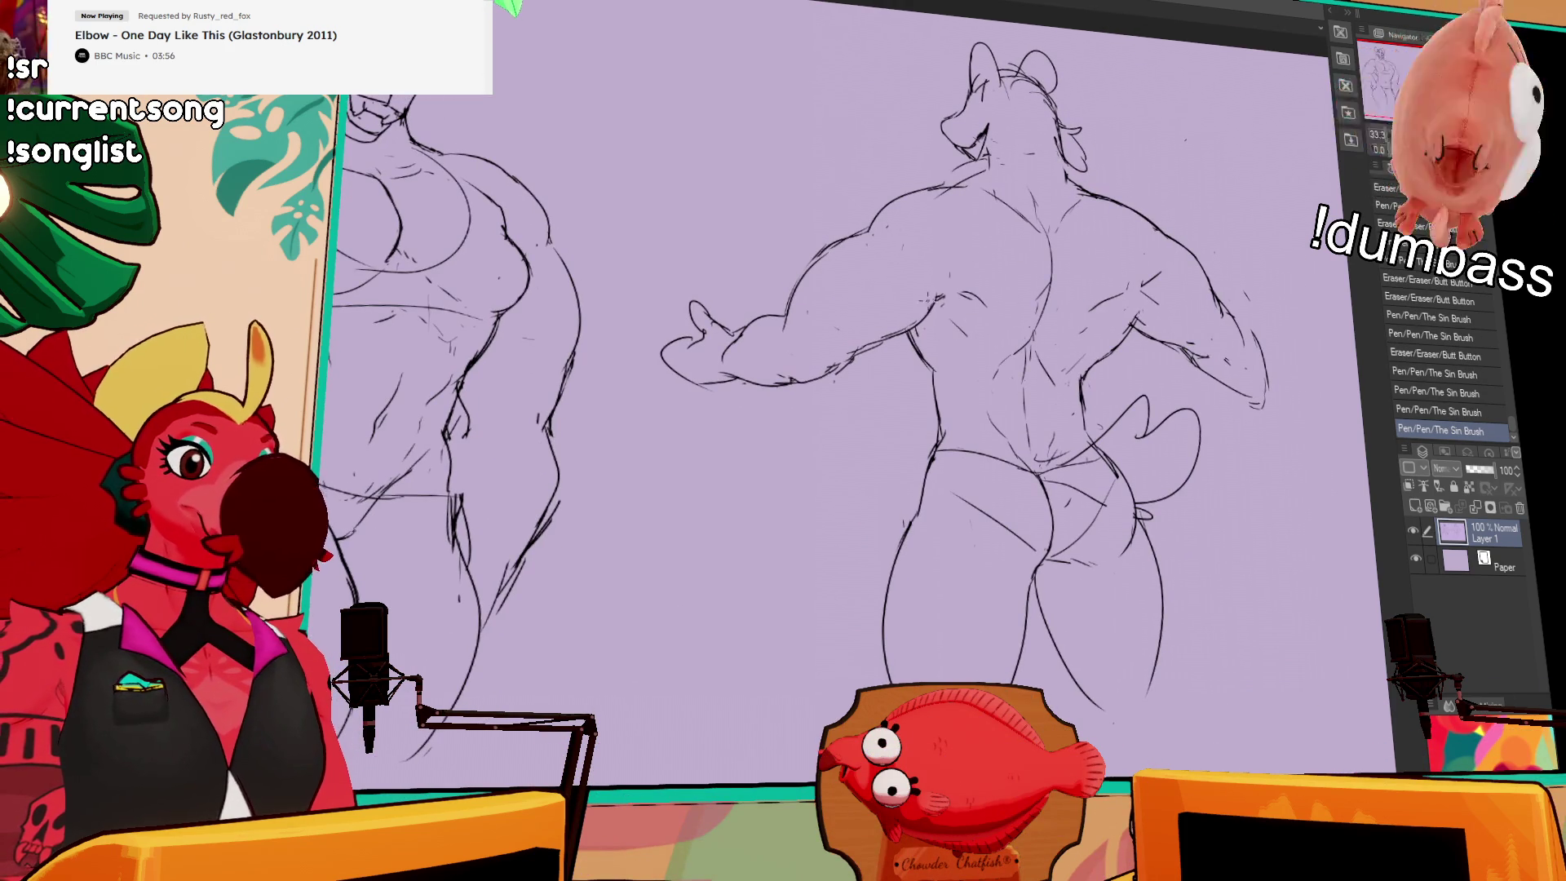
{"action": "left_click_drag", "start_coordinate": [930, 303], "coordinate": [937, 322]}
Step: Erase the old right-hand lines and redraw its outline and fingers
{"action": "scroll", "coordinate": [1249, 310], "scroll_direction": "down", "scroll_amount": 2}
{"action": "mouse_move", "coordinate": [1256, 363]}
{"action": "left_mouse_down"}
{"action": "mouse_move", "coordinate": [1203, 330]}
{"action": "mouse_move", "coordinate": [1204, 351]}
{"action": "mouse_move", "coordinate": [1271, 347]}
{"action": "left_mouse_up"}
{"action": "key", "text": "ctrl+z"}
{"action": "mouse_move", "coordinate": [1228, 270]}
{"action": "left_mouse_down"}
{"action": "mouse_move", "coordinate": [1268, 321]}
{"action": "mouse_move", "coordinate": [1248, 350]}
{"action": "mouse_move", "coordinate": [1283, 365]}
{"action": "left_mouse_up"}
{"action": "mouse_move", "coordinate": [1273, 310]}
{"action": "left_mouse_down"}
{"action": "mouse_move", "coordinate": [1305, 331]}
{"action": "mouse_move", "coordinate": [1270, 344]}
{"action": "mouse_move", "coordinate": [1307, 336]}
{"action": "mouse_move", "coordinate": [1318, 306]}
{"action": "mouse_move", "coordinate": [1323, 334]}
{"action": "left_mouse_up"}
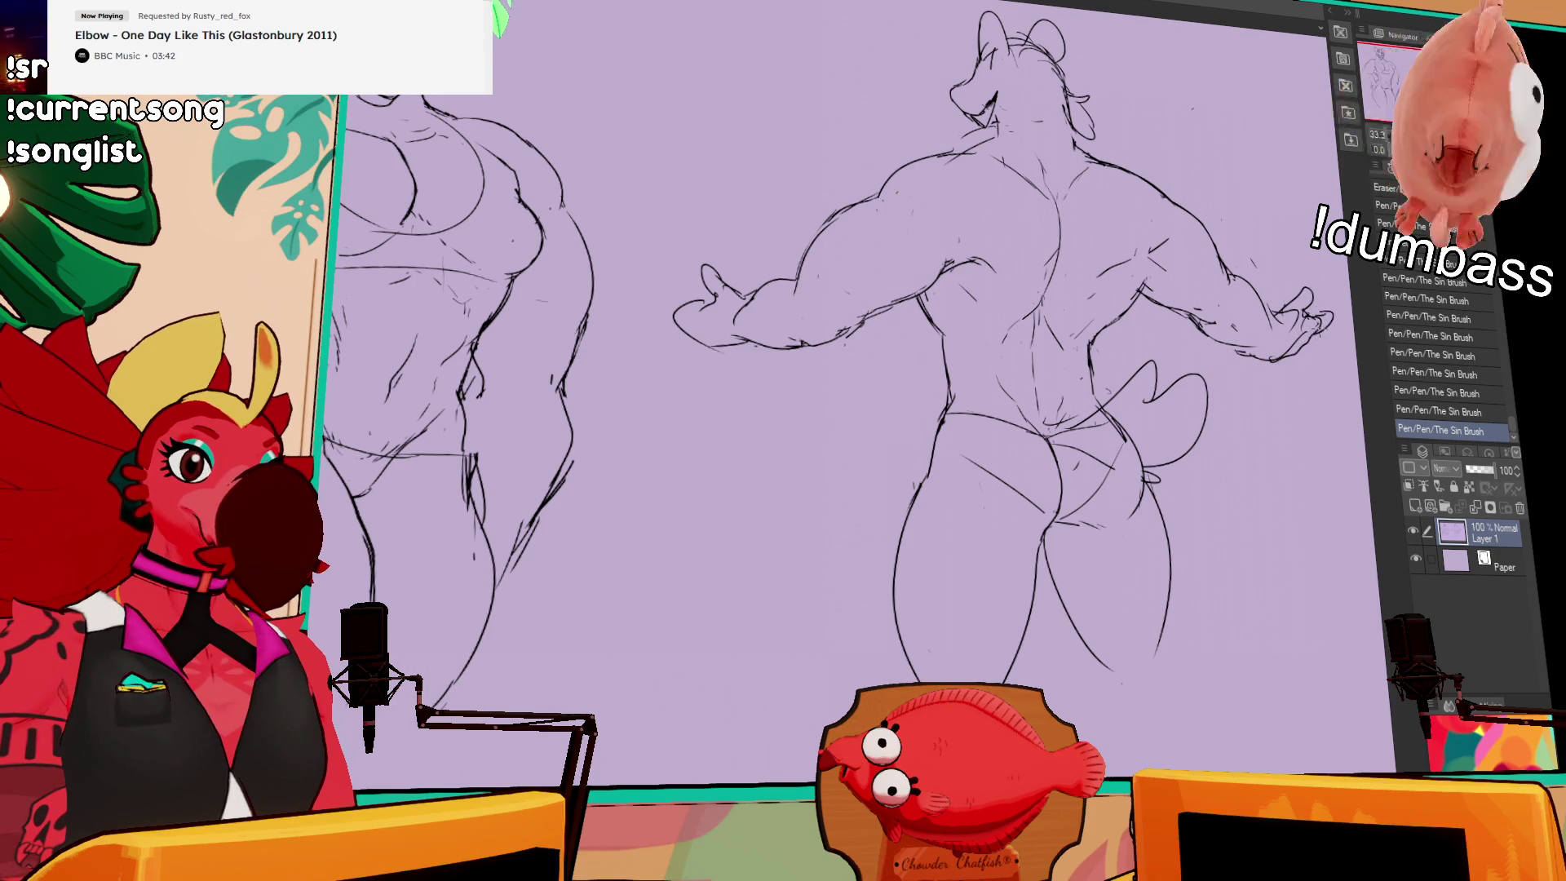
Step: Touch up the hip lines, undoing a stray stroke near the hip
{"action": "scroll", "coordinate": [840, 355], "scroll_direction": "down", "scroll_amount": 2}
{"action": "mouse_move", "coordinate": [1052, 431]}
{"action": "left_mouse_down"}
{"action": "mouse_move", "coordinate": [1051, 481]}
{"action": "mouse_move", "coordinate": [1067, 480]}
{"action": "mouse_move", "coordinate": [1032, 485]}
{"action": "left_mouse_up"}
{"action": "key", "text": "ctrl+z"}
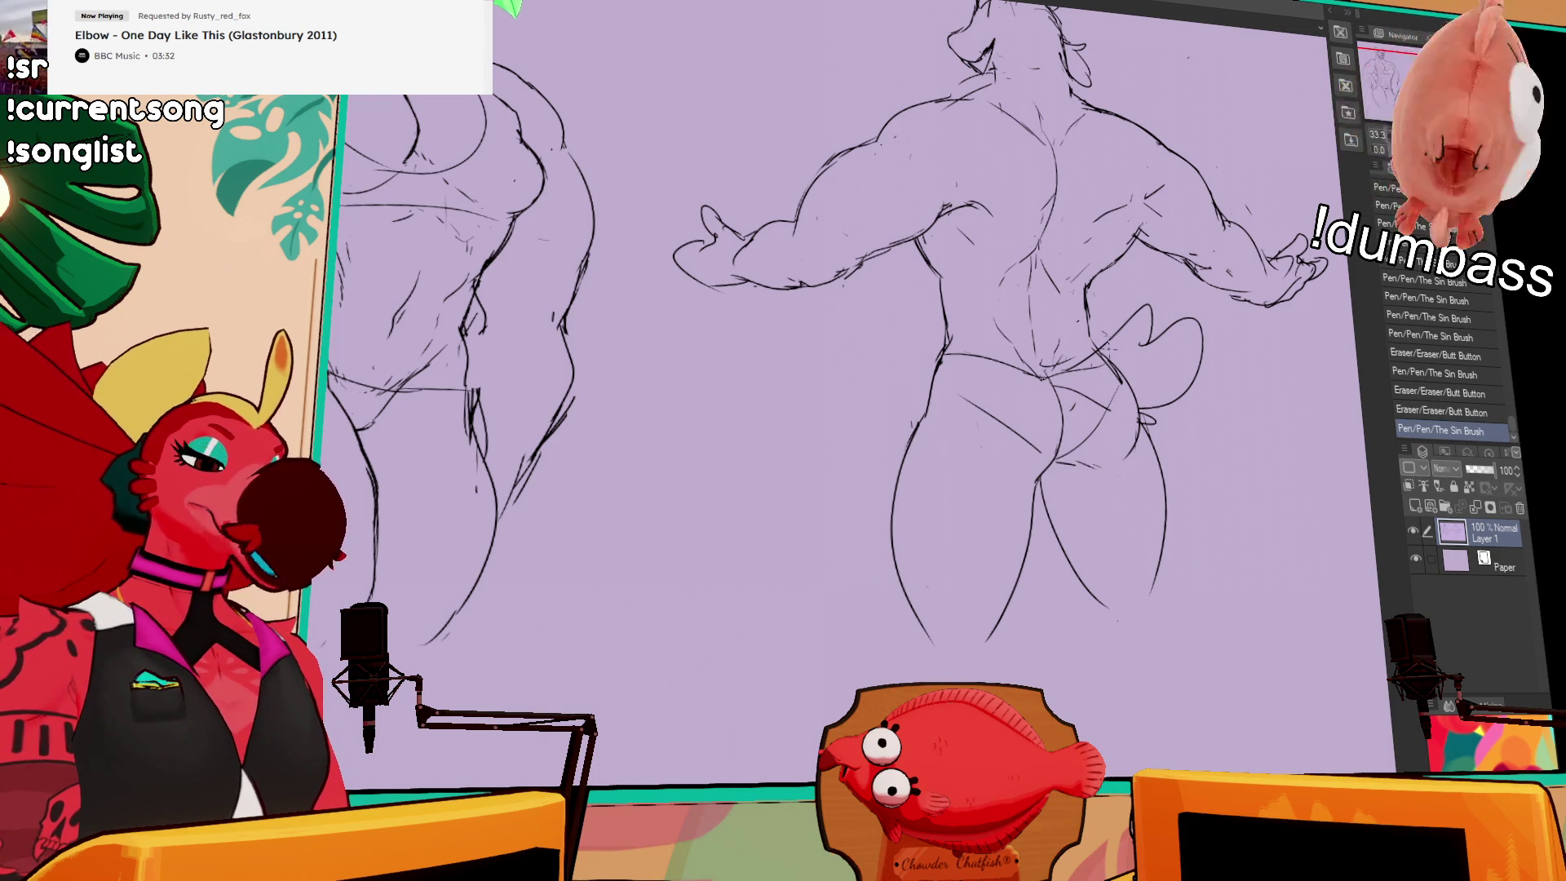
{"action": "left_click_drag", "start_coordinate": [1178, 292], "coordinate": [1214, 488]}
{"action": "left_click_drag", "start_coordinate": [959, 443], "coordinate": [981, 494]}
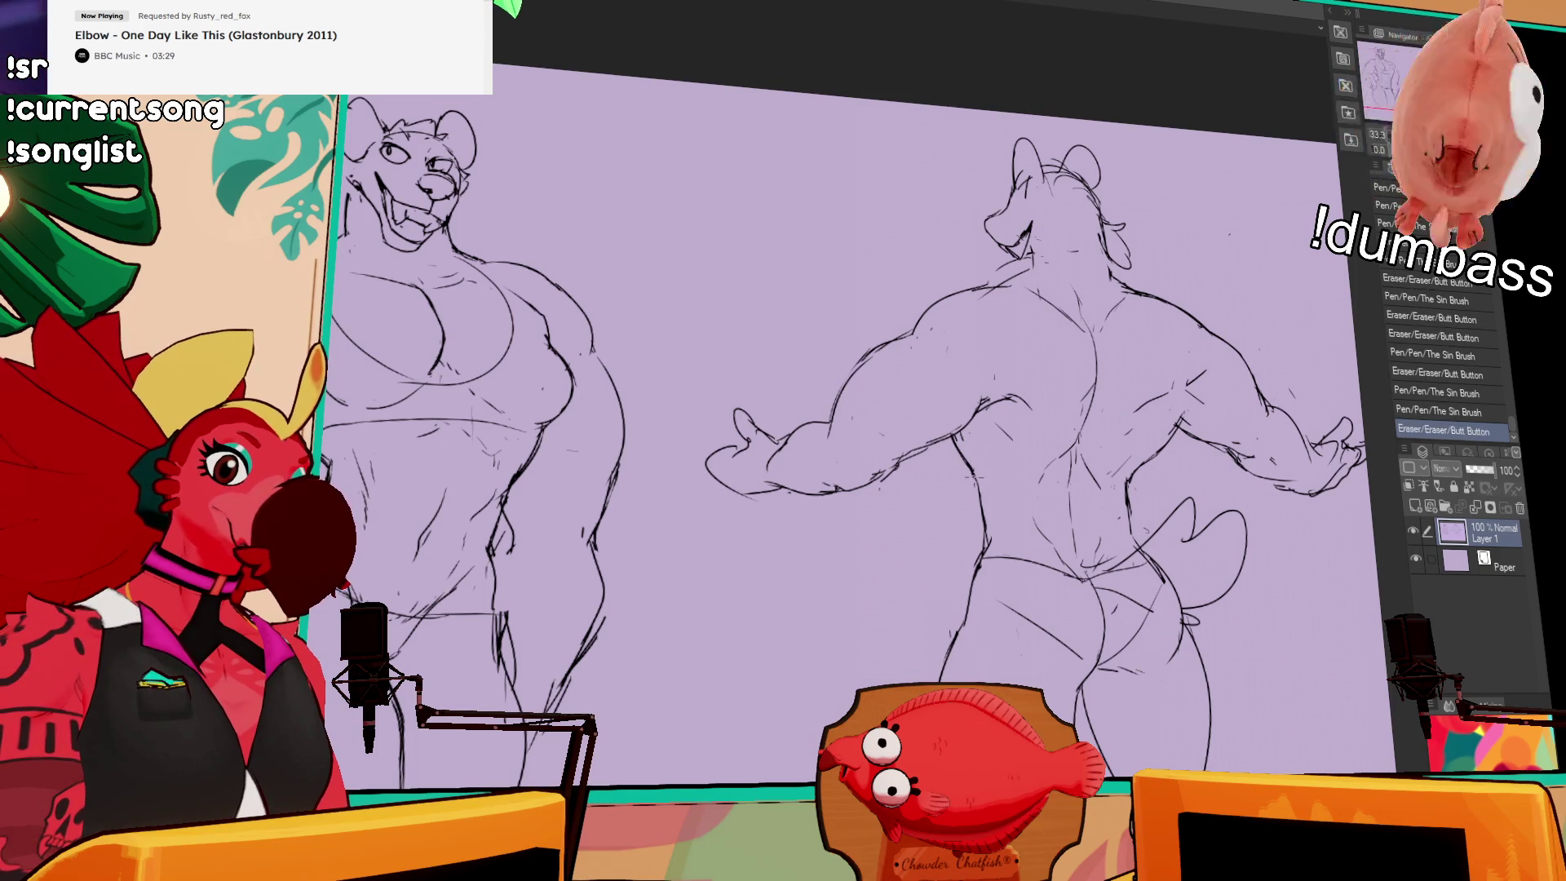
{"action": "left_click_drag", "start_coordinate": [1279, 265], "coordinate": [1285, 269]}
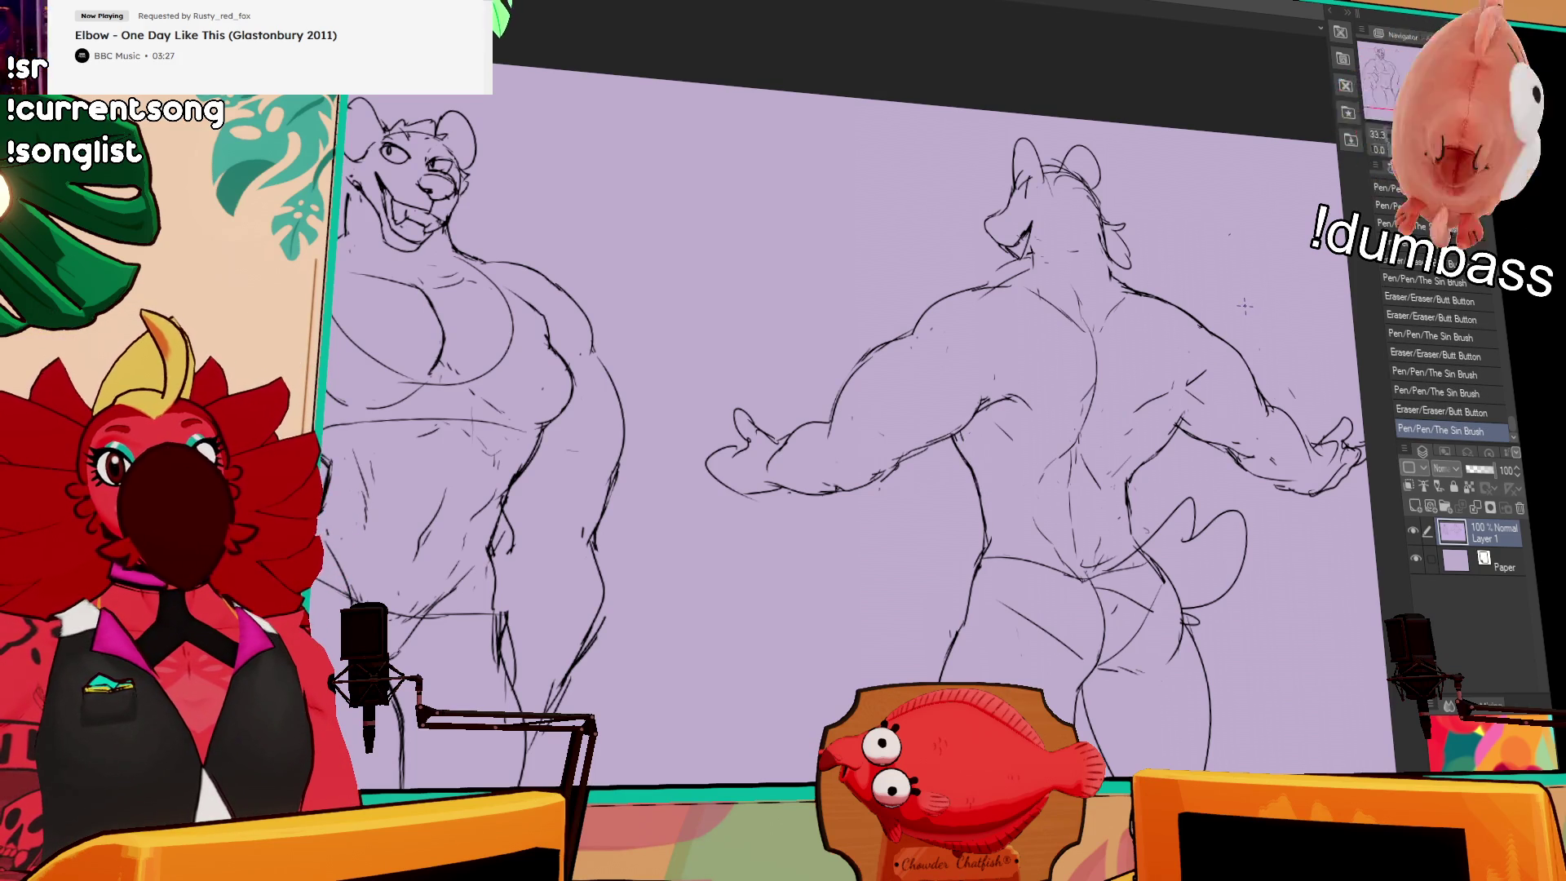
{"action": "left_click_drag", "start_coordinate": [1197, 410], "coordinate": [1177, 348]}
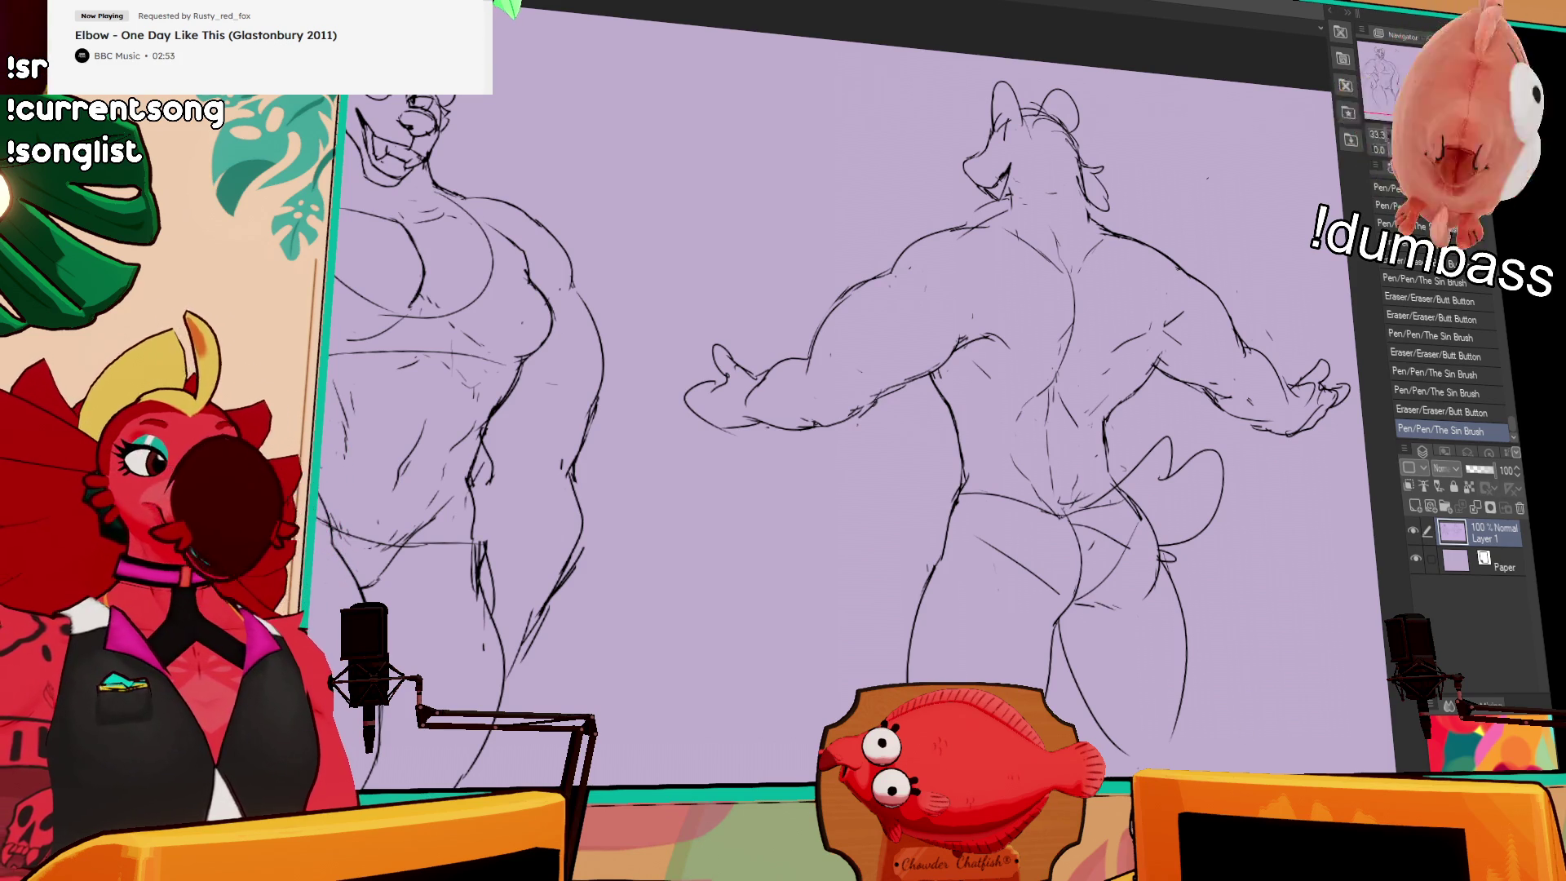
Step: Erase around the right hand, lasso and move it, then touch up the shoulder-blade lines
{"action": "mouse_move", "coordinate": [1259, 398]}
{"action": "left_mouse_down"}
{"action": "mouse_move", "coordinate": [1283, 438]}
{"action": "mouse_move", "coordinate": [1265, 412]}
{"action": "mouse_move", "coordinate": [1287, 351]}
{"action": "mouse_move", "coordinate": [1297, 408]}
{"action": "left_mouse_up"}
{"action": "key", "text": "m"}
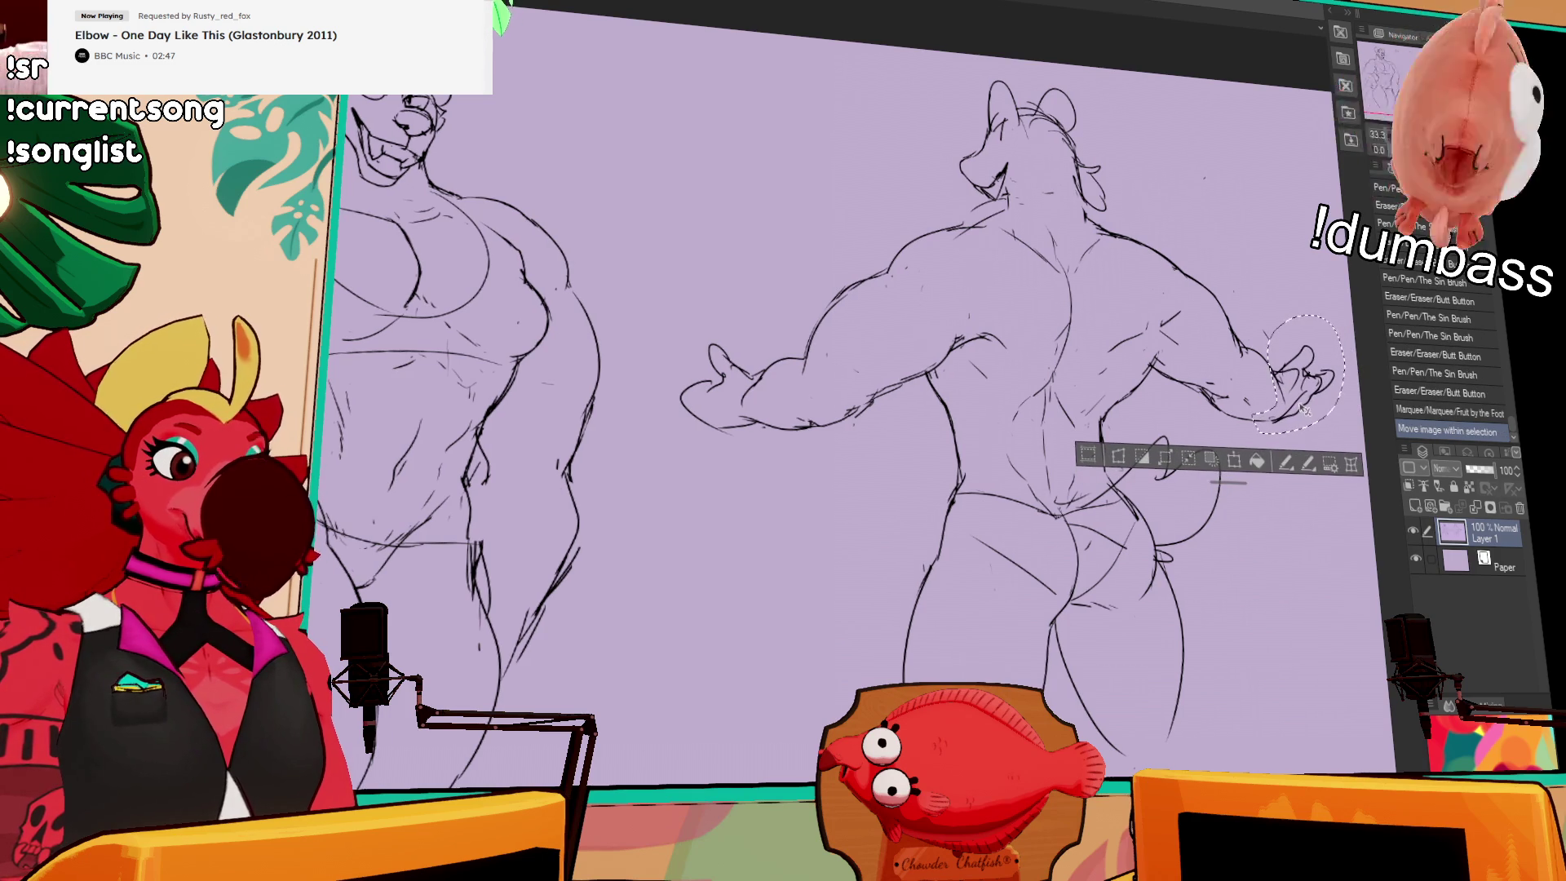
{"action": "key", "text": "ctrl+d"}
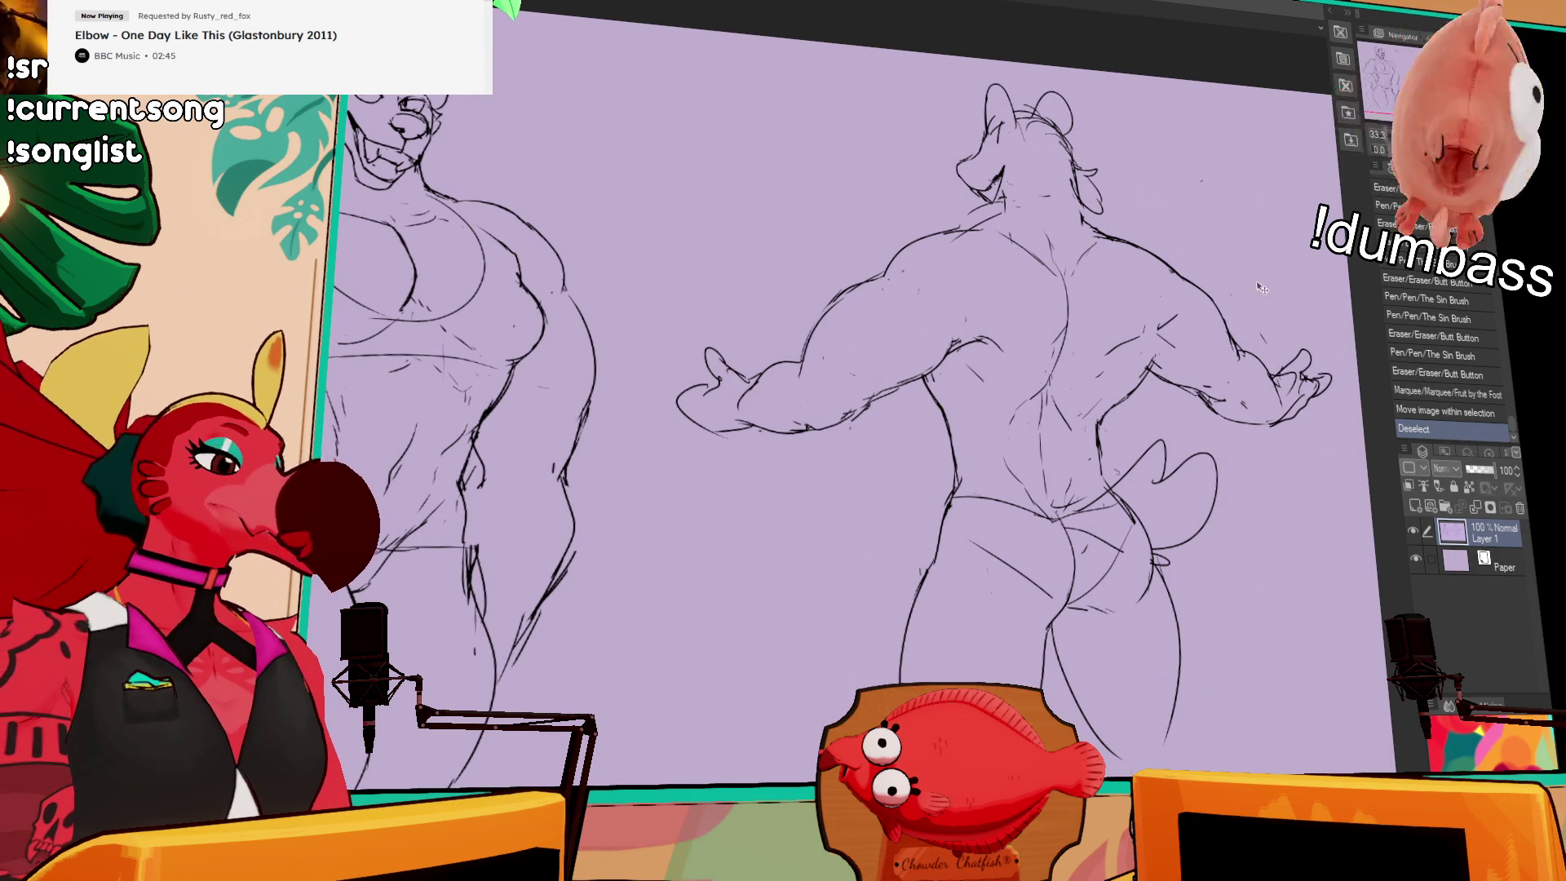
{"action": "mouse_move", "coordinate": [995, 334]}
{"action": "left_mouse_down"}
{"action": "mouse_move", "coordinate": [983, 345]}
{"action": "mouse_move", "coordinate": [1126, 356]}
{"action": "left_mouse_up"}
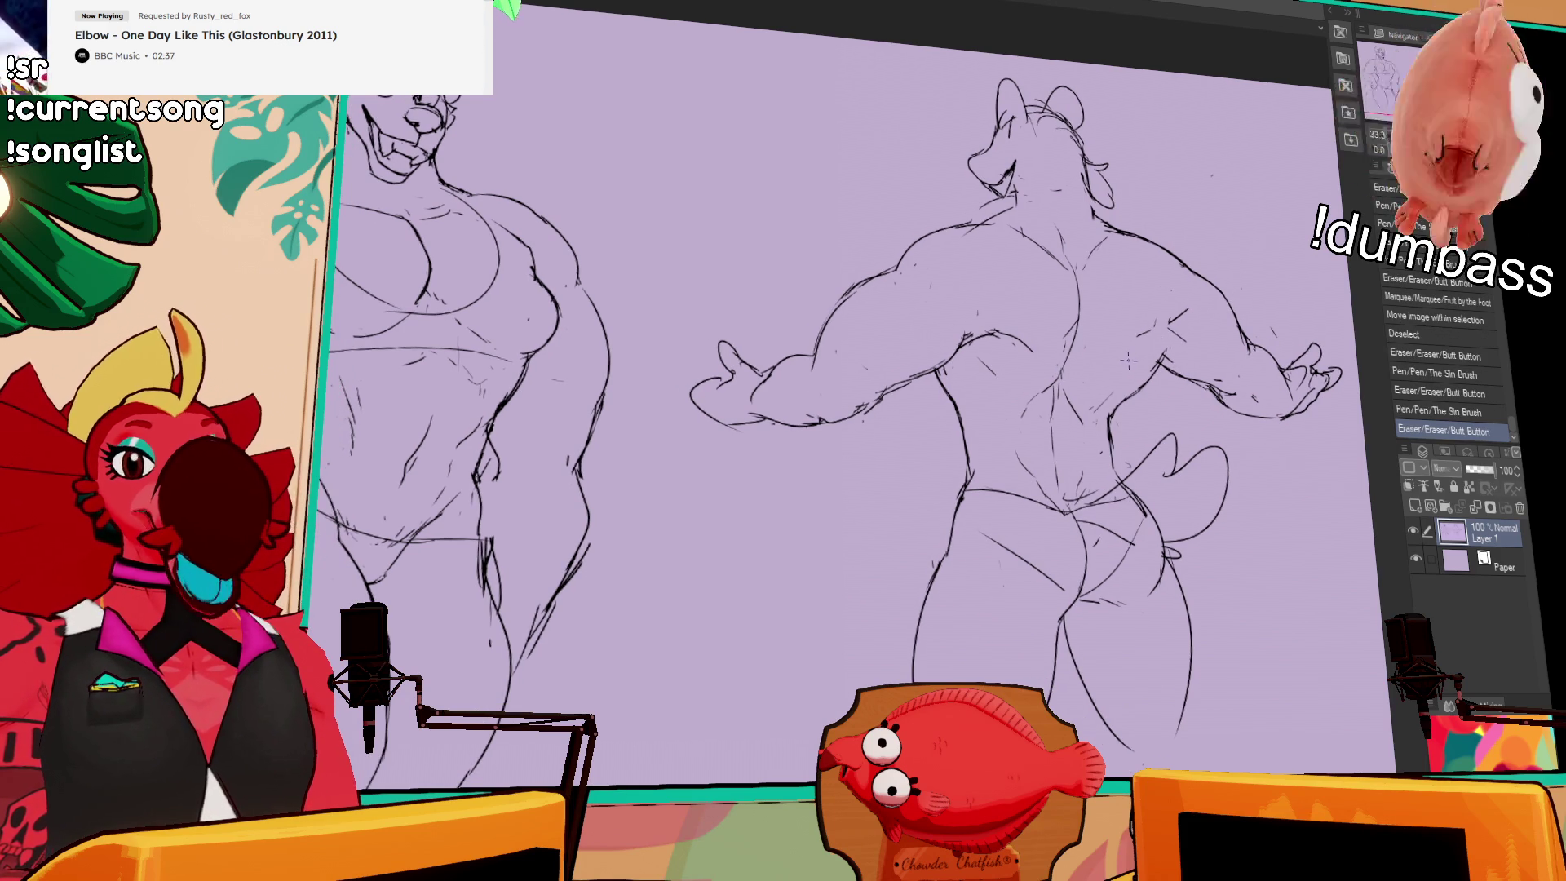
Step: Touch up small strokes across the back figure's shoulder blades and lower back
{"action": "left_click_drag", "start_coordinate": [1141, 335], "coordinate": [1142, 353]}
{"action": "mouse_move", "coordinate": [1077, 269]}
{"action": "left_mouse_down"}
{"action": "mouse_move", "coordinate": [1054, 353]}
{"action": "mouse_move", "coordinate": [1075, 367]}
{"action": "mouse_move", "coordinate": [1062, 389]}
{"action": "left_mouse_up"}
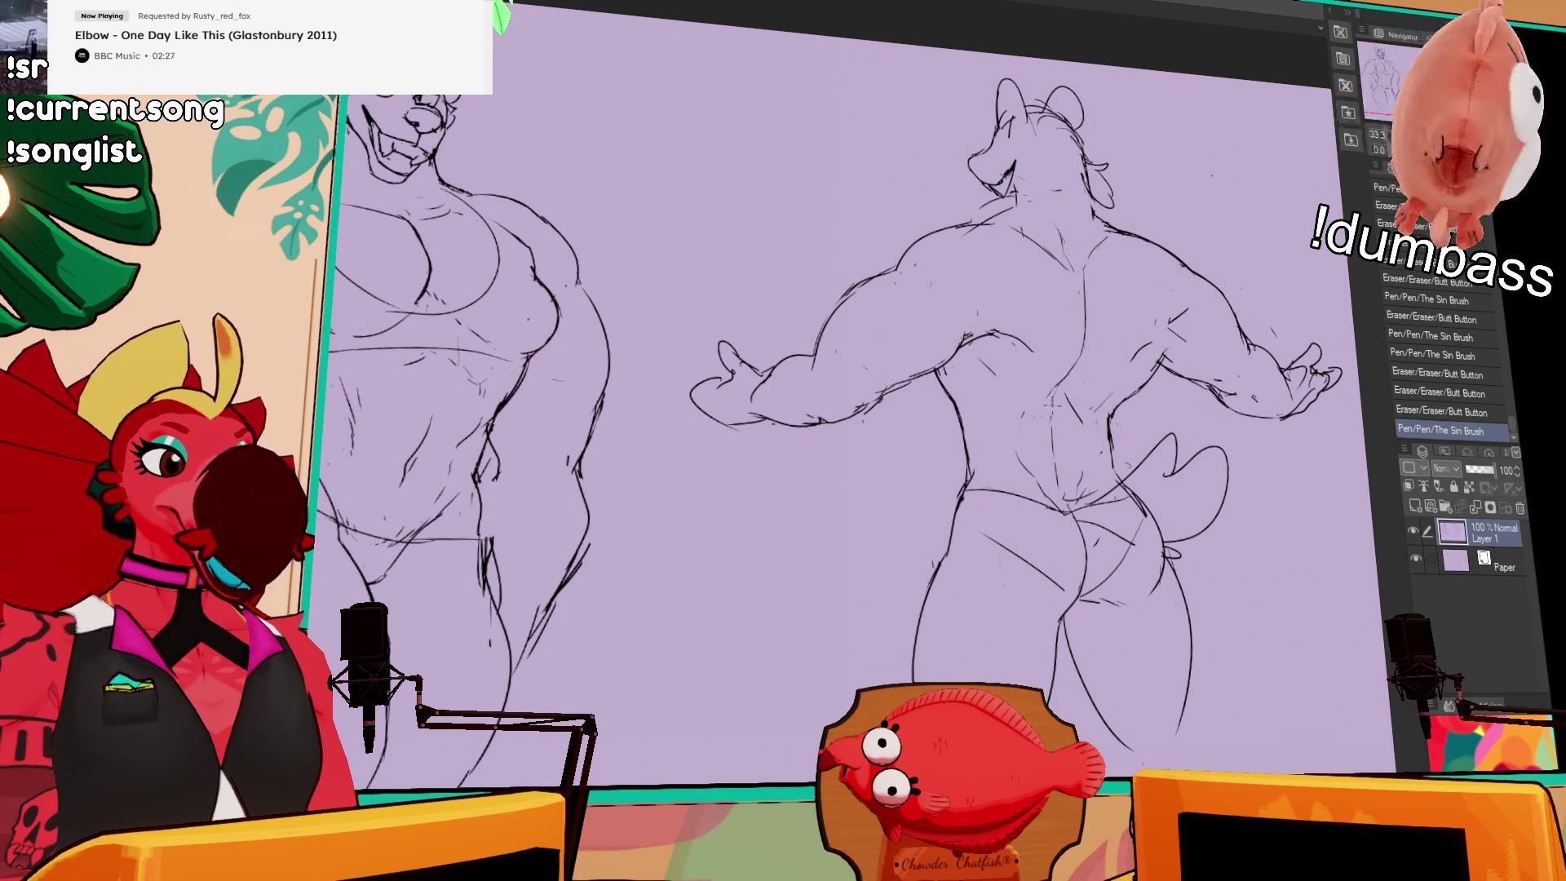
{"action": "left_click_drag", "start_coordinate": [1061, 383], "coordinate": [1038, 409]}
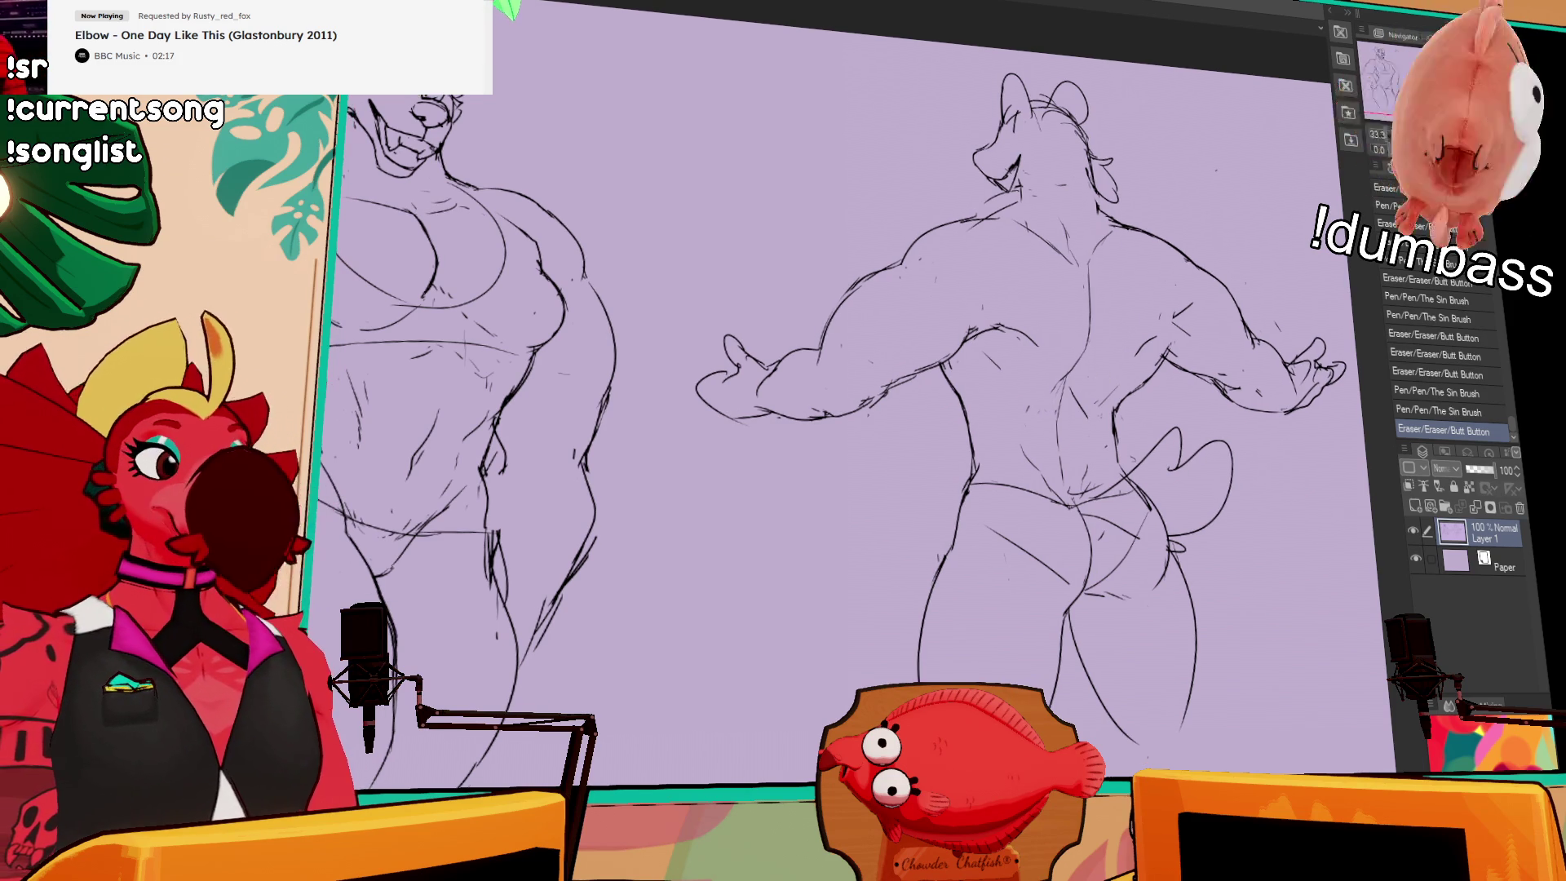
{"action": "mouse_move", "coordinate": [1052, 392]}
{"action": "left_mouse_down"}
{"action": "mouse_move", "coordinate": [1037, 404]}
{"action": "mouse_move", "coordinate": [1056, 399]}
{"action": "left_mouse_up"}
{"action": "mouse_move", "coordinate": [1036, 404]}
{"action": "left_mouse_down"}
{"action": "mouse_move", "coordinate": [1043, 418]}
{"action": "mouse_move", "coordinate": [1040, 398]}
{"action": "mouse_move", "coordinate": [1015, 412]}
{"action": "left_mouse_up"}
{"action": "mouse_move", "coordinate": [1012, 412]}
{"action": "left_mouse_down"}
{"action": "mouse_move", "coordinate": [1000, 422]}
{"action": "mouse_move", "coordinate": [1085, 393]}
{"action": "mouse_move", "coordinate": [1093, 350]}
{"action": "left_mouse_up"}
{"action": "mouse_move", "coordinate": [1037, 265]}
{"action": "left_mouse_down"}
{"action": "mouse_move", "coordinate": [1089, 298]}
{"action": "mouse_move", "coordinate": [1114, 256]}
{"action": "left_mouse_up"}
Step: Refine the upper back strokes, add a stroke near the head and touch up the arm lines
{"action": "scroll", "coordinate": [1165, 275], "scroll_direction": "up", "scroll_amount": 2}
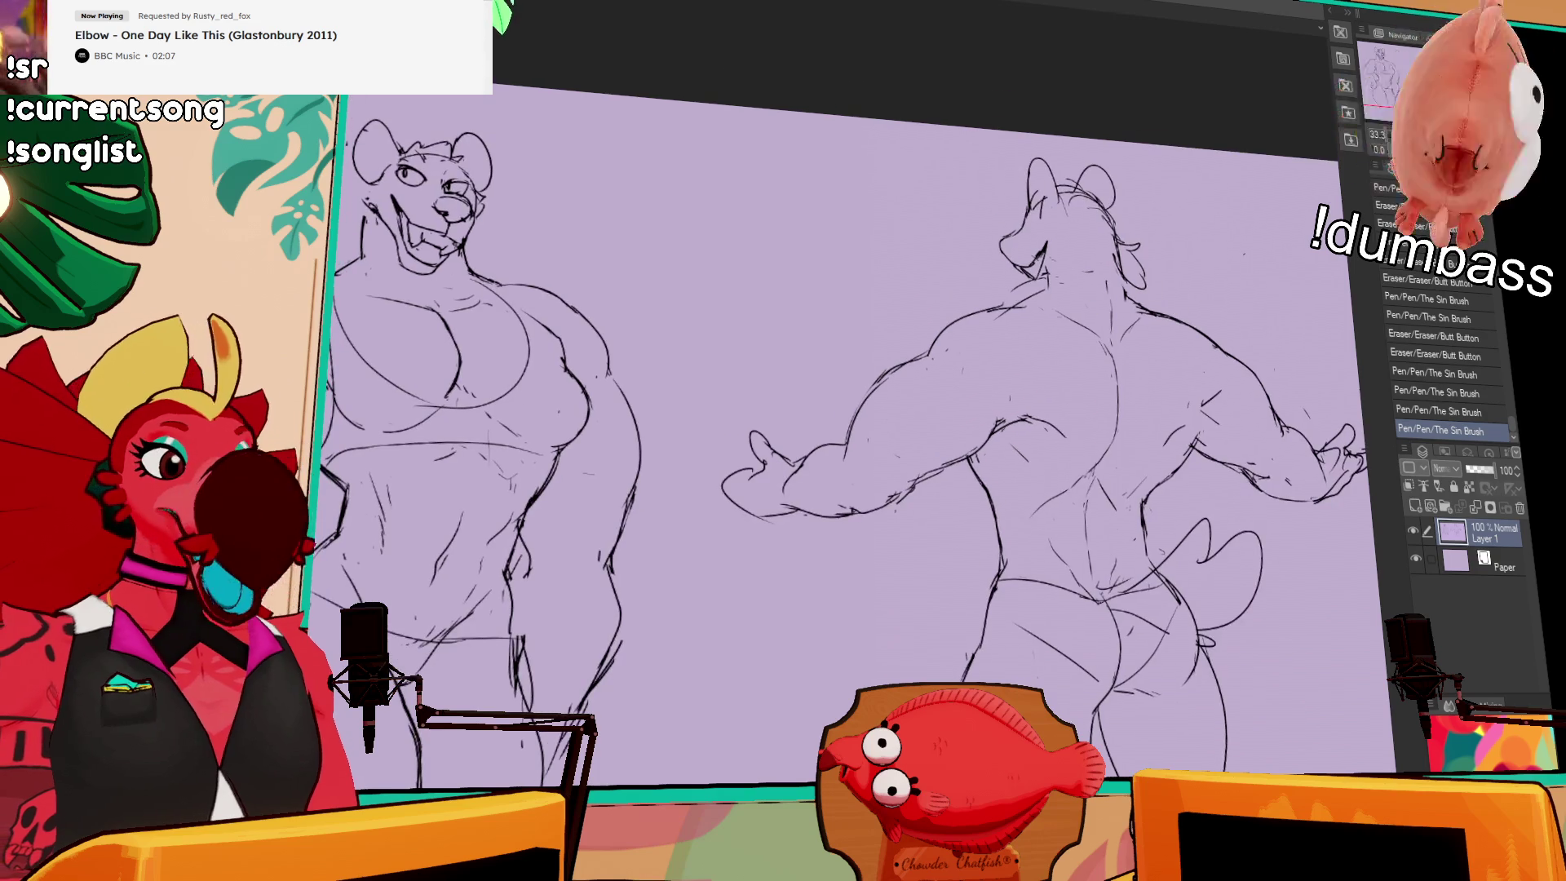
{"action": "mouse_move", "coordinate": [1003, 296]}
{"action": "left_mouse_down"}
{"action": "mouse_move", "coordinate": [1018, 314]}
{"action": "mouse_move", "coordinate": [1049, 284]}
{"action": "left_mouse_up"}
{"action": "left_click_drag", "start_coordinate": [1040, 267], "coordinate": [1052, 280]}
{"action": "left_click_drag", "start_coordinate": [1042, 271], "coordinate": [1051, 282]}
{"action": "left_click_drag", "start_coordinate": [1040, 269], "coordinate": [1051, 284]}
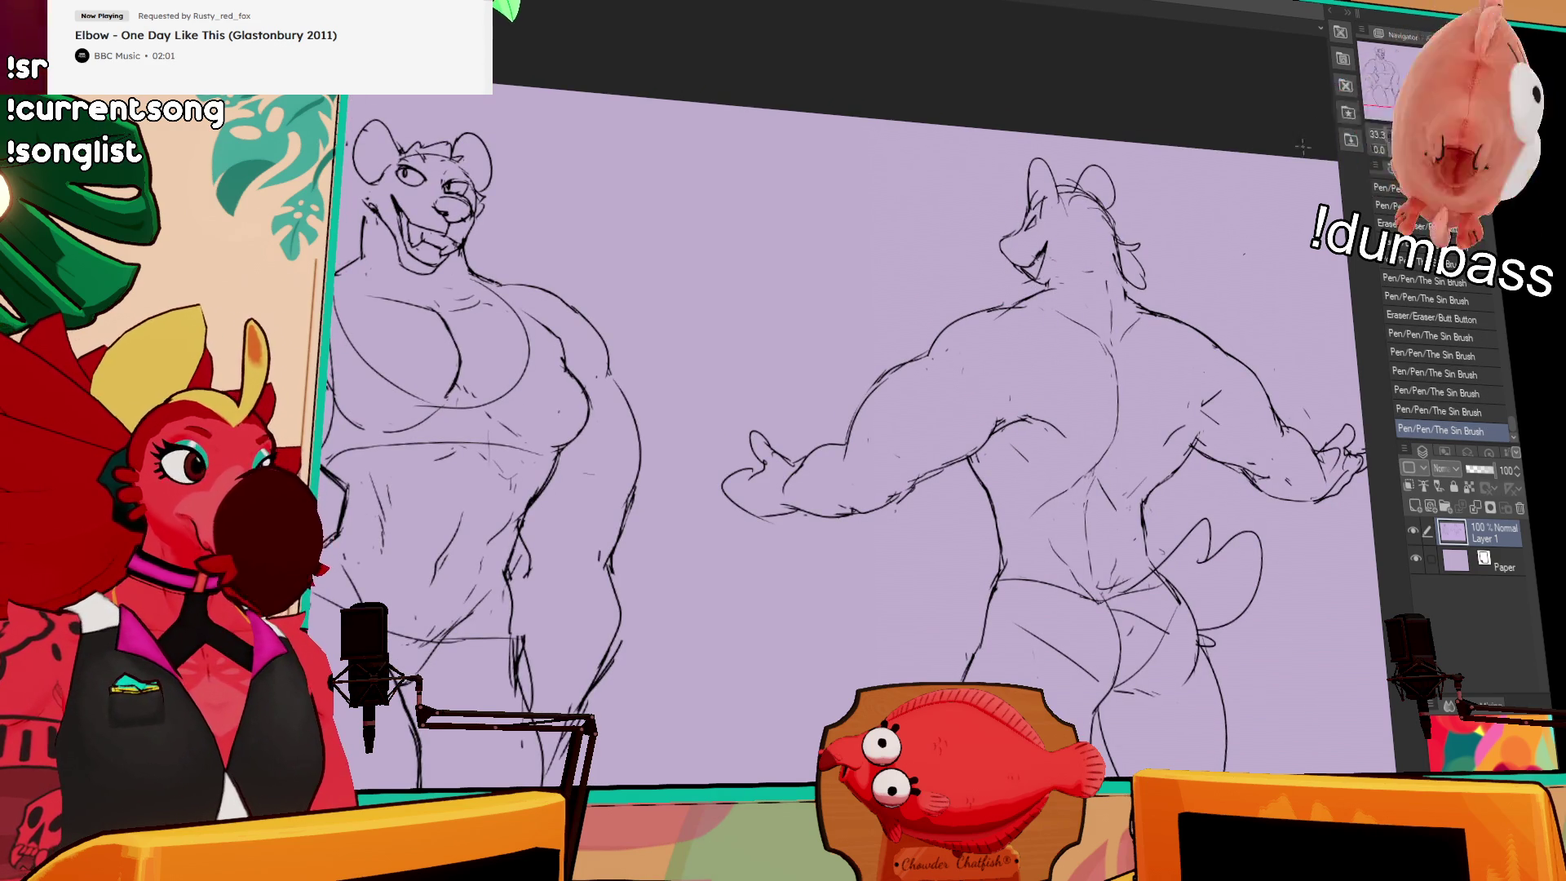
{"action": "left_click_drag", "start_coordinate": [1089, 184], "coordinate": [1187, 228]}
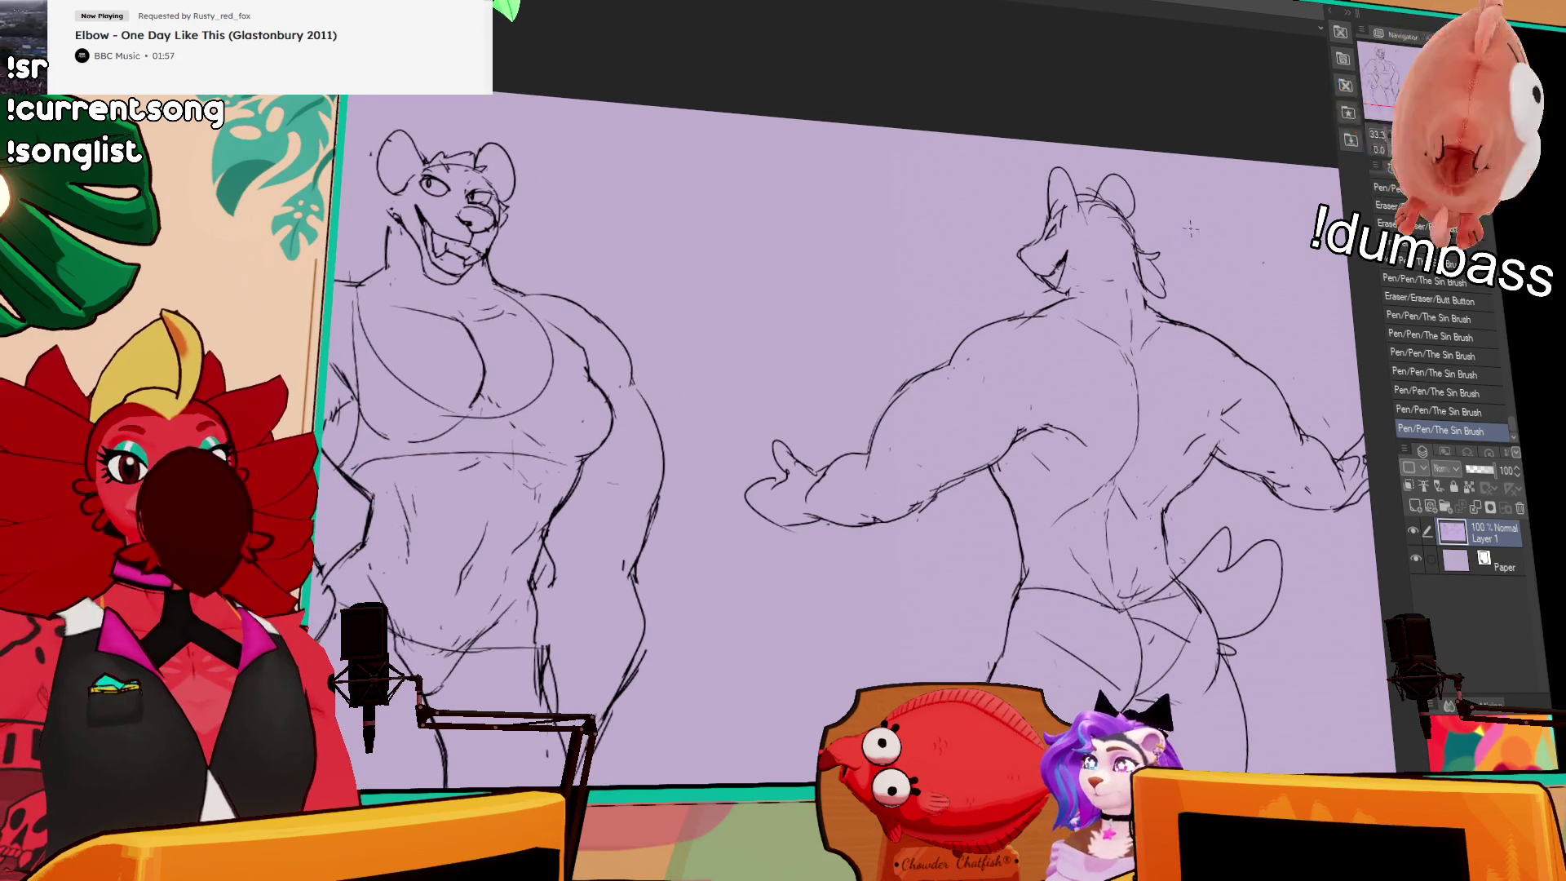
{"action": "mouse_move", "coordinate": [897, 436]}
{"action": "left_mouse_down"}
{"action": "mouse_move", "coordinate": [909, 338]}
{"action": "mouse_move", "coordinate": [889, 342]}
{"action": "mouse_move", "coordinate": [922, 351]}
{"action": "mouse_move", "coordinate": [906, 335]}
{"action": "left_mouse_up"}
{"action": "left_click_drag", "start_coordinate": [1098, 407], "coordinate": [1077, 318]}
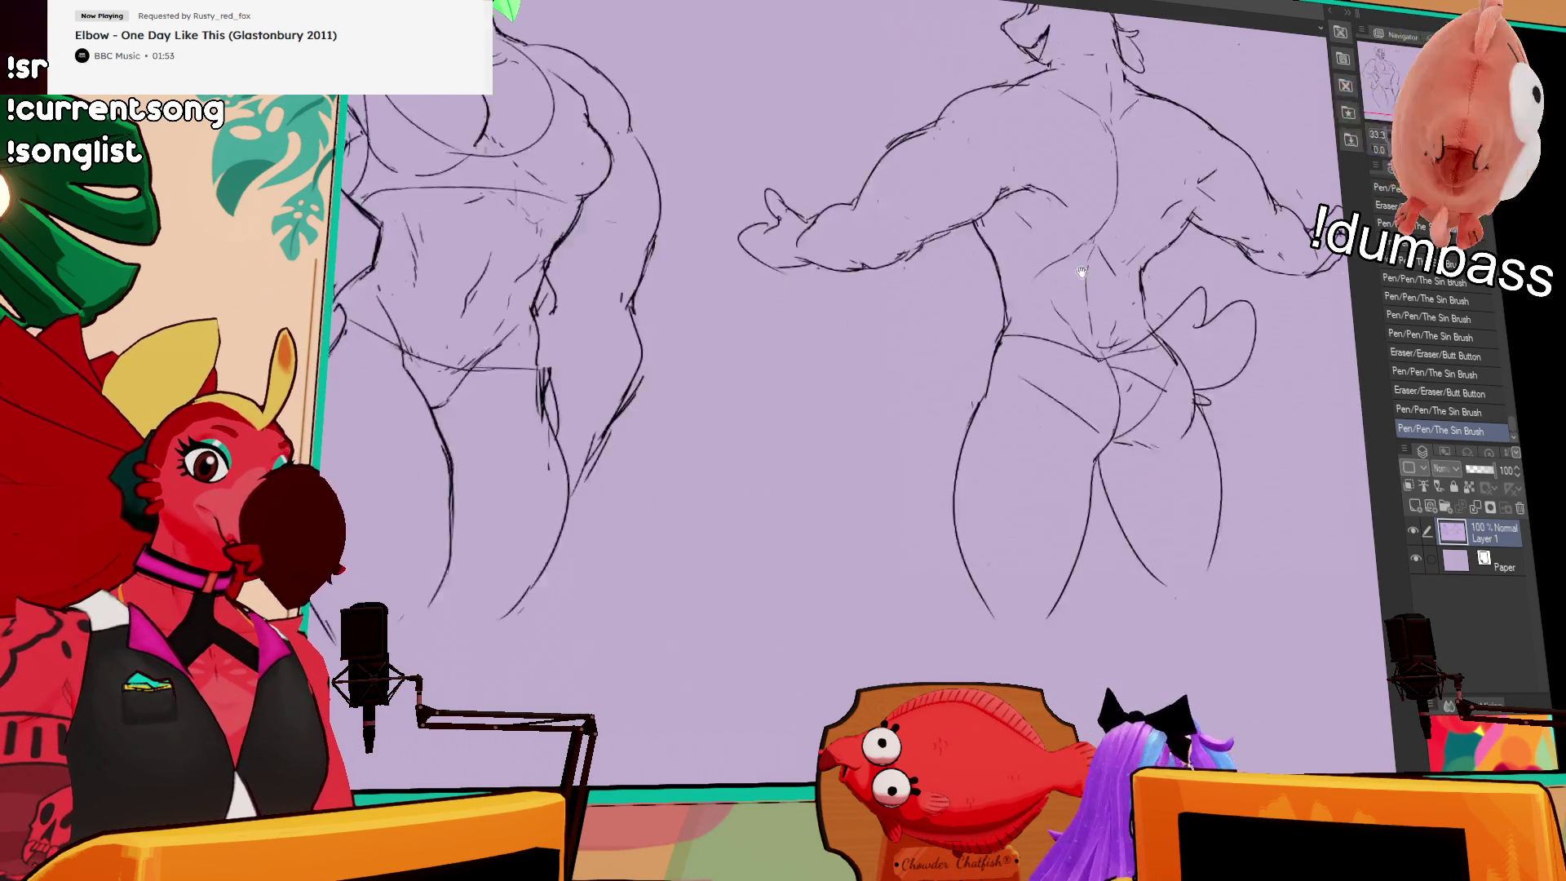
Step: Zoom out and redraw the back figure's inner and outer leg lines toward the canvas bottom
{"action": "key", "text": "ctrl+minus"}
{"action": "key", "text": "ctrl+minus"}
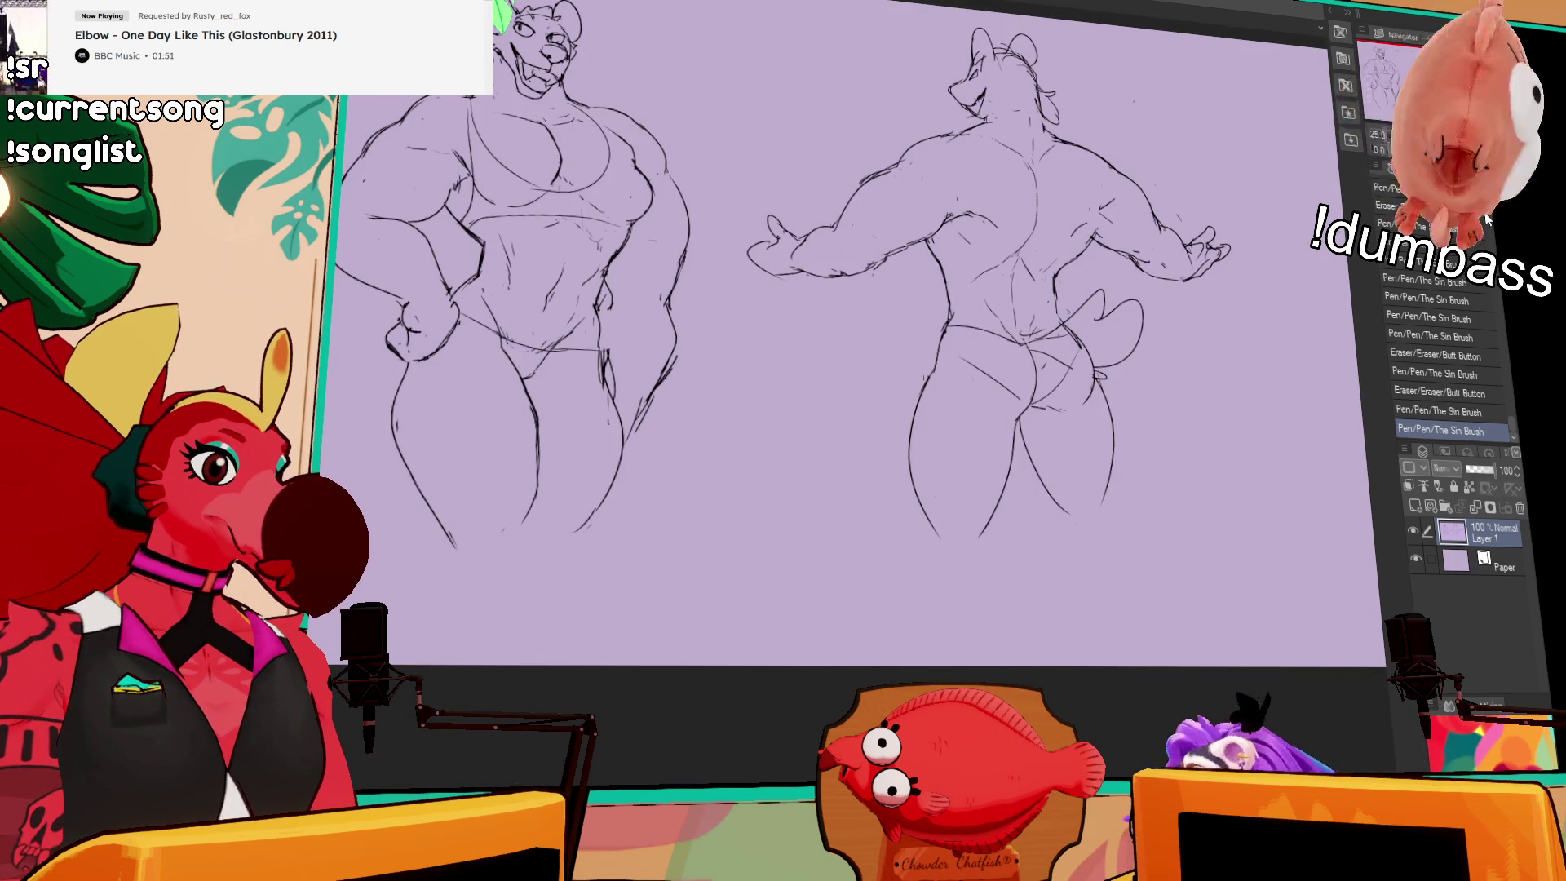
{"action": "mouse_move", "coordinate": [1270, 308]}
{"action": "left_mouse_down"}
{"action": "mouse_move", "coordinate": [1277, 320]}
{"action": "mouse_move", "coordinate": [1240, 255]}
{"action": "mouse_move", "coordinate": [1101, 327]}
{"action": "left_mouse_up"}
{"action": "left_click_drag", "start_coordinate": [960, 445], "coordinate": [951, 438]}
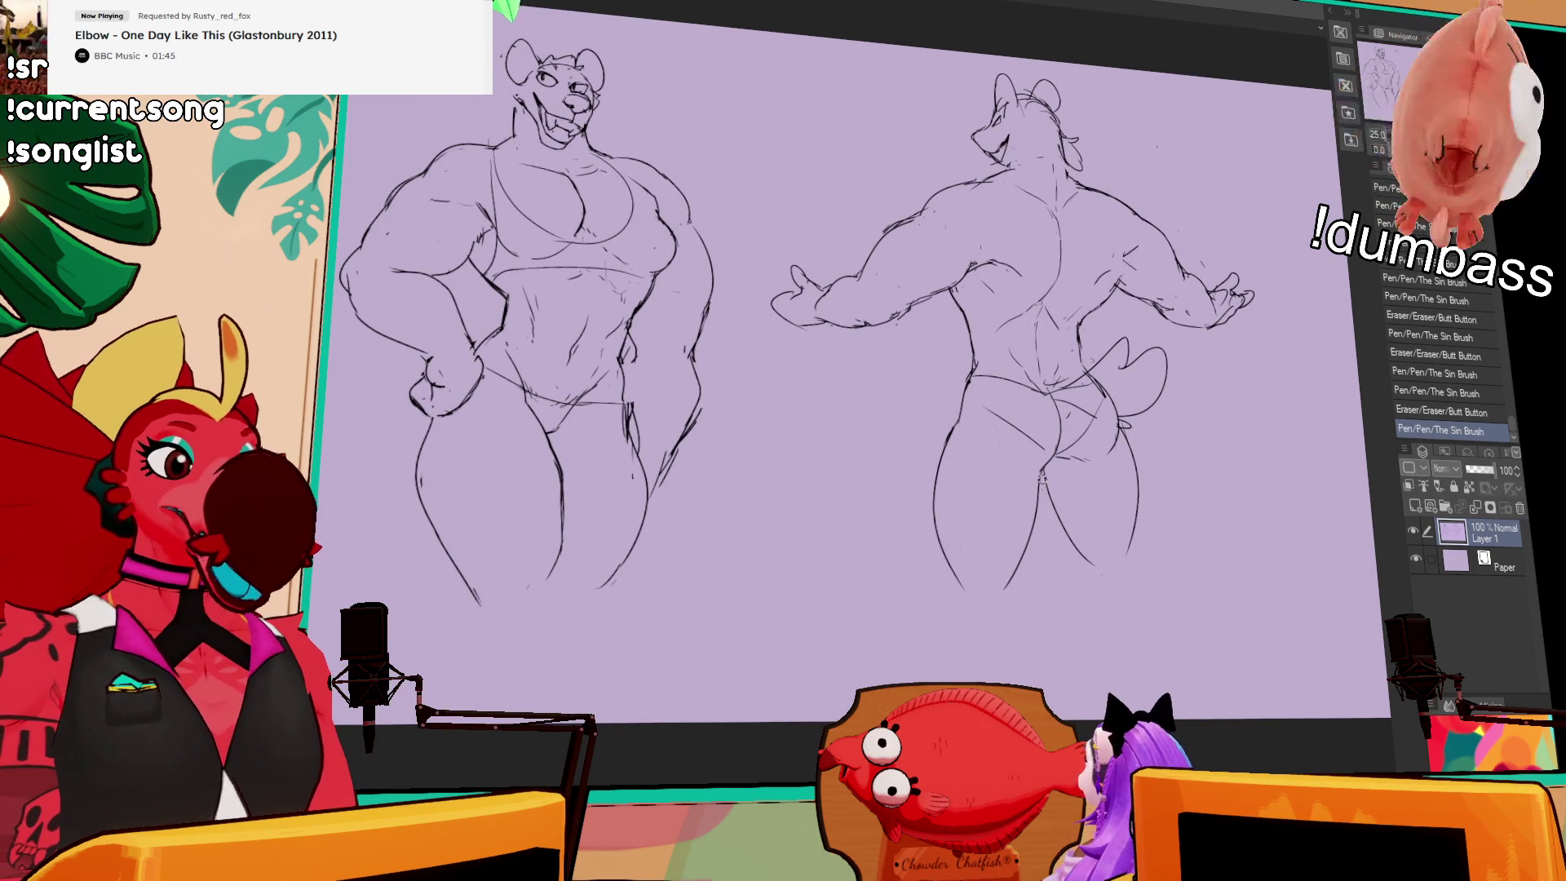
{"action": "left_click_drag", "start_coordinate": [1045, 477], "coordinate": [983, 632]}
{"action": "mouse_move", "coordinate": [953, 551]}
{"action": "left_mouse_down"}
{"action": "mouse_move", "coordinate": [950, 457]}
{"action": "mouse_move", "coordinate": [925, 522]}
{"action": "mouse_move", "coordinate": [946, 607]}
{"action": "mouse_move", "coordinate": [918, 581]}
{"action": "mouse_move", "coordinate": [938, 576]}
{"action": "left_mouse_up"}
{"action": "mouse_move", "coordinate": [926, 506]}
{"action": "left_mouse_down"}
{"action": "mouse_move", "coordinate": [946, 440]}
{"action": "mouse_move", "coordinate": [942, 477]}
{"action": "left_mouse_up"}
{"action": "left_click_drag", "start_coordinate": [947, 432], "coordinate": [934, 498]}
{"action": "mouse_move", "coordinate": [1069, 559]}
{"action": "left_mouse_down"}
{"action": "mouse_move", "coordinate": [1048, 506]}
{"action": "mouse_move", "coordinate": [1103, 597]}
{"action": "left_mouse_up"}
{"action": "left_click_drag", "start_coordinate": [1134, 501], "coordinate": [1141, 550]}
{"action": "mouse_move", "coordinate": [1125, 425]}
{"action": "left_mouse_down"}
{"action": "mouse_move", "coordinate": [1156, 531]}
{"action": "mouse_move", "coordinate": [1145, 595]}
{"action": "left_mouse_up"}
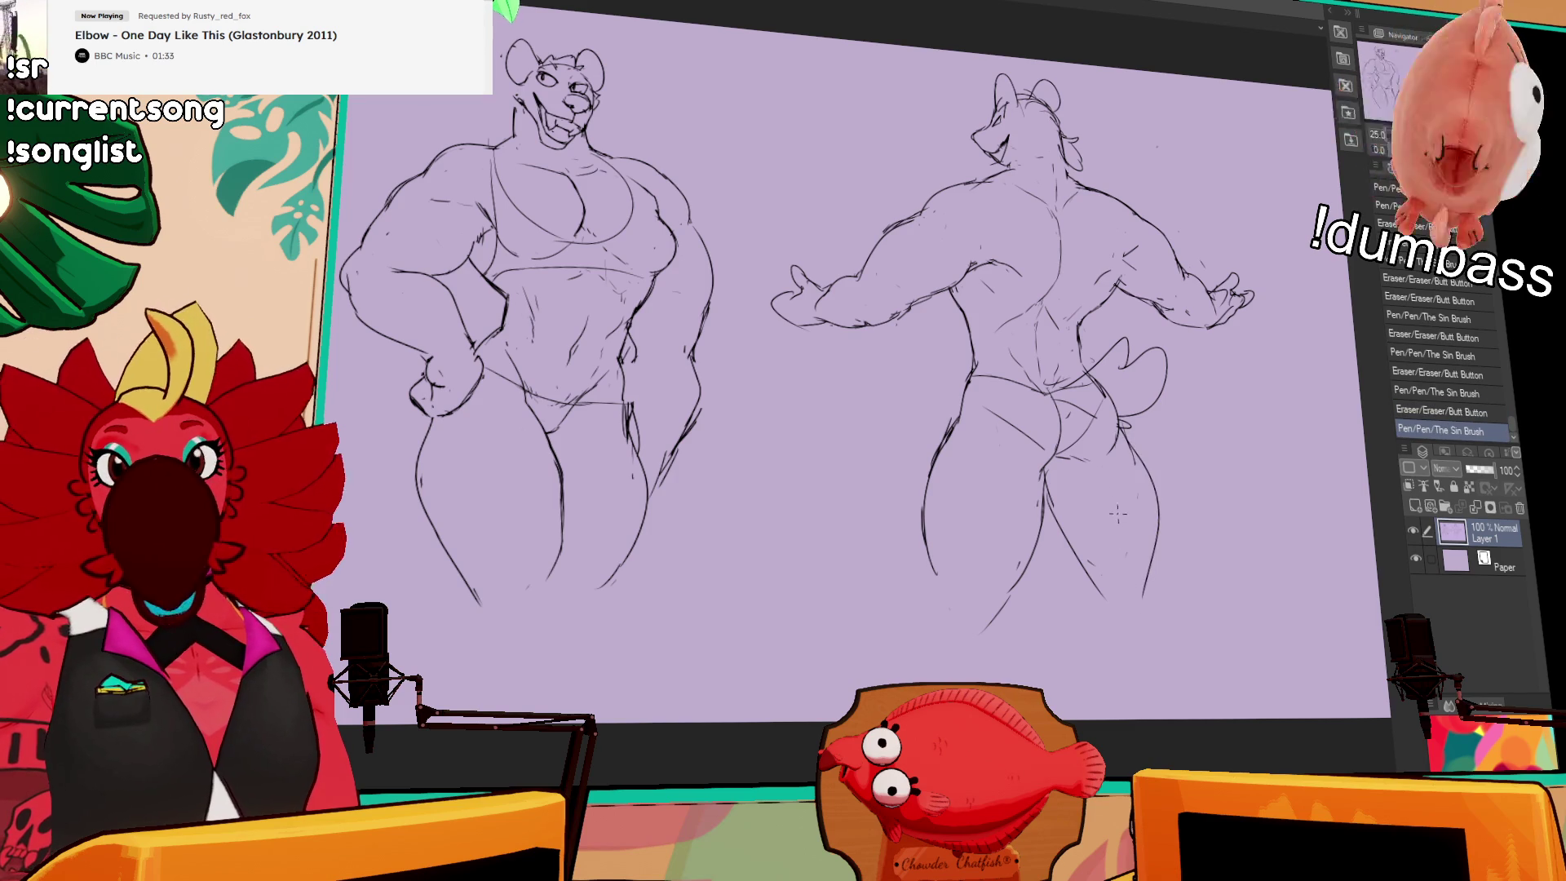
Step: Add a few sketch strokes on the back figure's back
{"action": "left_click_drag", "start_coordinate": [1221, 425], "coordinate": [1227, 452]}
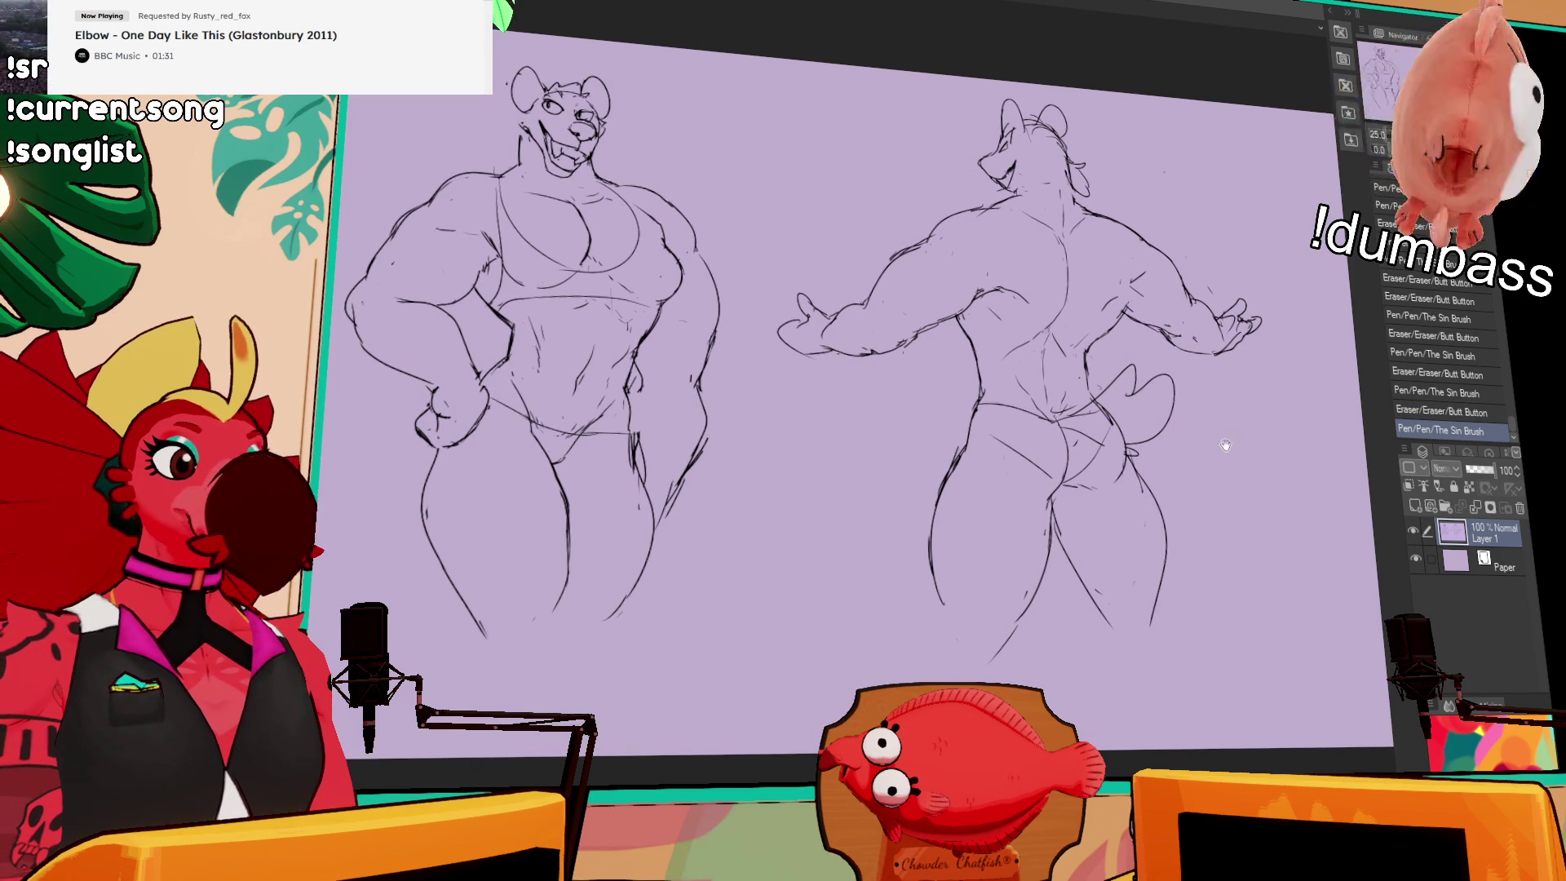
{"action": "left_click_drag", "start_coordinate": [1060, 273], "coordinate": [1069, 286]}
{"action": "left_click_drag", "start_coordinate": [1065, 277], "coordinate": [1065, 305]}
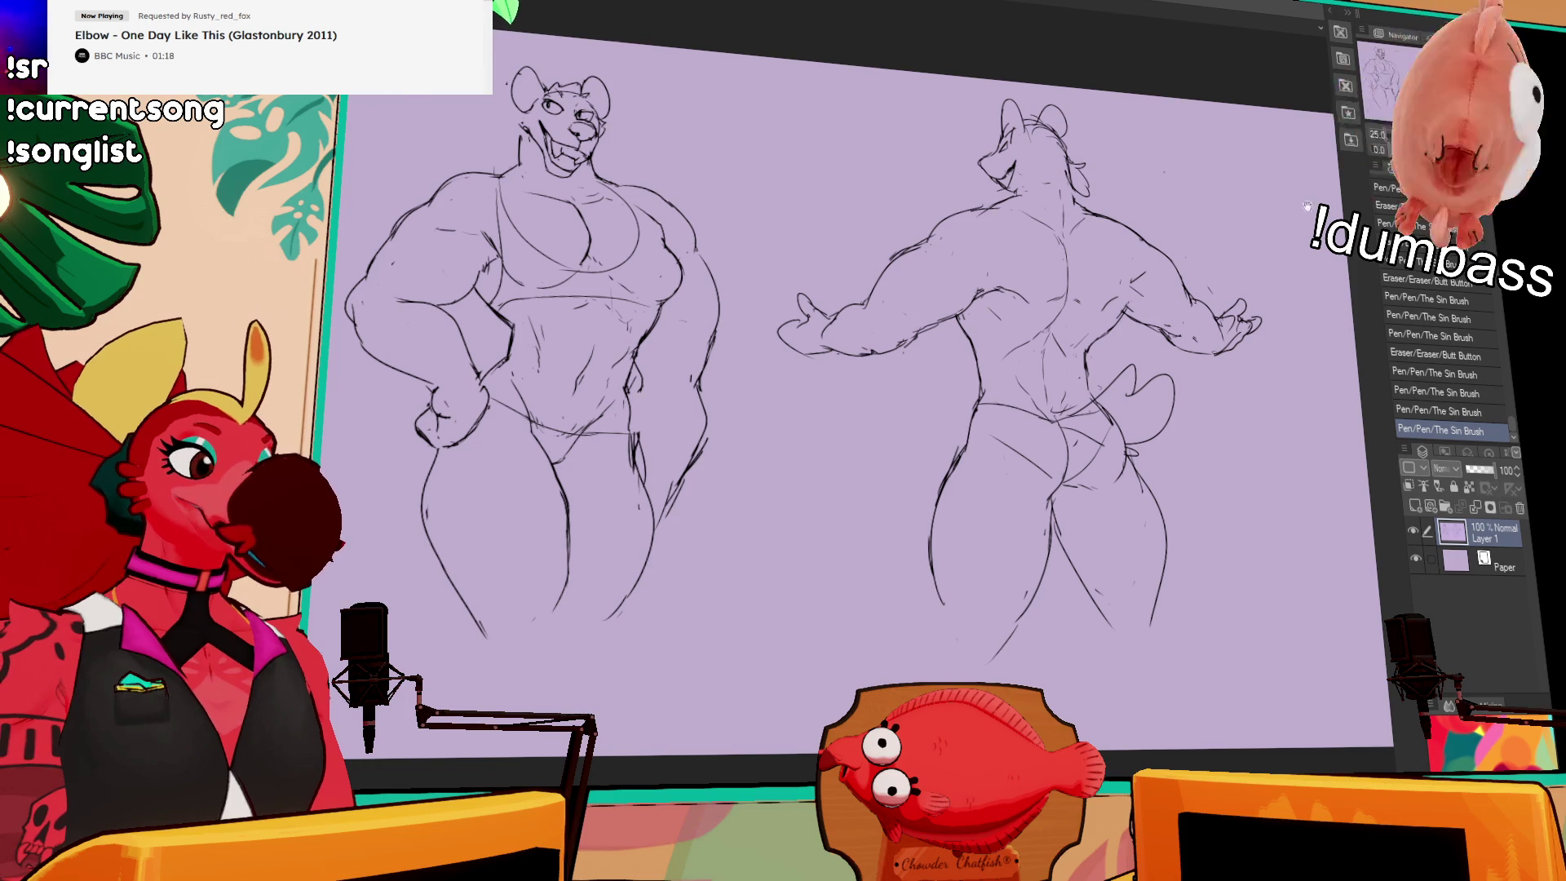
{"action": "scroll", "coordinate": [1058, 253], "scroll_direction": "up", "scroll_amount": 2}
Step: Redraw the front figure's hip line and clean up stray arm and leg strokes
{"action": "key", "text": "ctrl+z"}
{"action": "left_click_drag", "start_coordinate": [620, 423], "coordinate": [629, 563]}
{"action": "mouse_move", "coordinate": [661, 665]}
{"action": "left_mouse_down"}
{"action": "mouse_move", "coordinate": [705, 571]}
{"action": "mouse_move", "coordinate": [701, 457]}
{"action": "mouse_move", "coordinate": [700, 479]}
{"action": "mouse_move", "coordinate": [718, 480]}
{"action": "mouse_move", "coordinate": [677, 645]}
{"action": "left_mouse_up"}
{"action": "left_click_drag", "start_coordinate": [615, 571], "coordinate": [628, 632]}
{"action": "left_click_drag", "start_coordinate": [708, 514], "coordinate": [713, 489]}
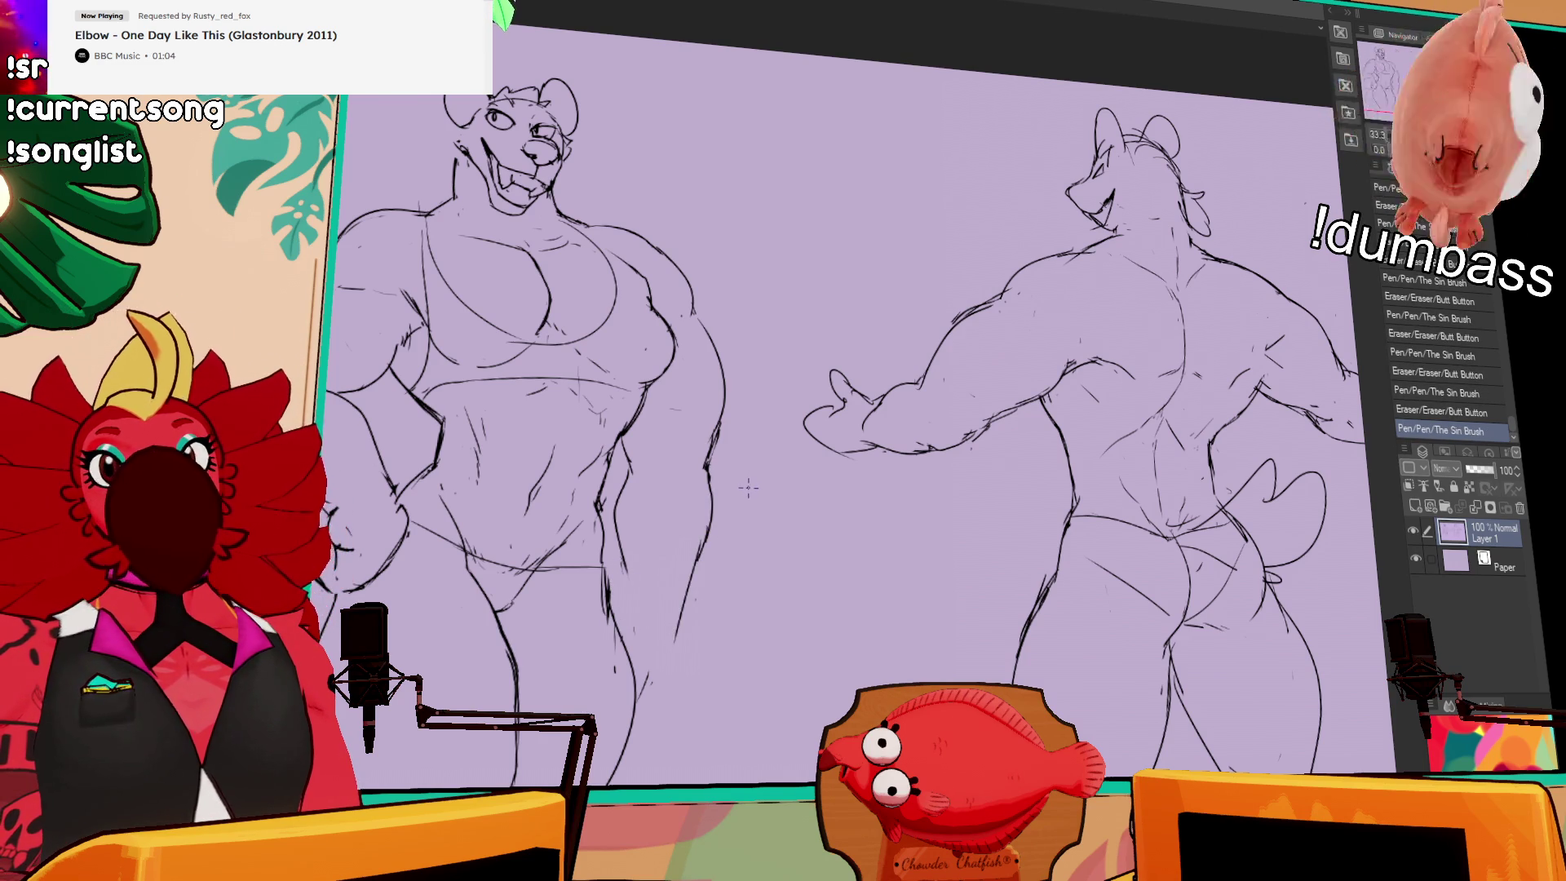
Step: Add sketch strokes on the front figure's chest and arm
{"action": "left_click_drag", "start_coordinate": [881, 455], "coordinate": [1133, 318]}
{"action": "left_click_drag", "start_coordinate": [901, 388], "coordinate": [938, 371]}
{"action": "mouse_move", "coordinate": [932, 390]}
{"action": "left_mouse_down"}
{"action": "mouse_move", "coordinate": [934, 371]}
{"action": "mouse_move", "coordinate": [1018, 361]}
{"action": "left_mouse_up"}
{"action": "left_click_drag", "start_coordinate": [892, 313], "coordinate": [928, 367]}
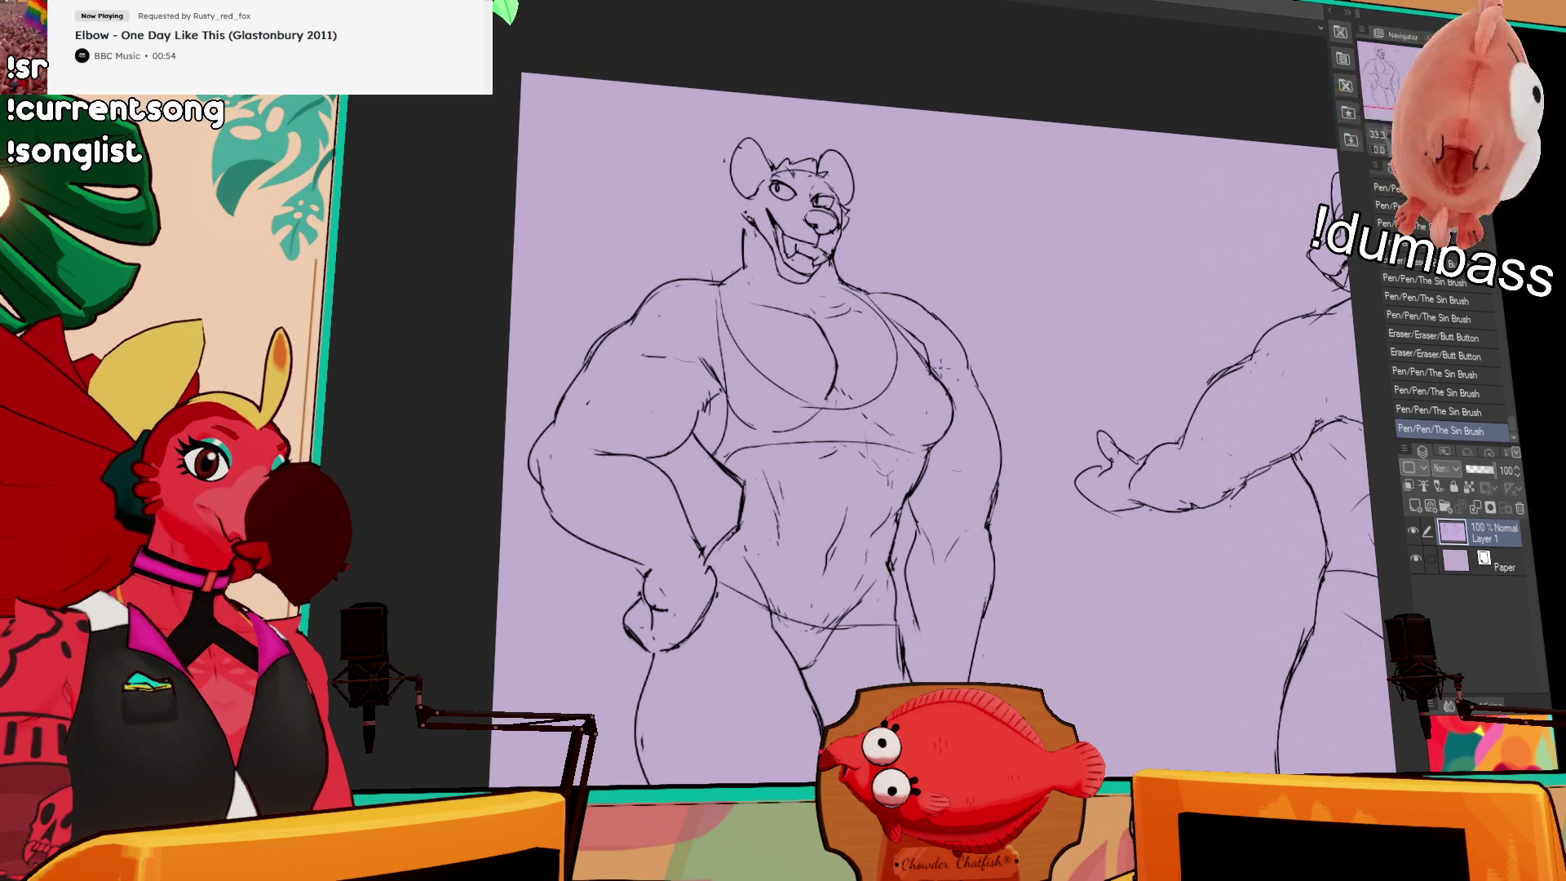
Step: Redraw and clean up the front figure's leg line, undoing misplaced strokes, then zoom out
{"action": "scroll", "coordinate": [938, 367], "scroll_direction": "down", "scroll_amount": 5}
{"action": "left_click_drag", "start_coordinate": [950, 352], "coordinate": [962, 493]}
{"action": "key", "text": "ctrl+z"}
{"action": "mouse_move", "coordinate": [1003, 364]}
{"action": "left_mouse_down"}
{"action": "mouse_move", "coordinate": [963, 505]}
{"action": "mouse_move", "coordinate": [983, 458]}
{"action": "mouse_move", "coordinate": [945, 426]}
{"action": "mouse_move", "coordinate": [942, 445]}
{"action": "left_mouse_up"}
{"action": "key", "text": "ctrl+z"}
{"action": "key", "text": "ctrl+z"}
{"action": "scroll", "coordinate": [968, 433], "scroll_direction": "up", "scroll_amount": 3}
{"action": "left_click_drag", "start_coordinate": [947, 395], "coordinate": [938, 445]}
{"action": "left_click_drag", "start_coordinate": [1162, 254], "coordinate": [1016, 330]}
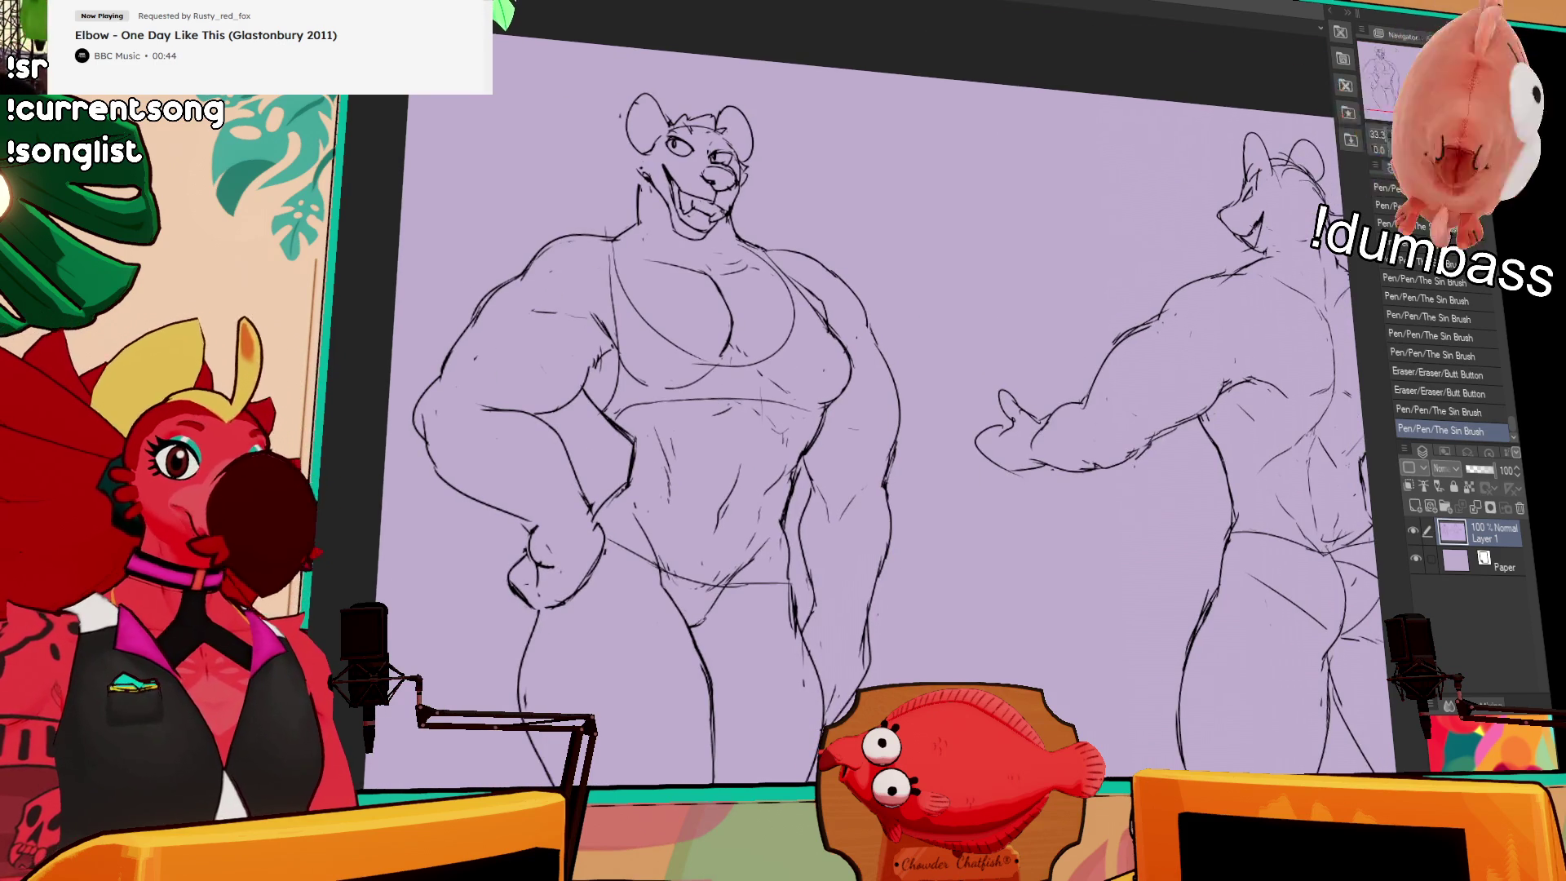
{"action": "key", "text": "ctrl+minus"}
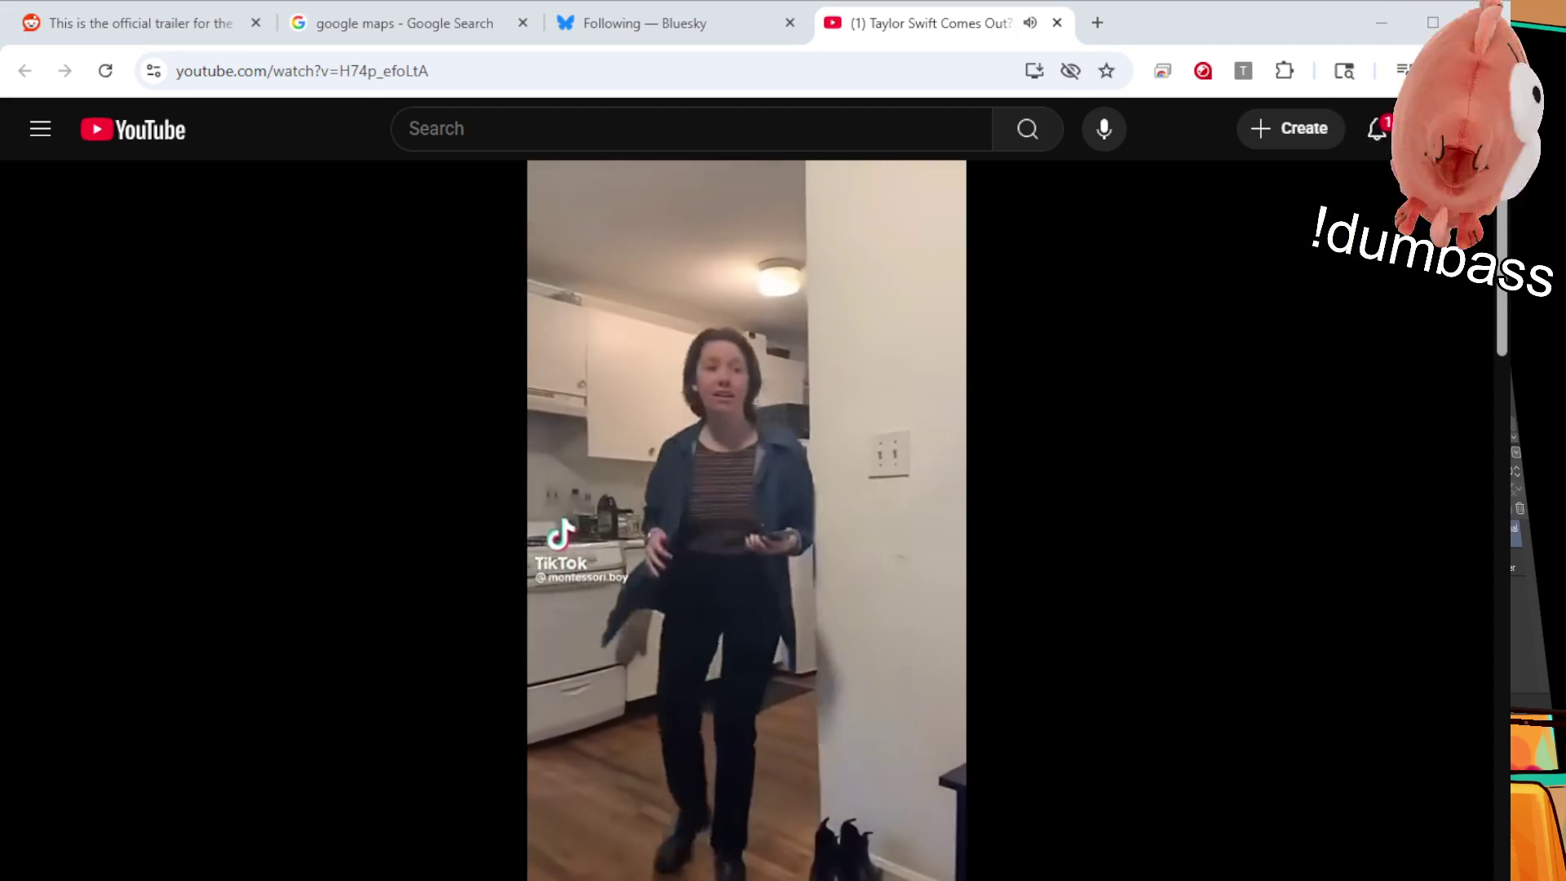
Step: Make the YouTube page fullscreen with F11, then focus the address bar
{"action": "key", "text": "F11"}
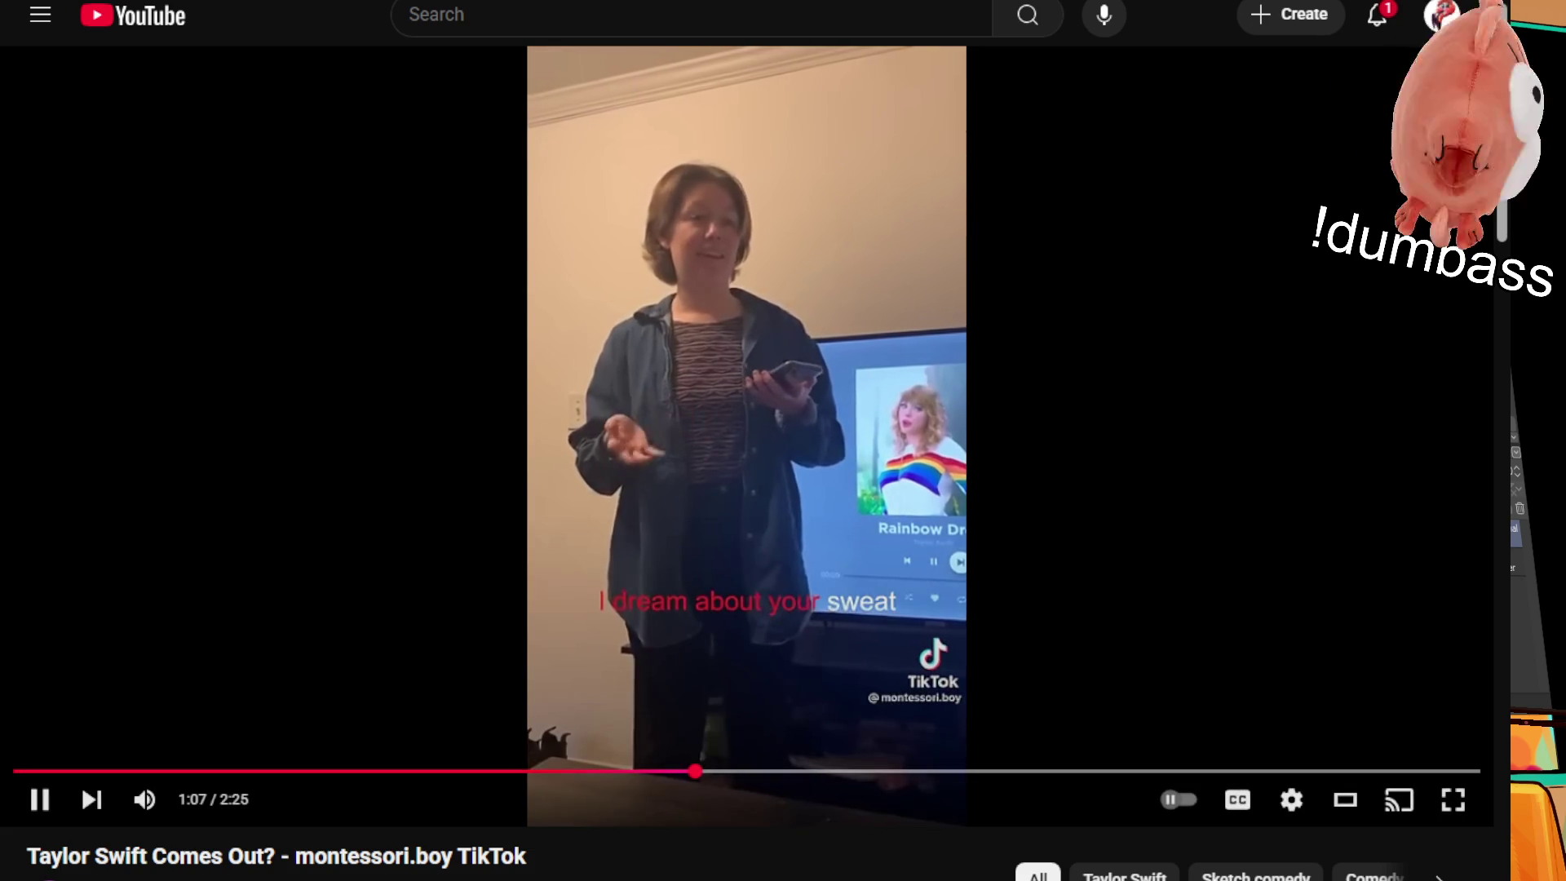
{"action": "key", "text": "ctrl+l"}
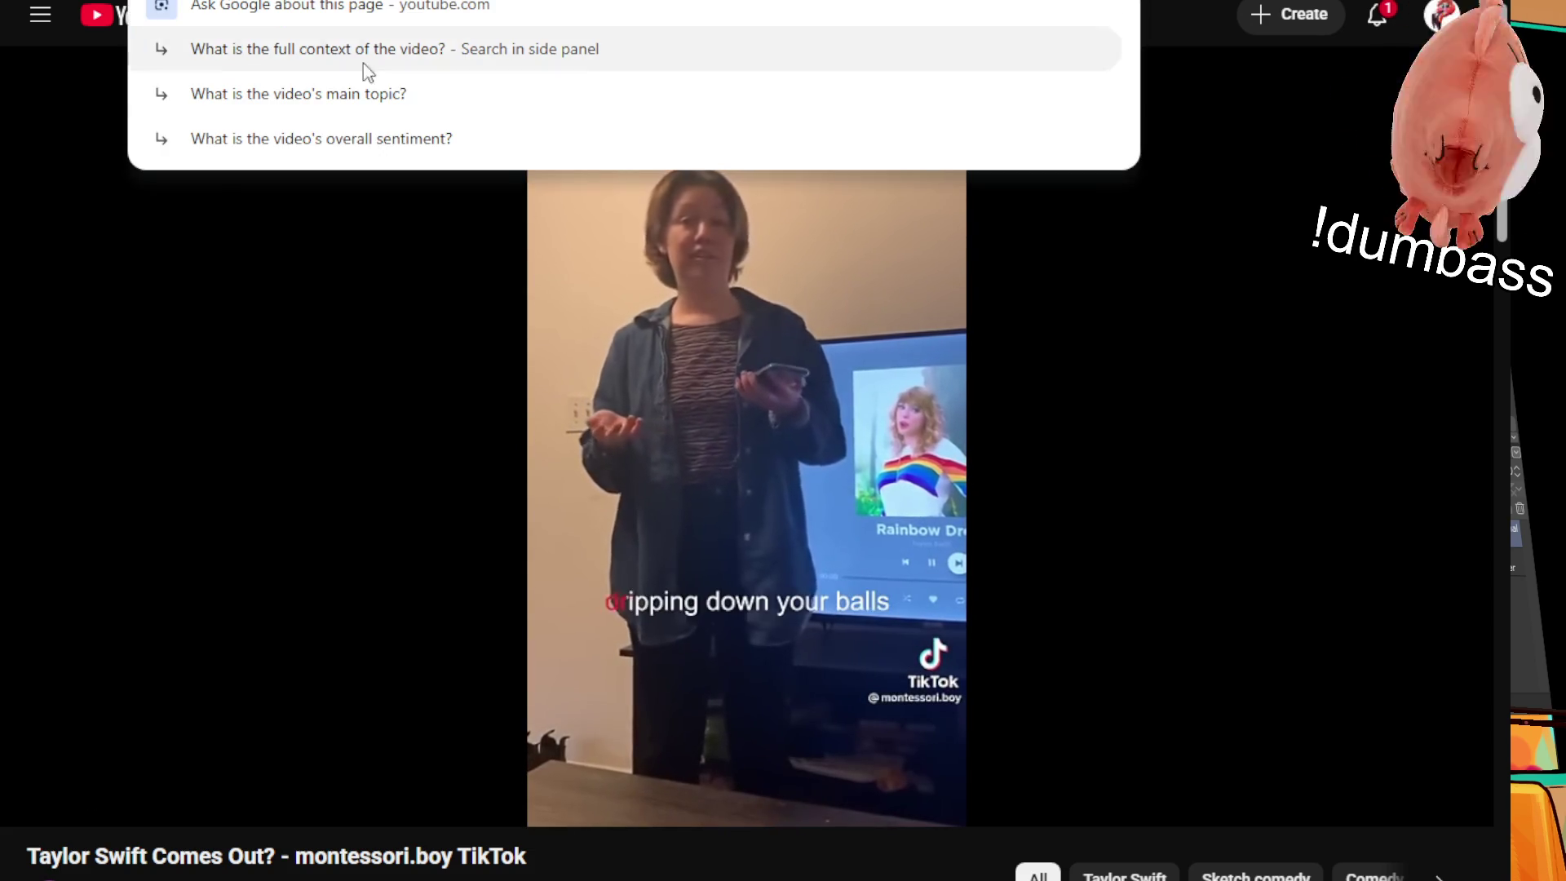
{"action": "key", "text": "Escape"}
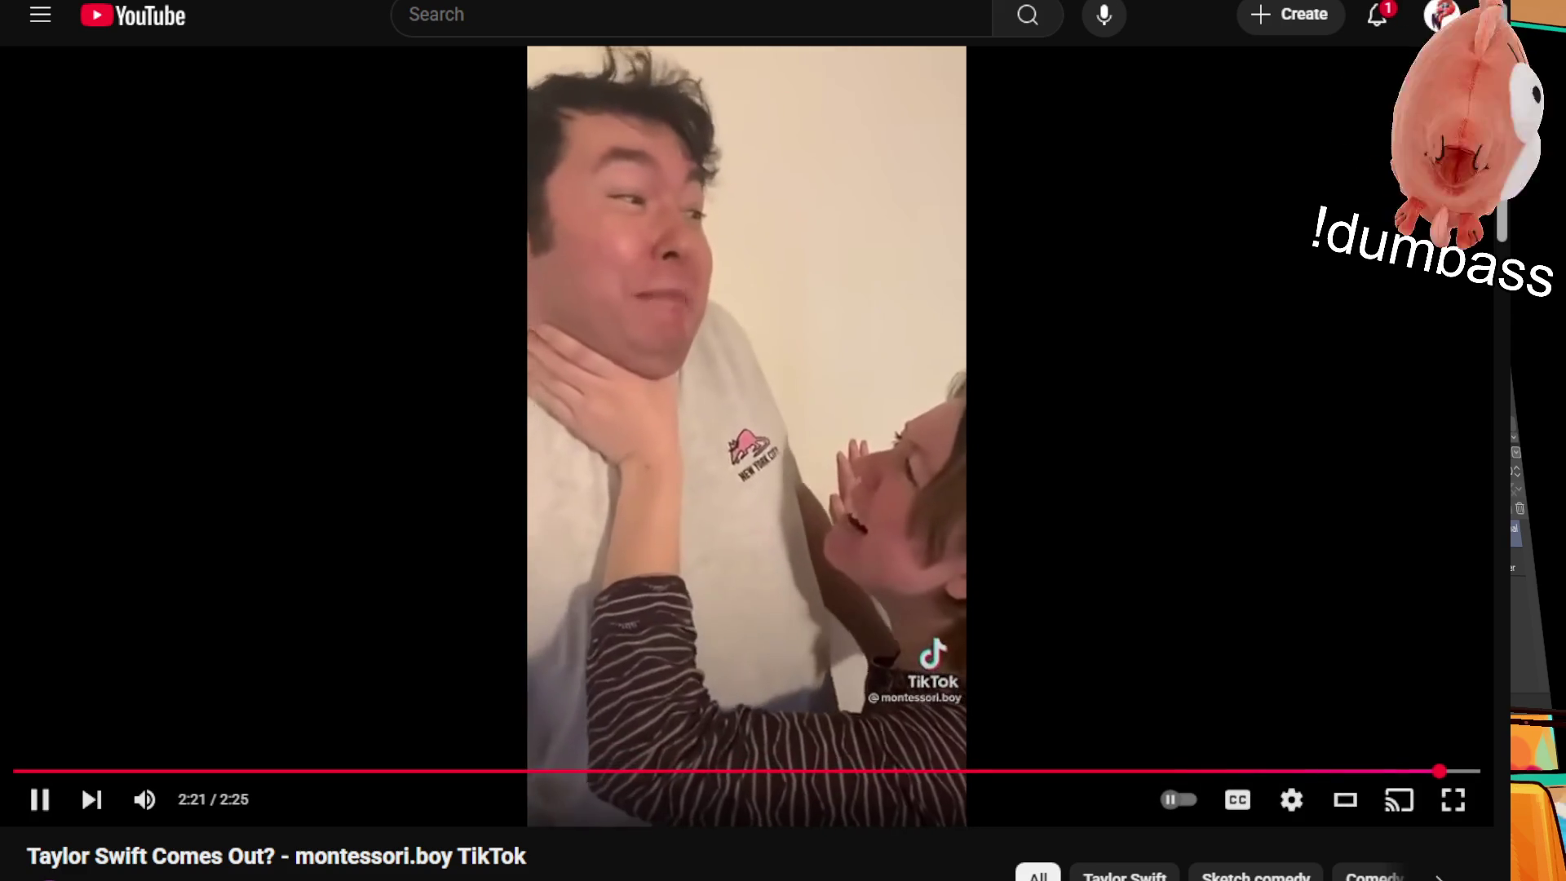
{"action": "left_click", "coordinate": [1221, 566]}
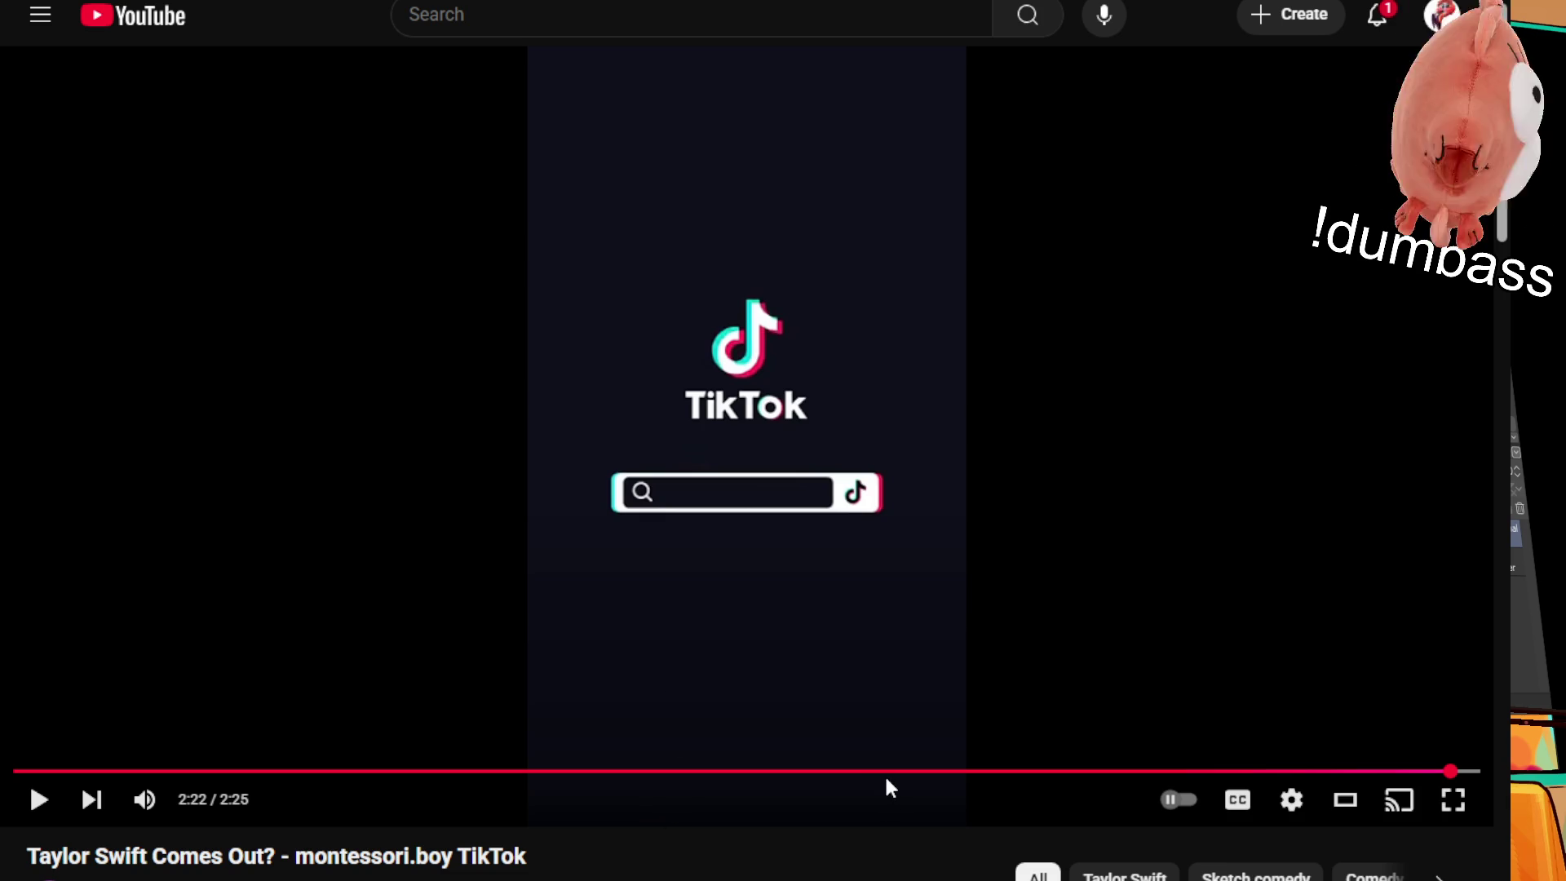
Step: Seek the video back from about 1:25 to 1:06, resume playback, and pause at 1:16
{"action": "left_click", "coordinate": [878, 772]}
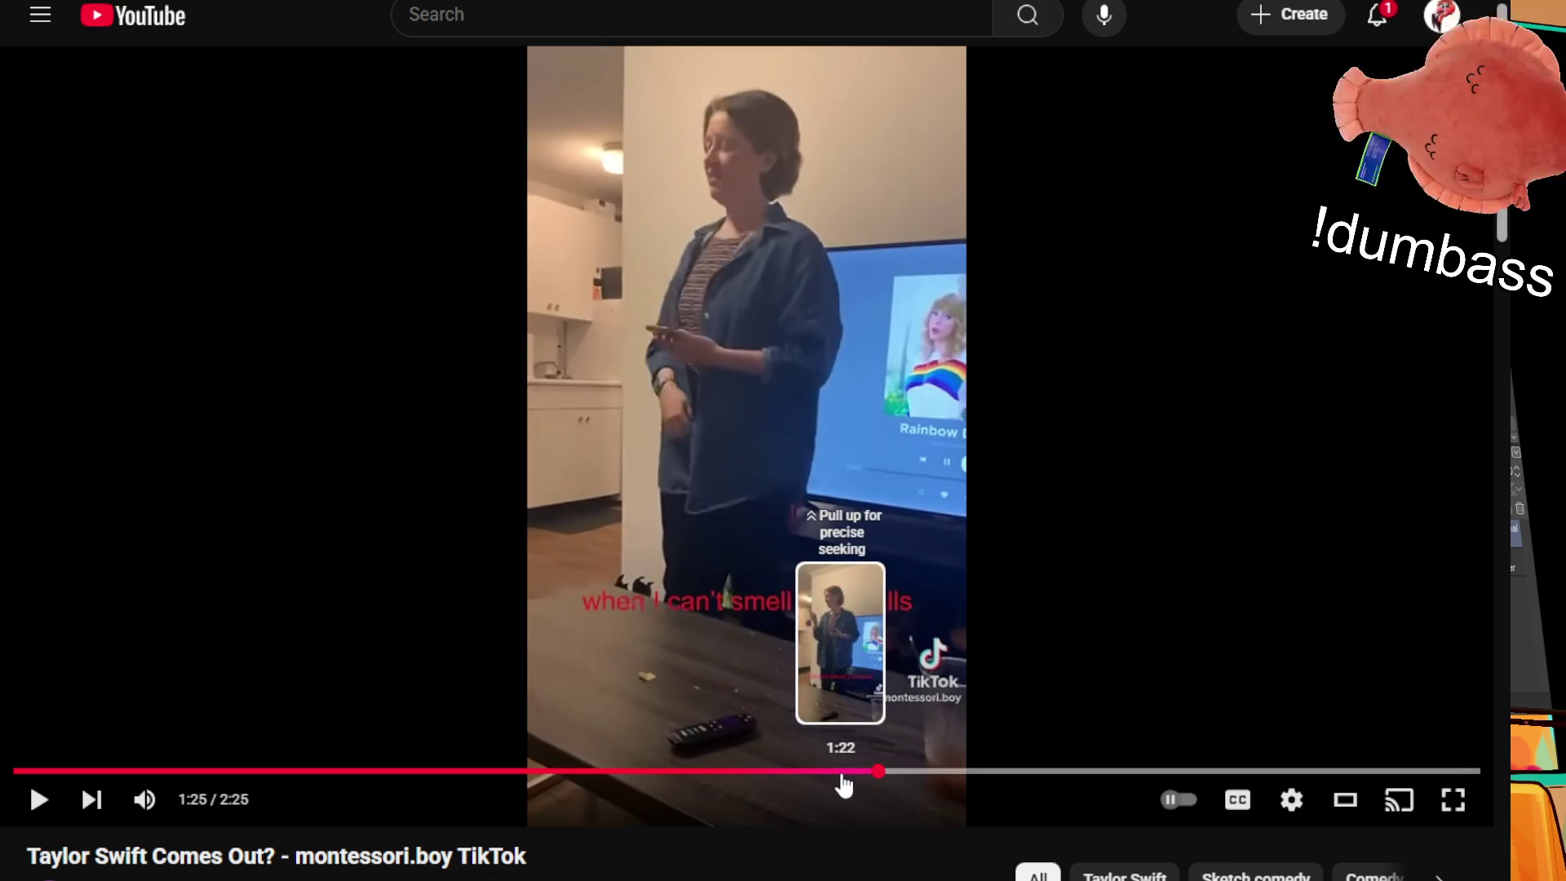
{"action": "left_click", "coordinate": [844, 785]}
{"action": "left_click", "coordinate": [809, 779]}
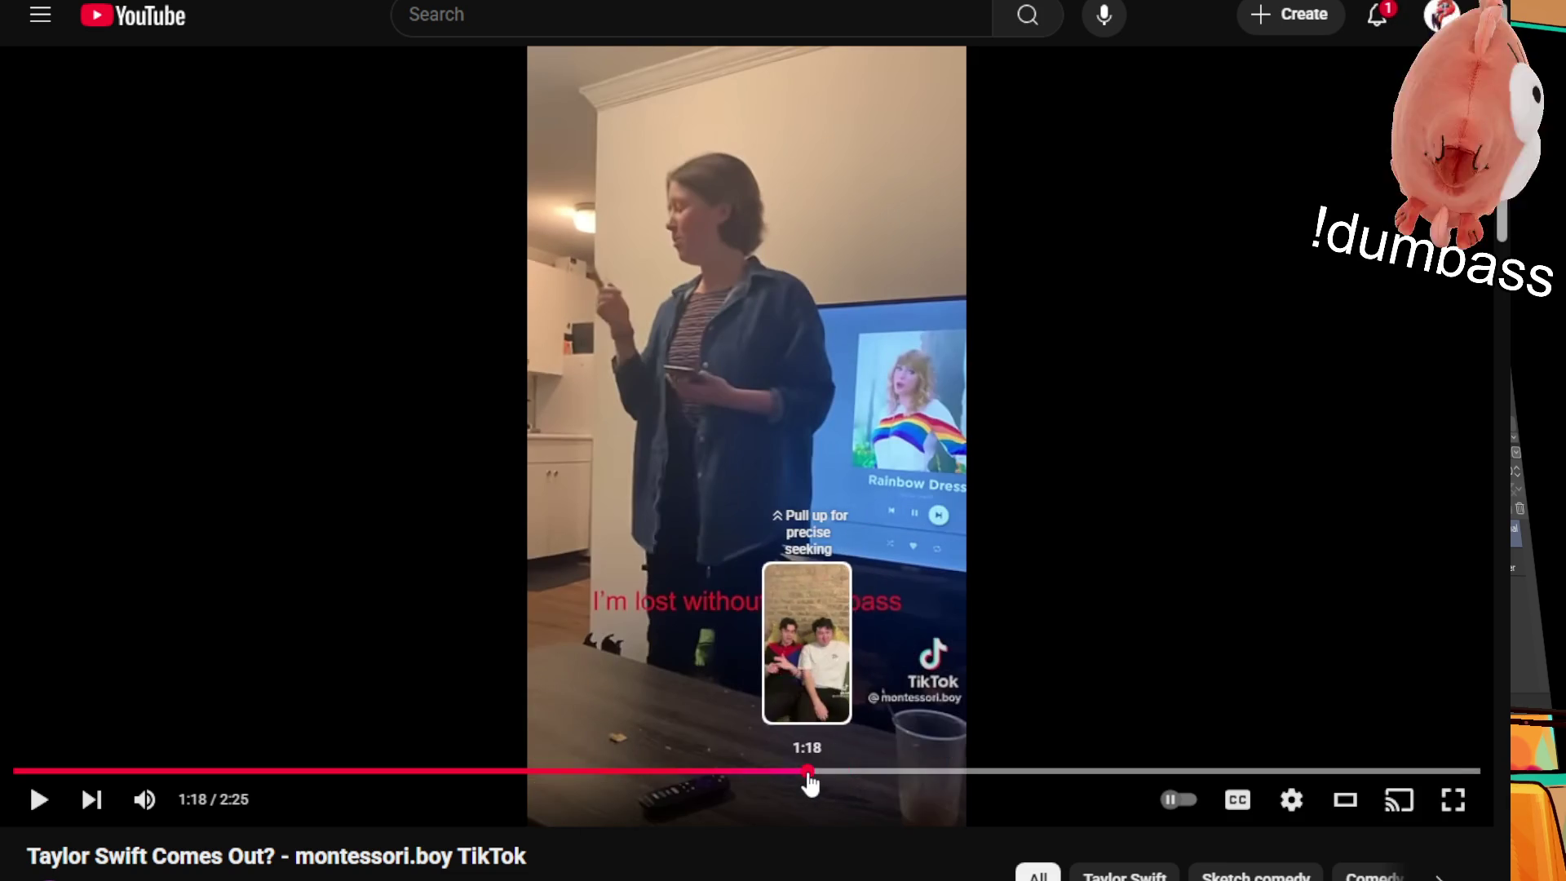
{"action": "left_click", "coordinate": [849, 586]}
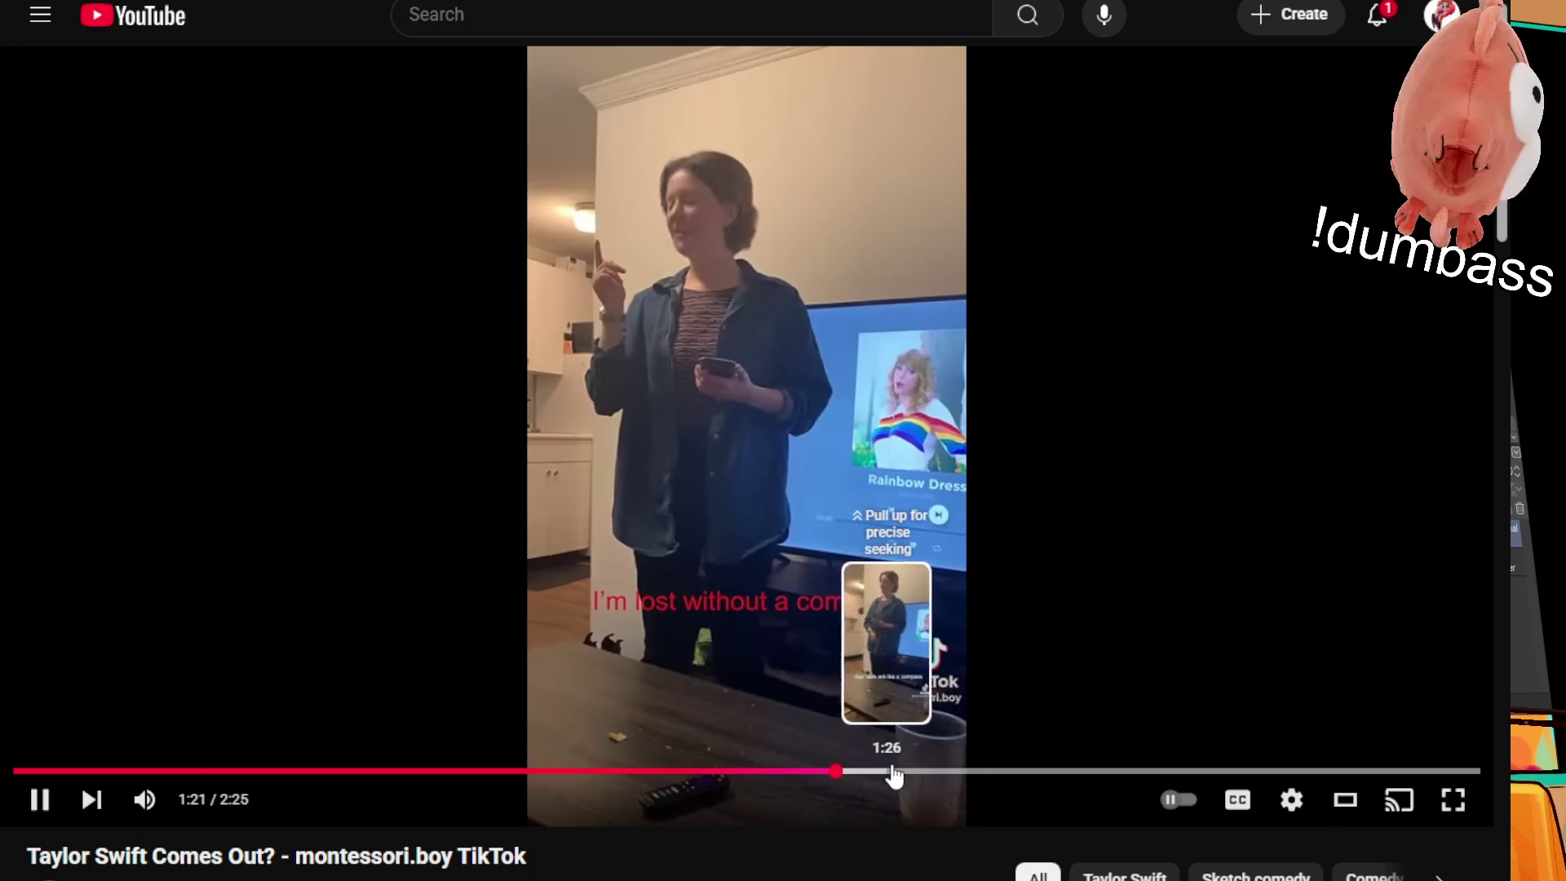
{"action": "left_click", "coordinate": [766, 779]}
{"action": "left_click_drag", "start_coordinate": [764, 782], "coordinate": [731, 773]}
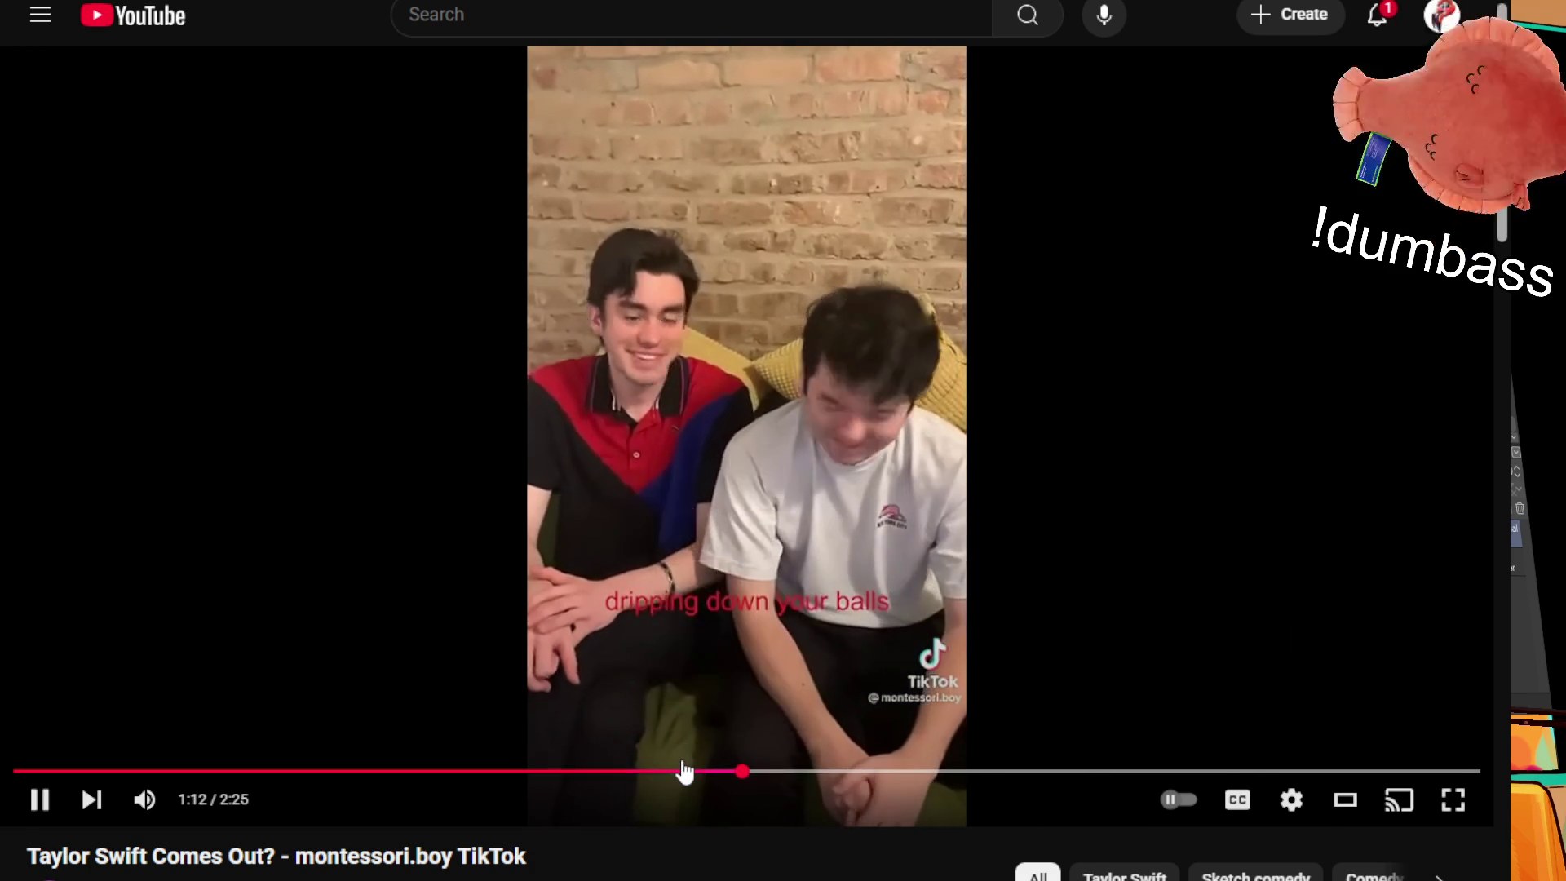
{"action": "left_click", "coordinate": [684, 771]}
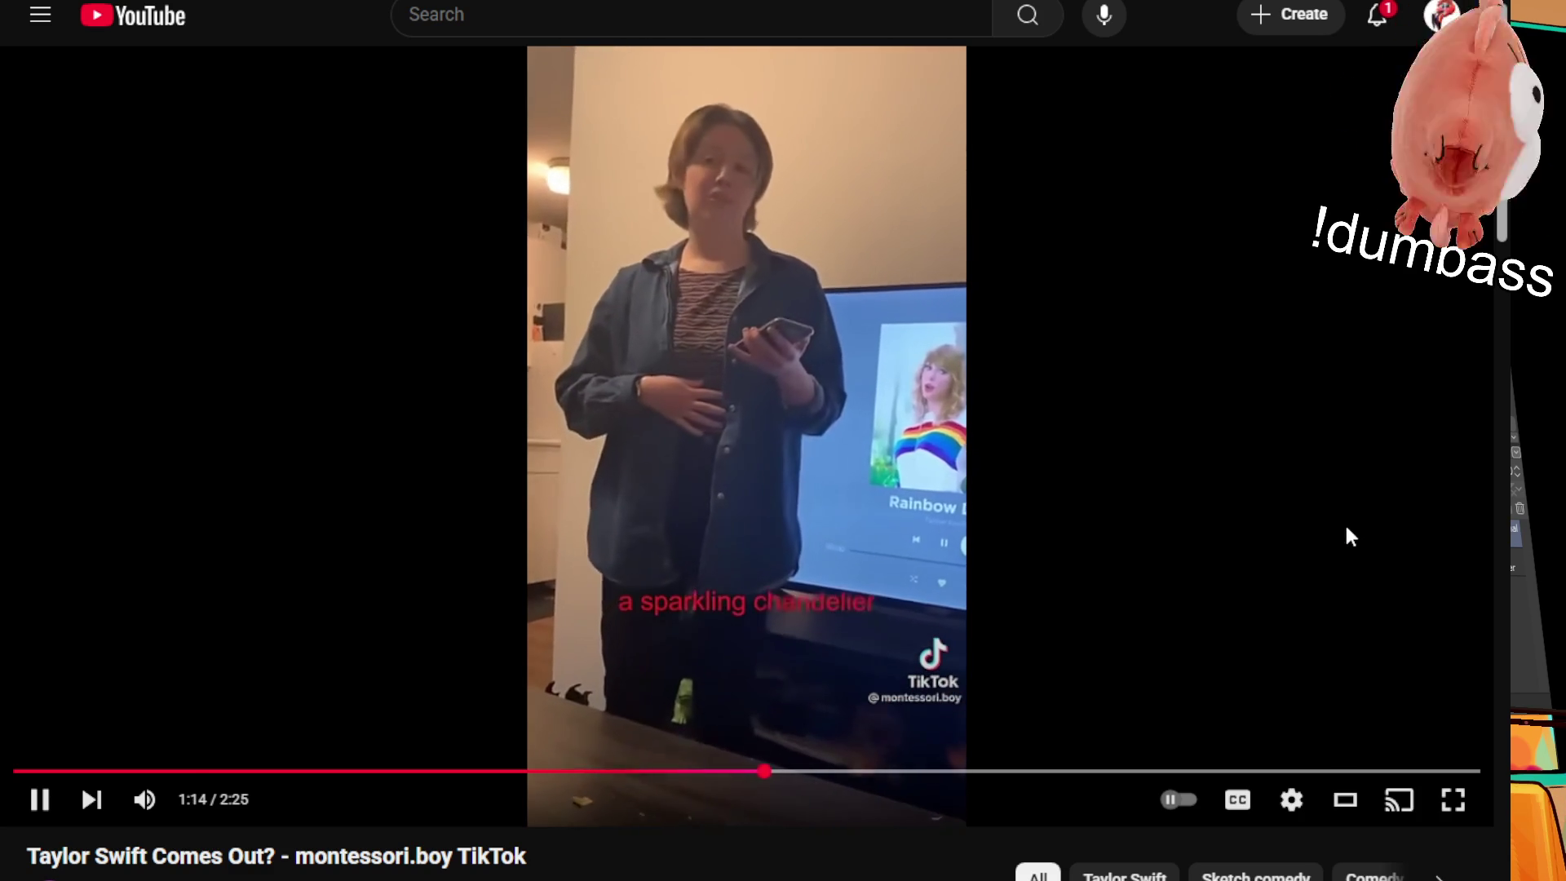
{"action": "left_click", "coordinate": [1333, 569]}
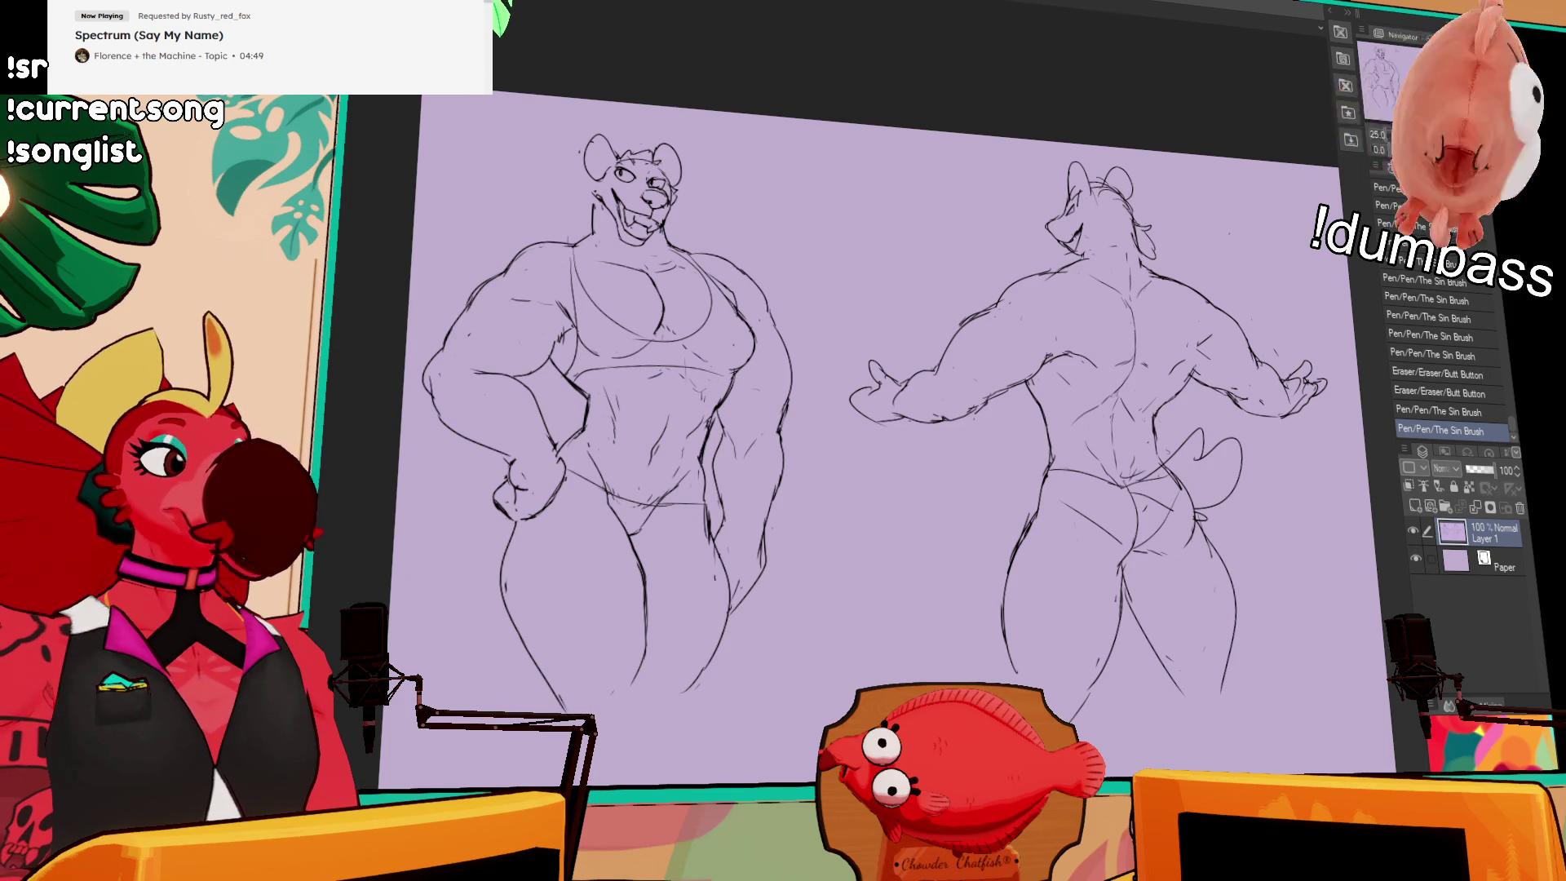
Step: Pan the canvas left, then switch to the other open illustration document
{"action": "left_click_drag", "start_coordinate": [969, 330], "coordinate": [770, 364]}
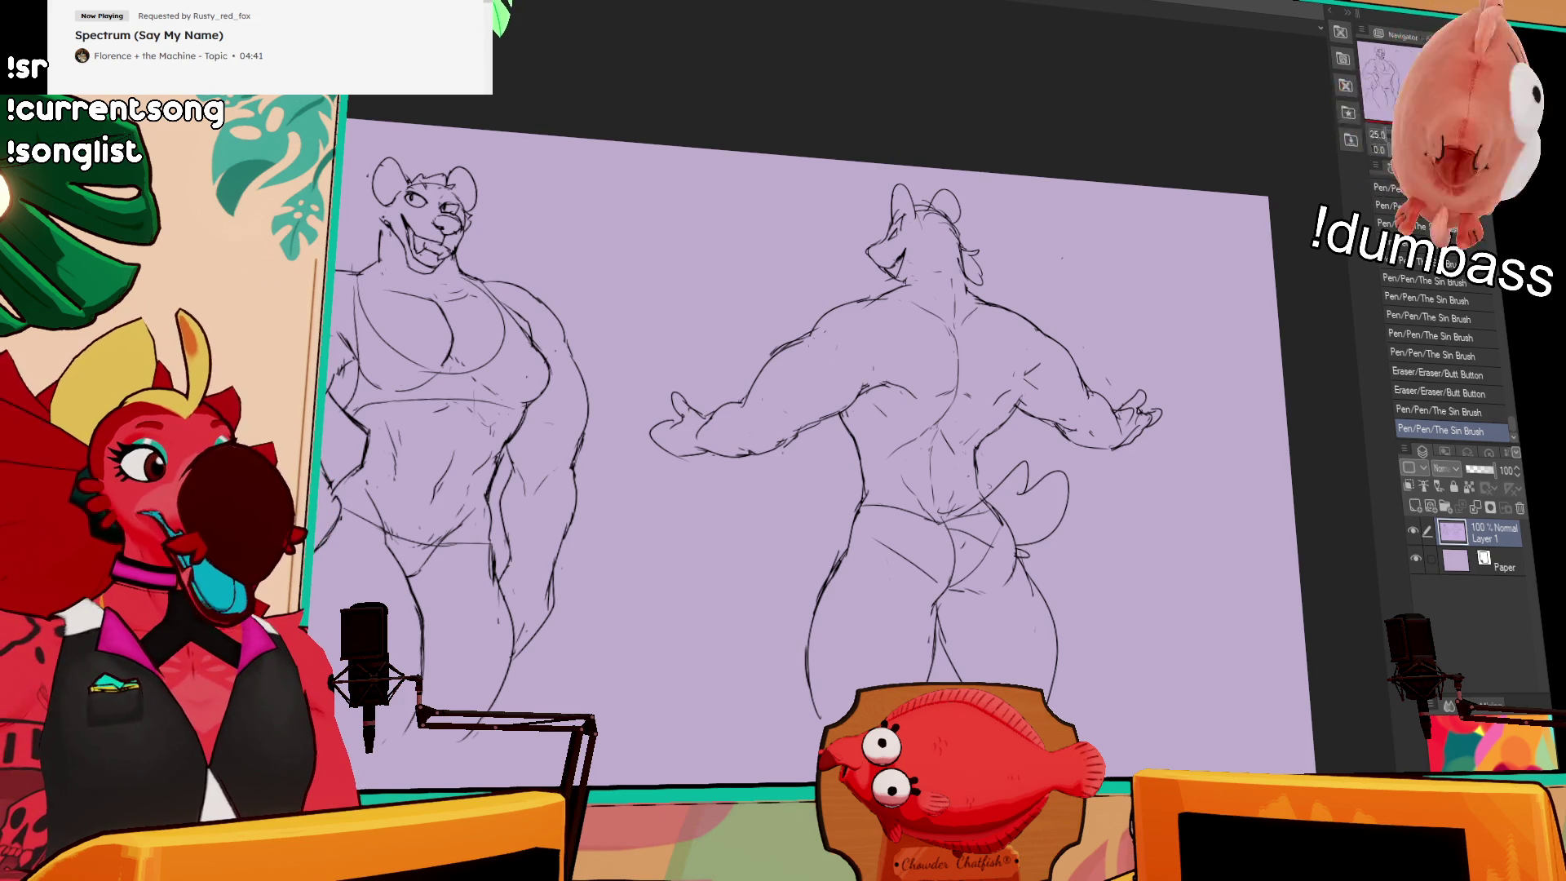
{"action": "key", "text": "ctrl+Tab"}
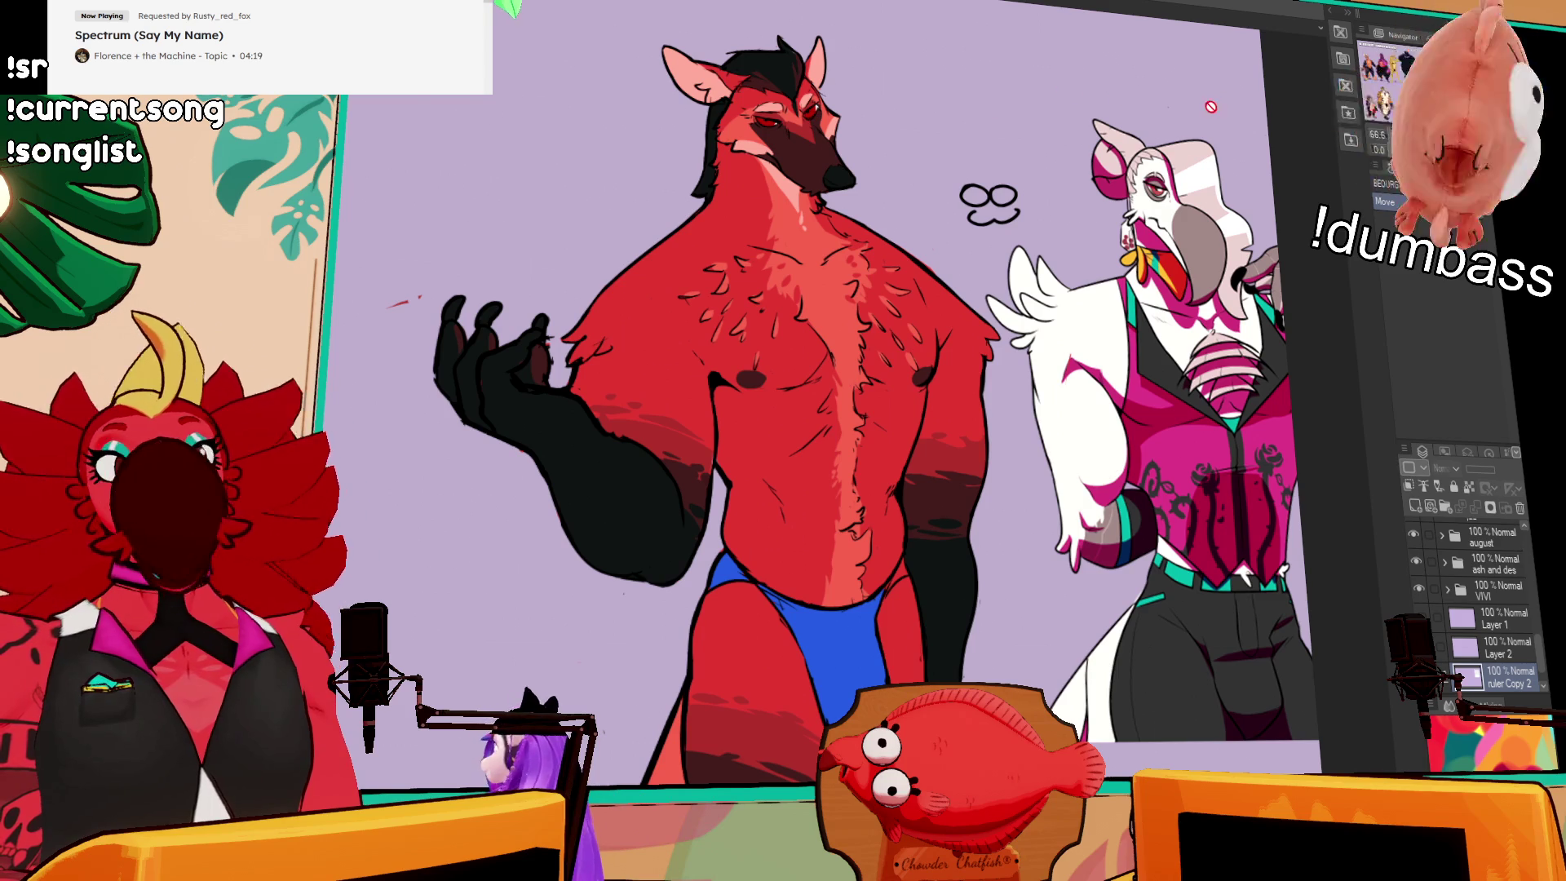
{"action": "left_click_drag", "start_coordinate": [1210, 108], "coordinate": [1164, 127]}
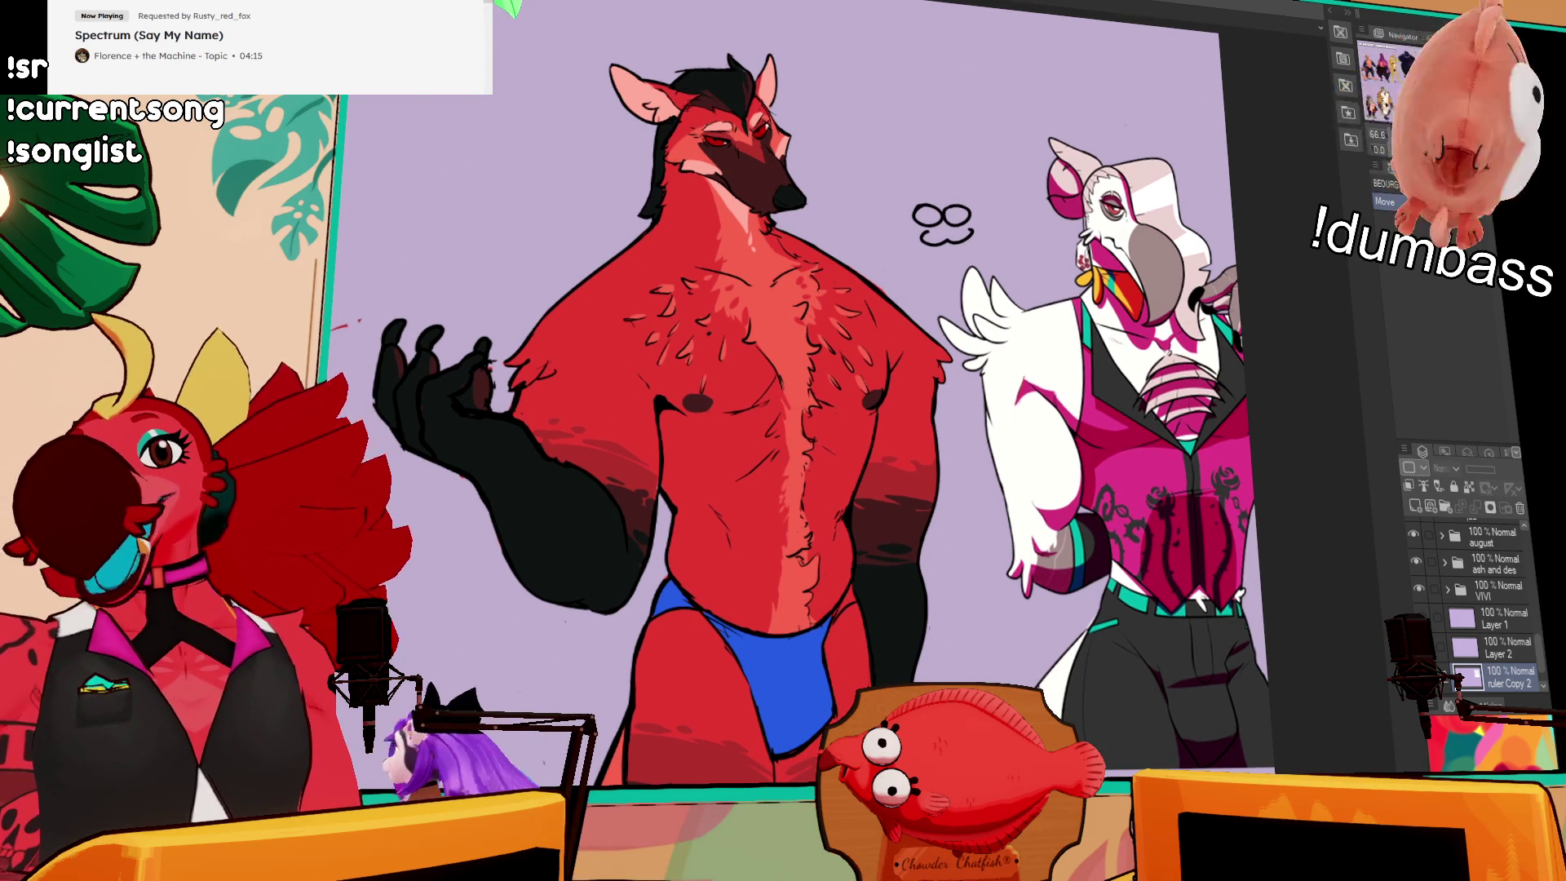